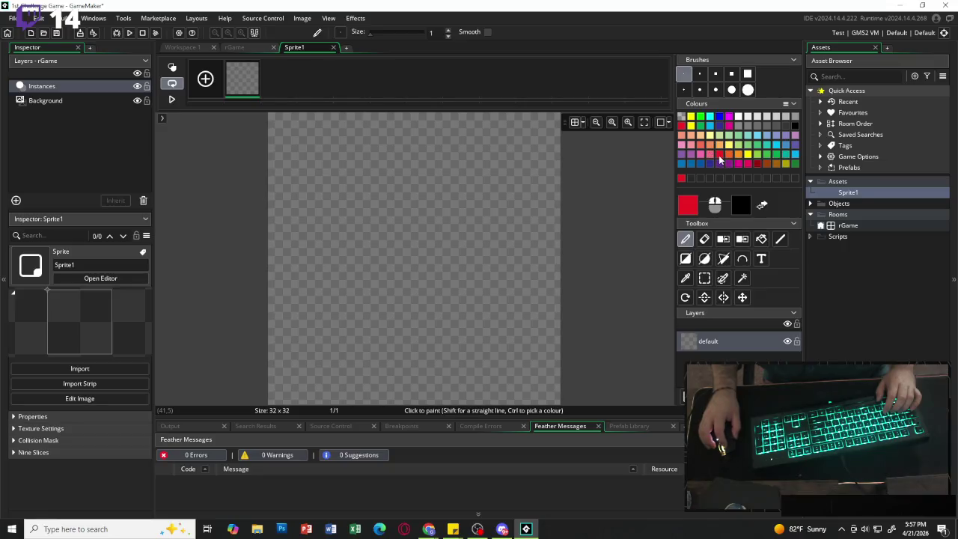
# Paint the canvas red with the size-15 square brush, then lower the colour's alpha to 43.
pyautogui.click(746, 74)
pyautogui.moveTo(315, 131)
pyautogui.mouseDown()
pyautogui.moveTo(288, 142)
pyautogui.moveTo(520, 279)
pyautogui.moveTo(301, 262)
pyautogui.moveTo(592, 276)
pyautogui.moveTo(486, 250)
pyautogui.mouseUp()
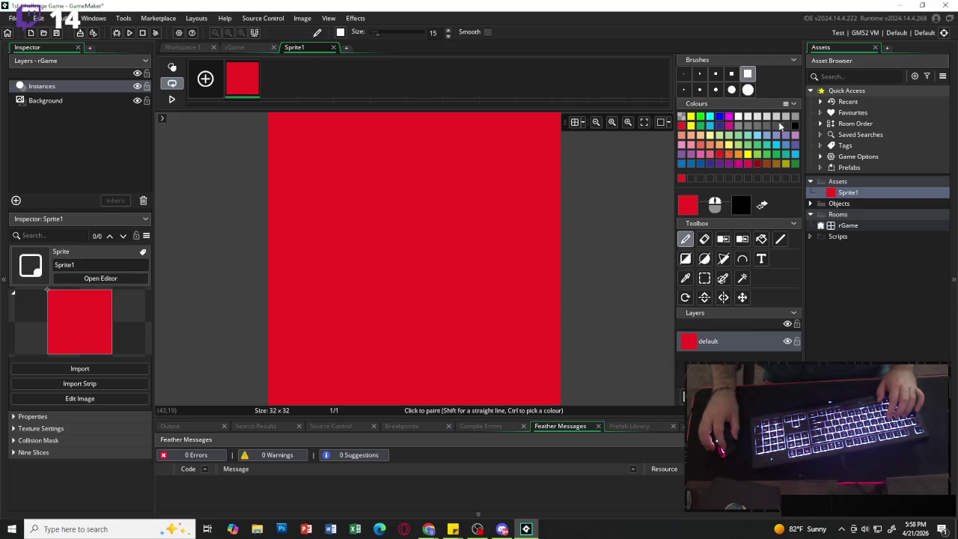
pyautogui.click(687, 208)
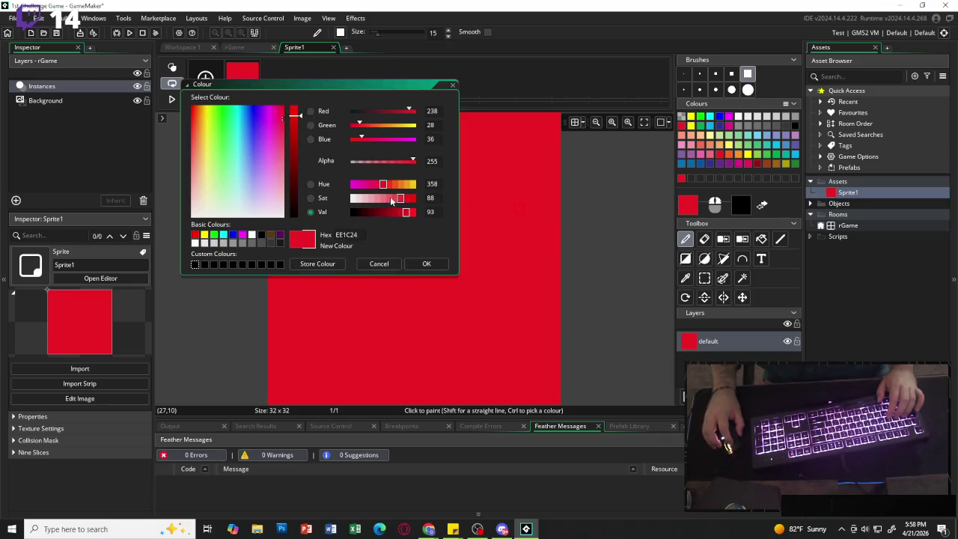
pyautogui.moveTo(400, 166); pyautogui.dragTo(362, 162)
pyautogui.click(422, 265)
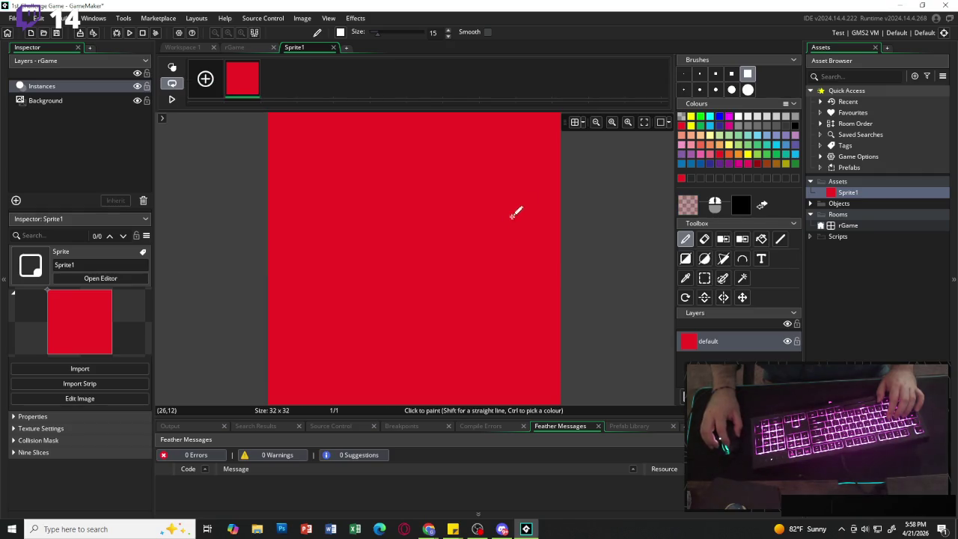
# Undo the solid red paint and repaint the whole canvas in translucent red.
pyautogui.hotkey('ctrl', 'z')
pyautogui.moveTo(416, 160)
pyautogui.mouseDown()
pyautogui.moveTo(406, 160)
pyautogui.moveTo(543, 150)
pyautogui.moveTo(349, 240)
pyautogui.moveTo(590, 343)
pyautogui.moveTo(300, 359)
pyautogui.mouseUp()
pyautogui.click(954, 278)
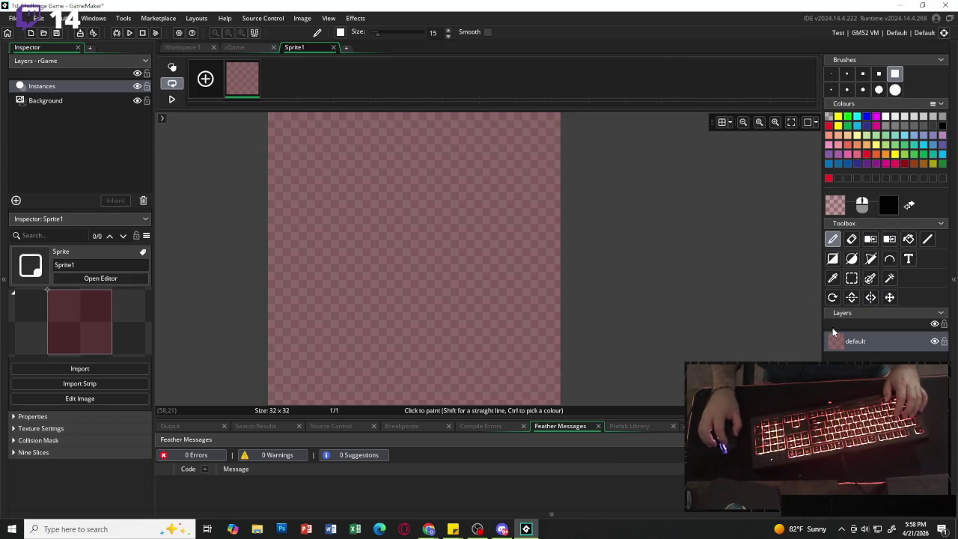
# Rename Sprite1 to oWall.
pyautogui.click(953, 279)
pyautogui.click(856, 194)
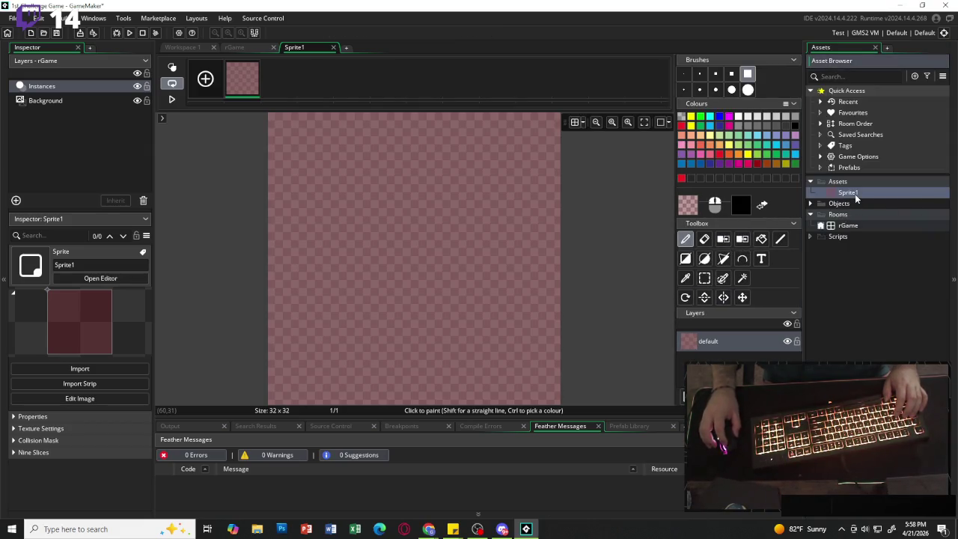
pyautogui.press('F2')
pyautogui.write('oWall')
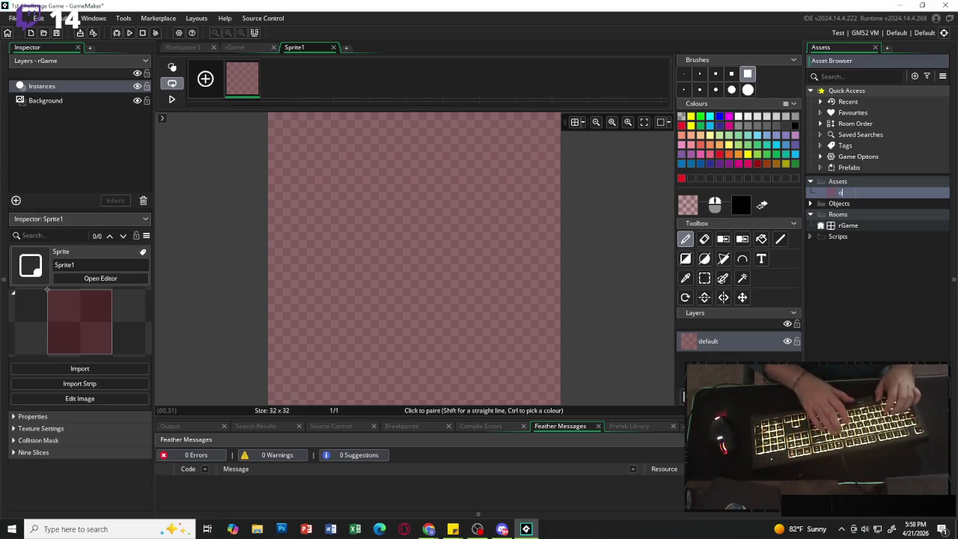
pyautogui.press('Return')
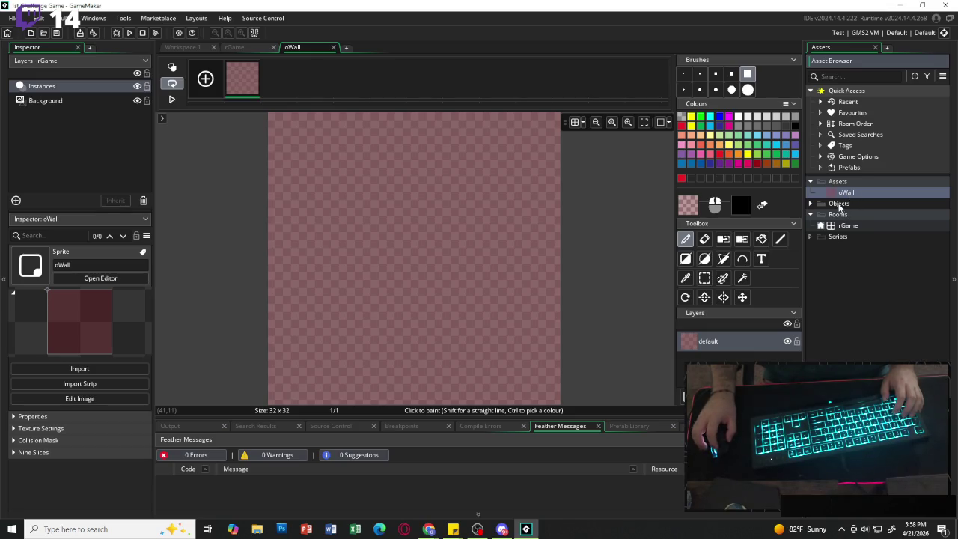
# Create a new object from the Objects folder in the Asset Browser.
pyautogui.doubleClick(844, 205)
pyautogui.rightClick(850, 208)
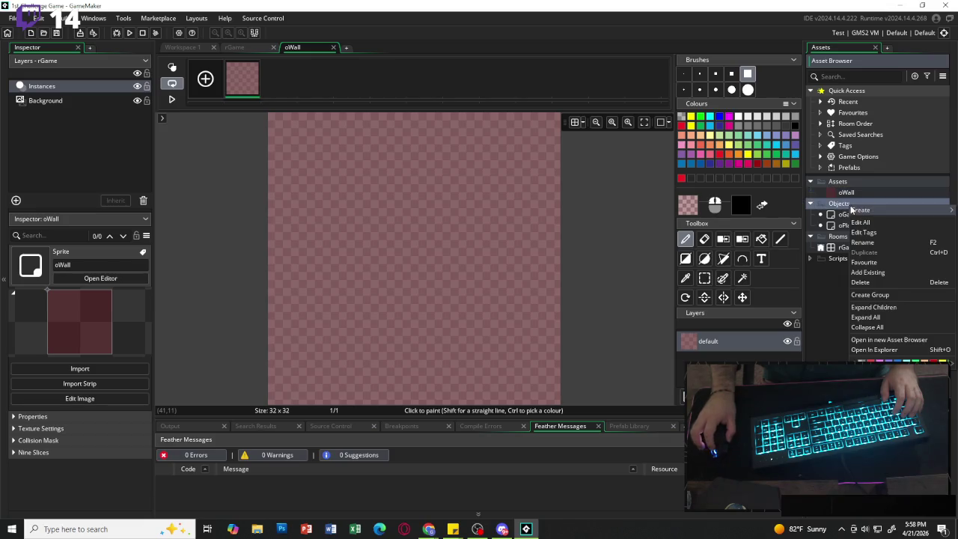
pyautogui.moveTo(860, 210)
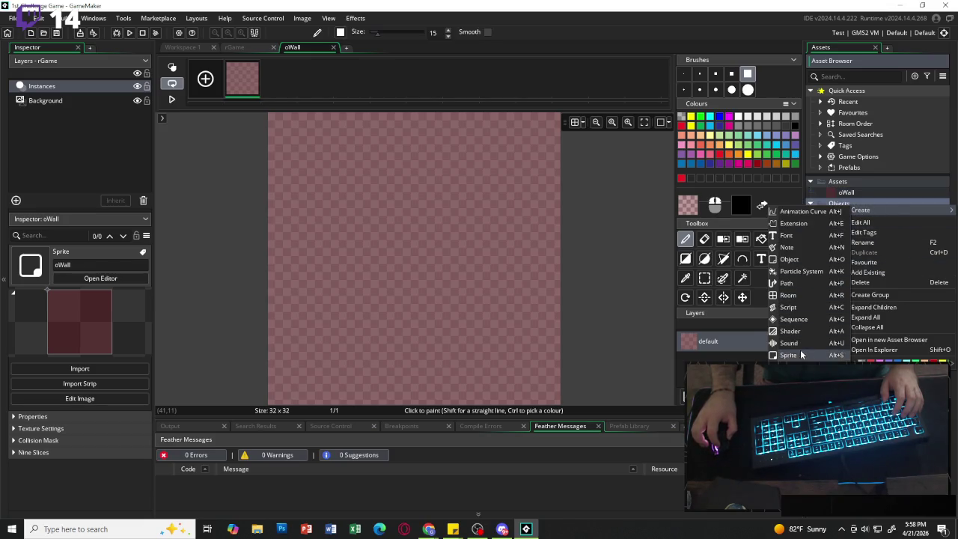
pyautogui.click(805, 260)
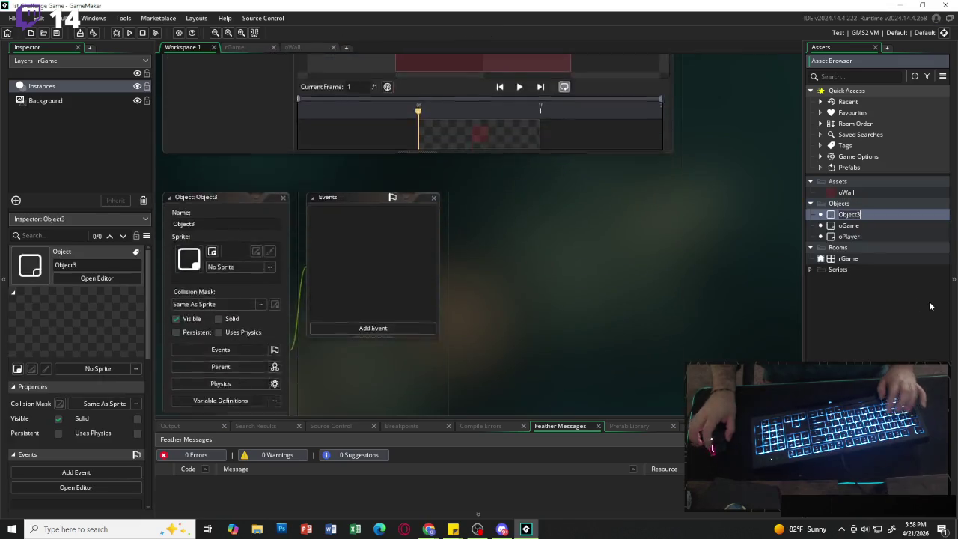
# Dismiss the duplicate-name error and rename the sprite to spr_Wall.
pyautogui.write('oWall')
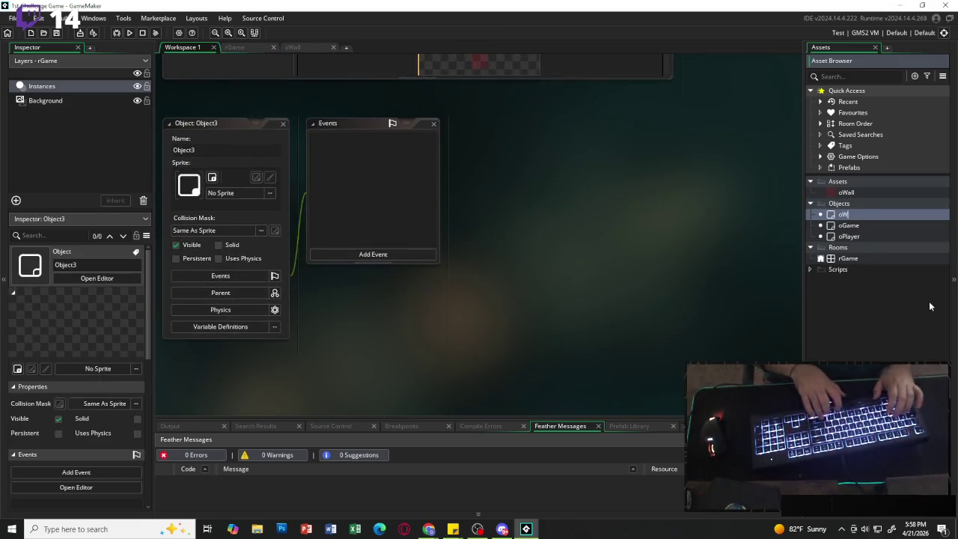
pyautogui.press('Return')
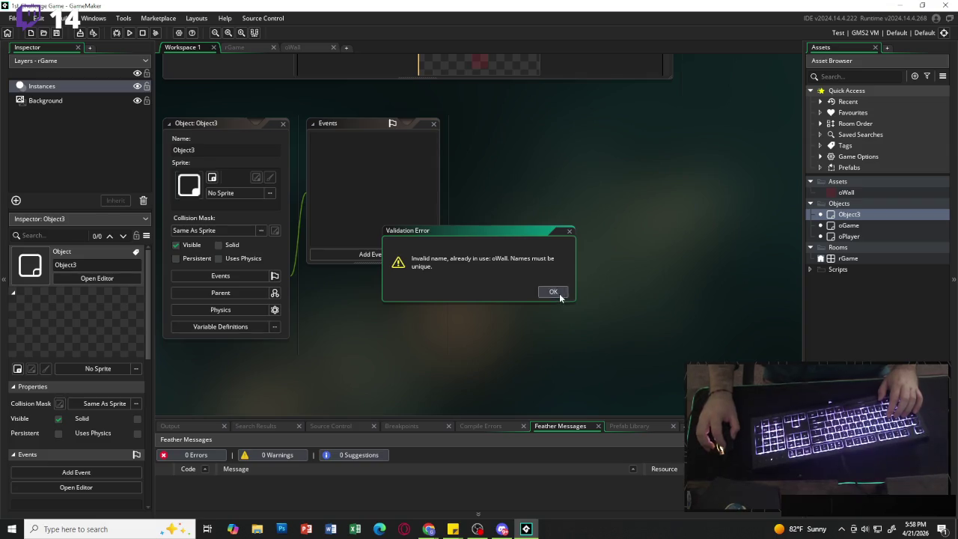
pyautogui.click(554, 293)
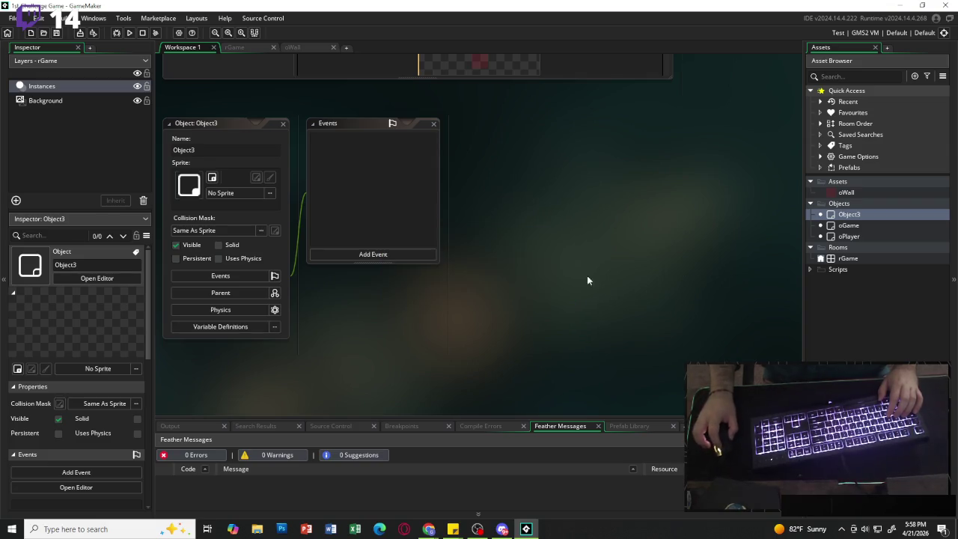
pyautogui.doubleClick(844, 193)
pyautogui.hotkey('ctrl', 'a')
pyautogui.write('Wall')
pyautogui.press('Return')
pyautogui.press('Home')
pyautogui.write('spr_')
pyautogui.press('Return')
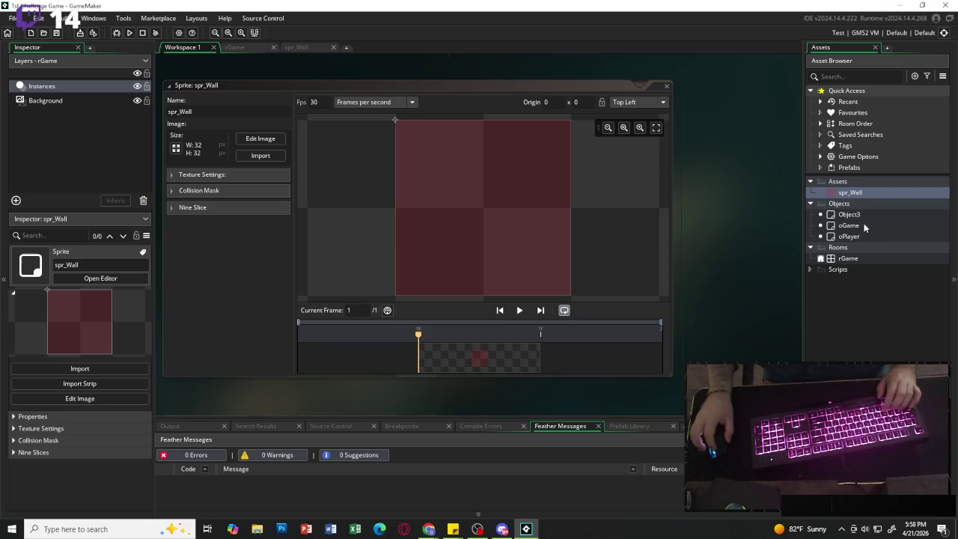
# Rename Object3 to oWall.
pyautogui.click(851, 226)
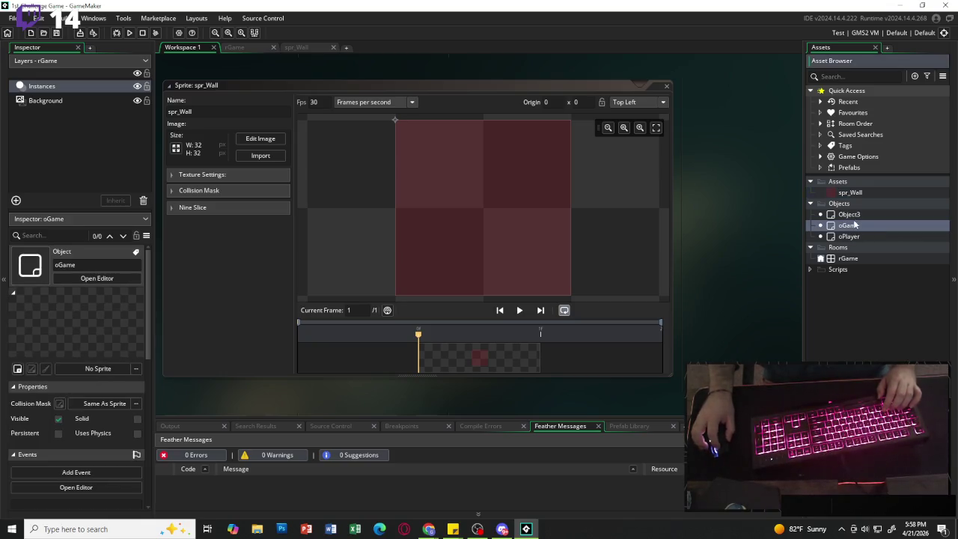
pyautogui.doubleClick(849, 215)
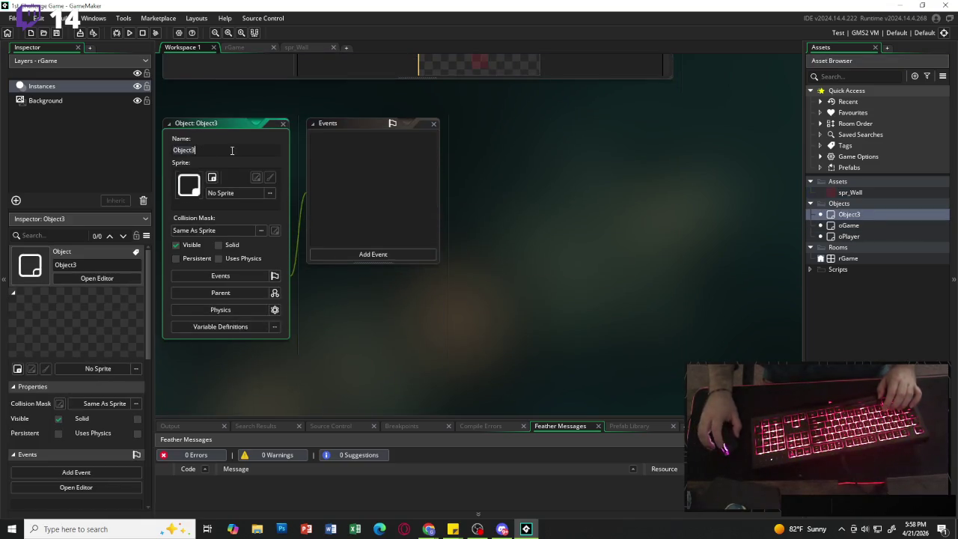
pyautogui.write('oWall')
pyautogui.press('Return')
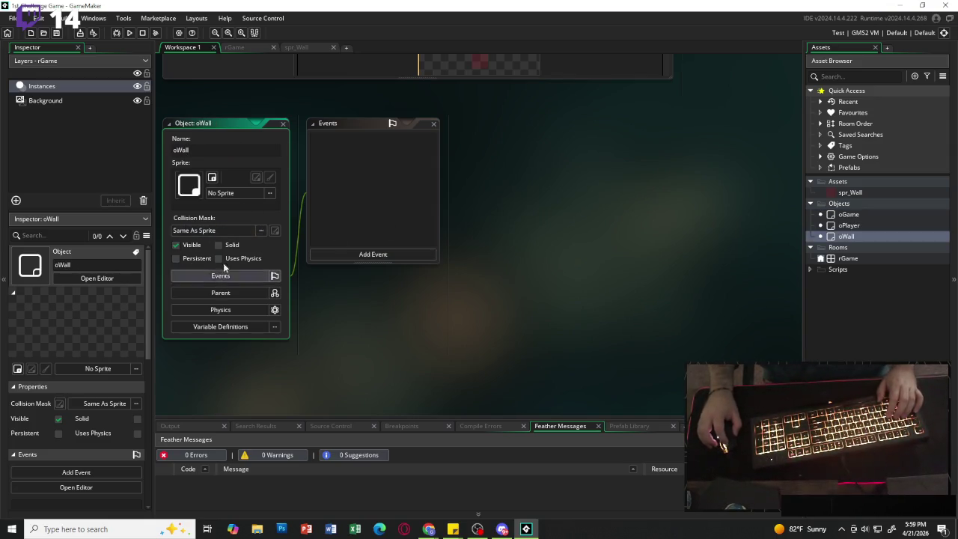
# Assign spr_Wall as oWall's sprite and enable Solid.
pyautogui.click(269, 192)
pyautogui.doubleClick(353, 223)
pyautogui.doubleClick(326, 220)
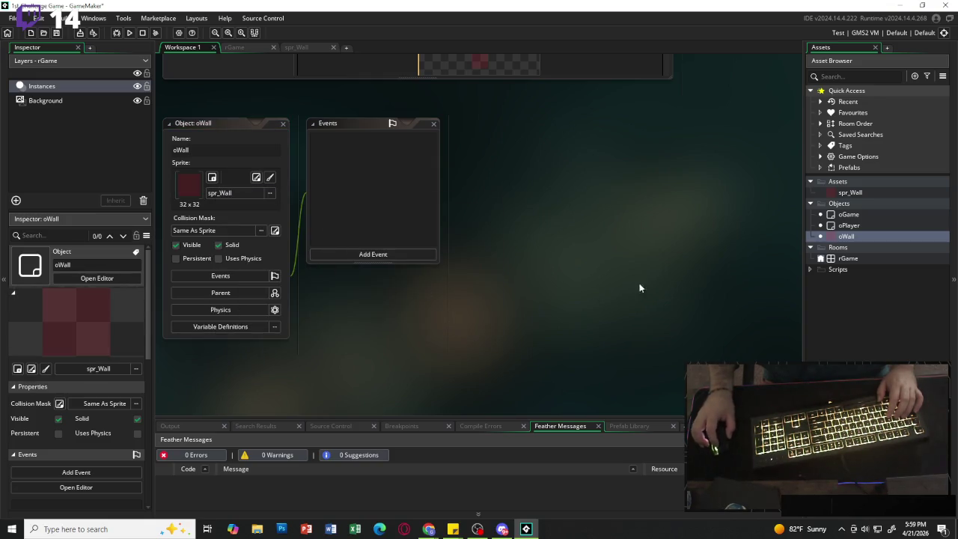
pyautogui.click(875, 305)
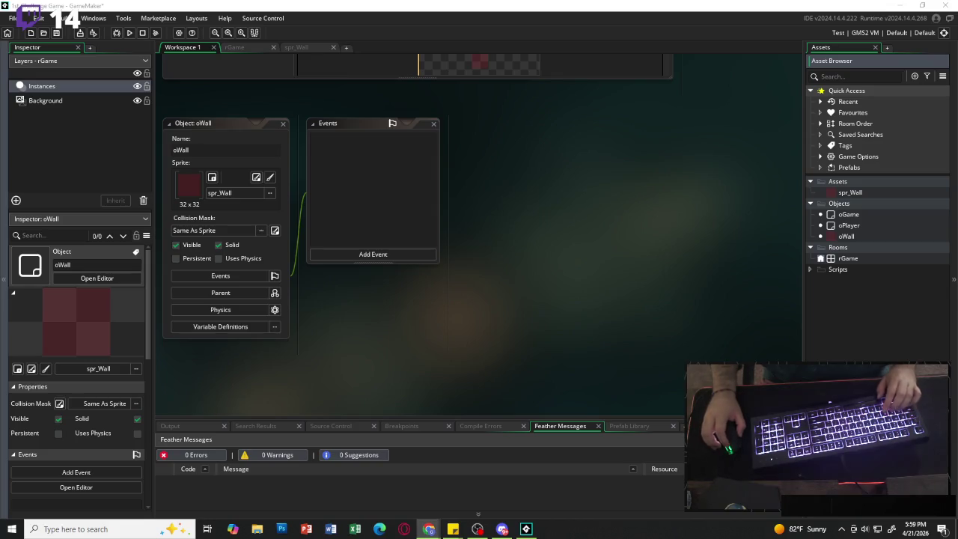
pyautogui.rightClick(842, 182)
# Create Sprite2, resize its canvas to 16 x 16, and open its image editor.
pyautogui.moveTo(873, 190)
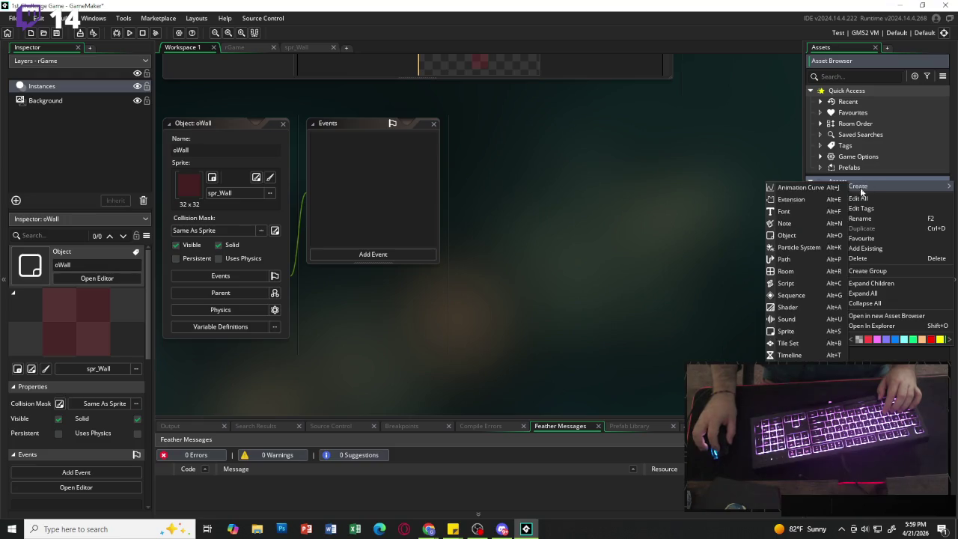
pyautogui.click(786, 330)
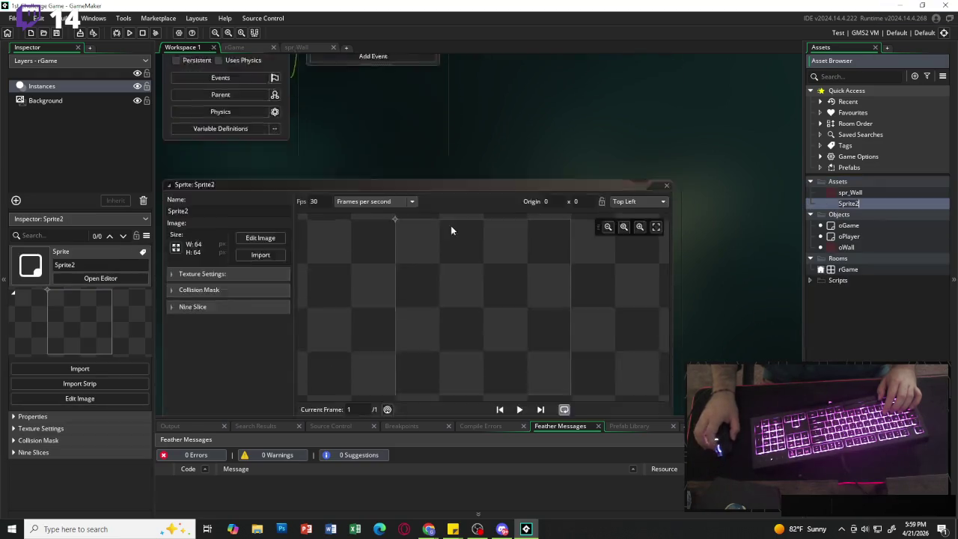
pyautogui.click(181, 149)
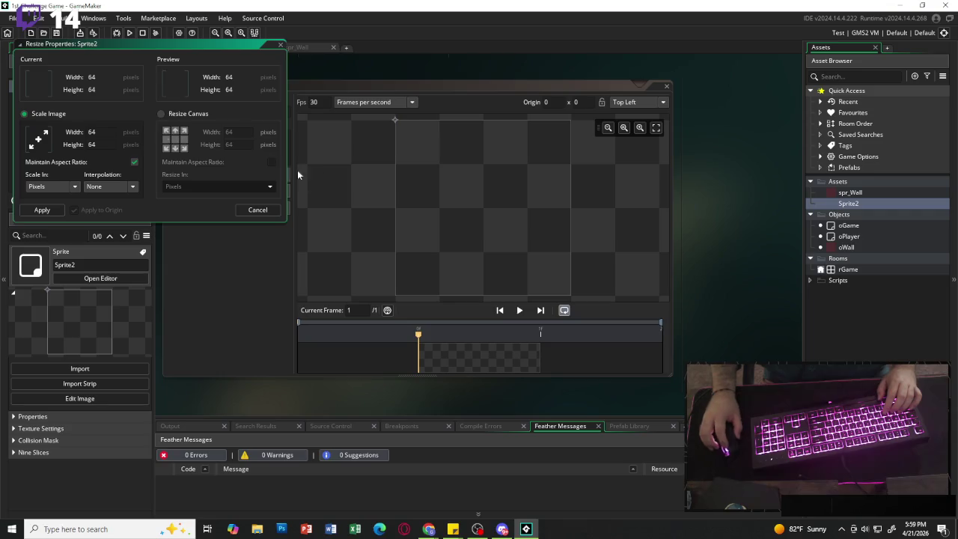
pyautogui.click(233, 132)
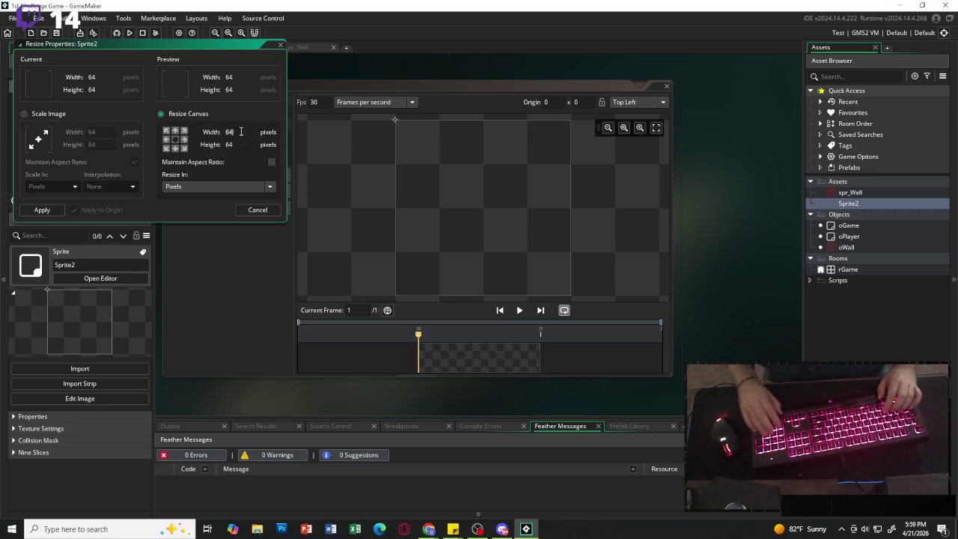
pyautogui.press('BackSpace')
pyautogui.press('BackSpace')
pyautogui.write('16')
pyautogui.click(238, 144)
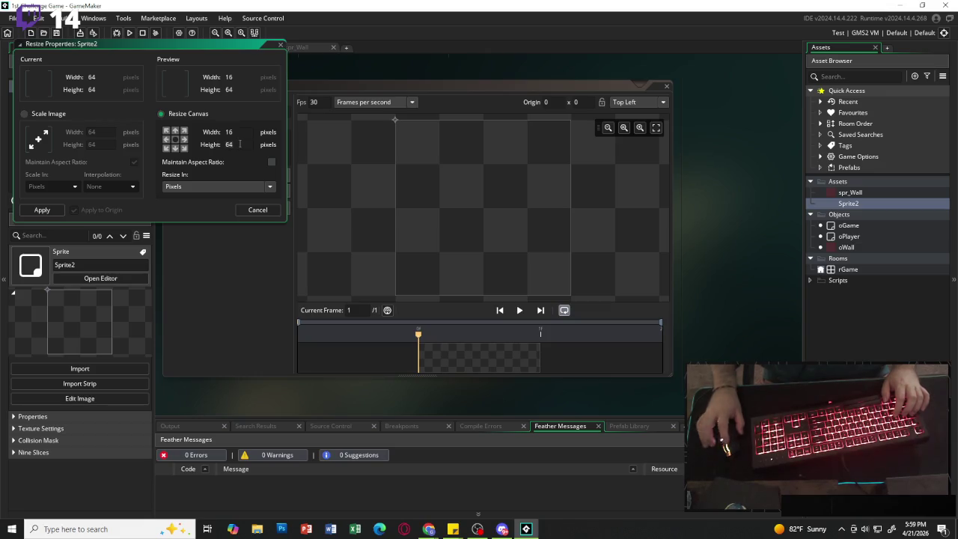
pyautogui.press('BackSpace')
pyautogui.press('BackSpace')
pyautogui.write('16')
pyautogui.press('Return')
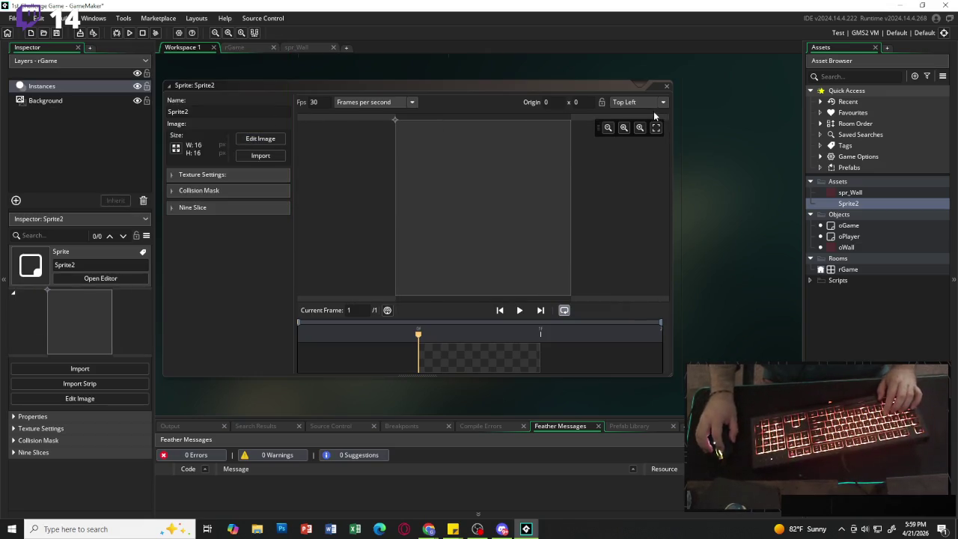
pyautogui.click(262, 139)
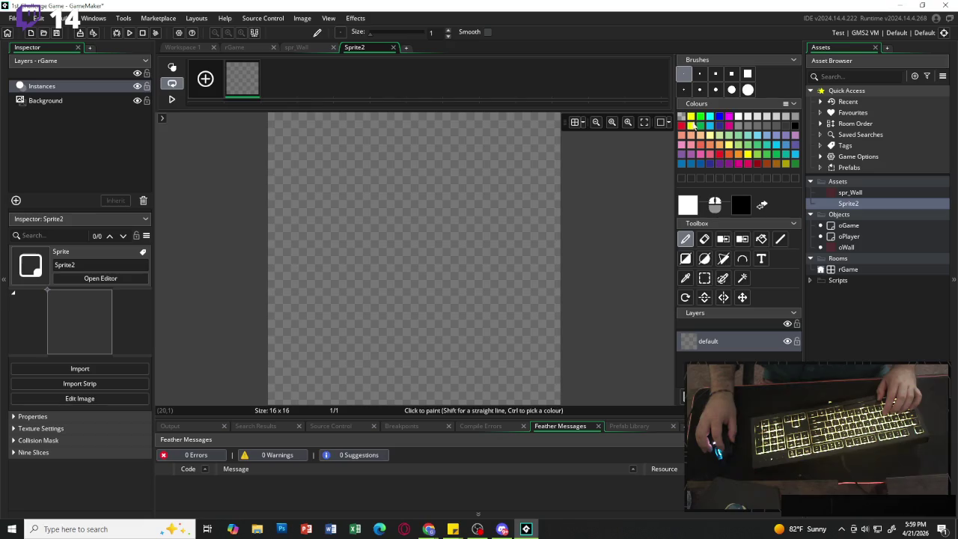
# Paint Sprite2's whole canvas cyan with the size-15 brush.
pyautogui.click(797, 157)
pyautogui.click(747, 74)
pyautogui.moveTo(394, 152)
pyautogui.mouseDown()
pyautogui.moveTo(240, 217)
pyautogui.moveTo(519, 324)
pyautogui.mouseUp()
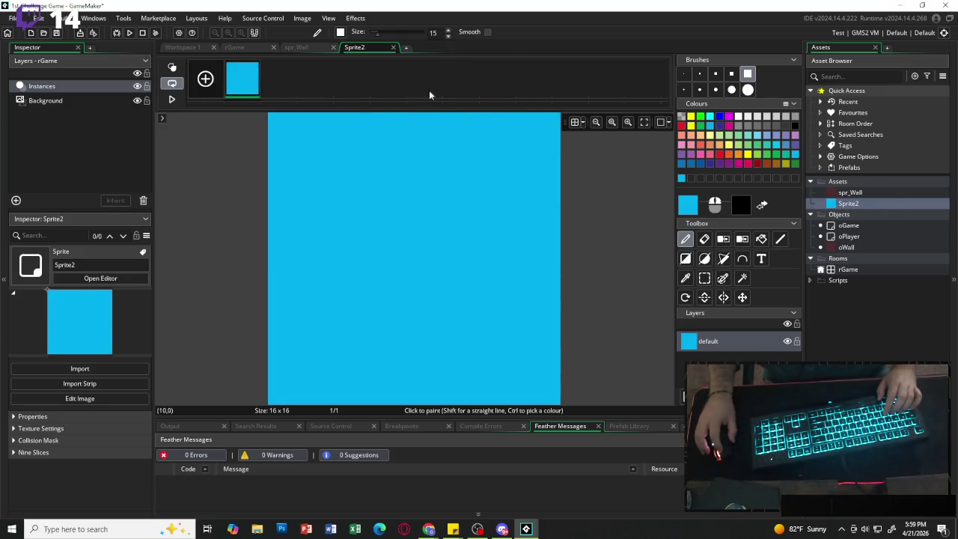
pyautogui.click(392, 47)
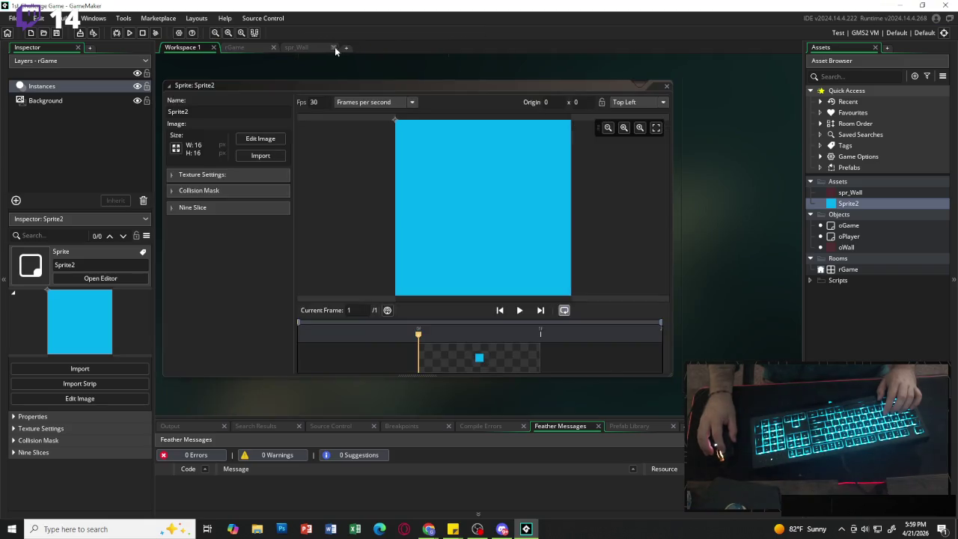
# Rename the sprite to spr_player.
pyautogui.click(215, 113)
pyautogui.write('spr_')
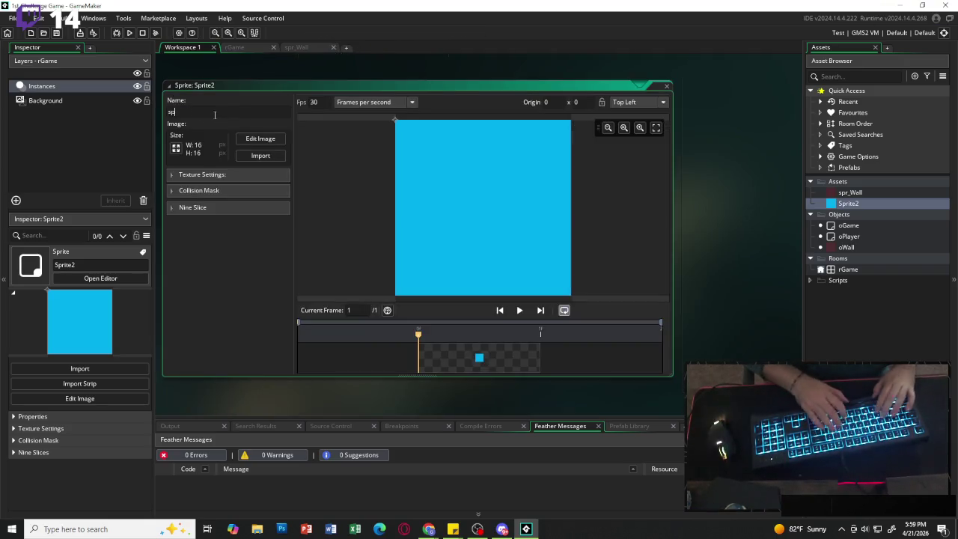
pyautogui.write('player')
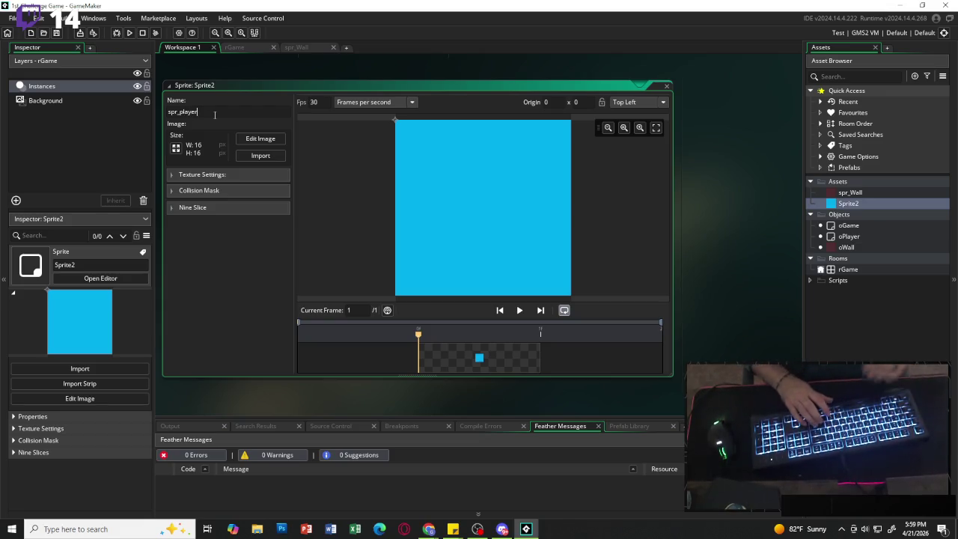
pyautogui.press('Return')
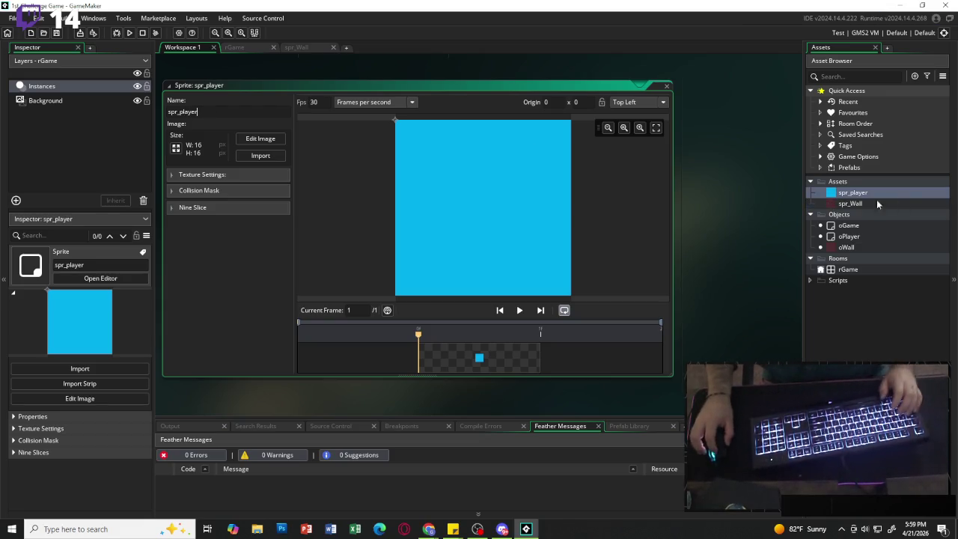
# Set spr_player as oPlayer's sprite and bring up the rGame room.
pyautogui.doubleClick(850, 237)
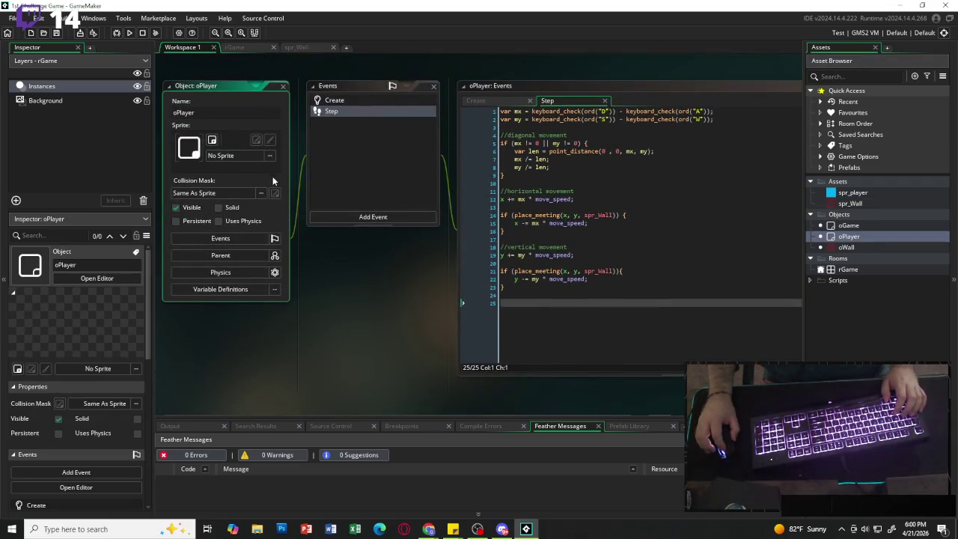
pyautogui.click(269, 155)
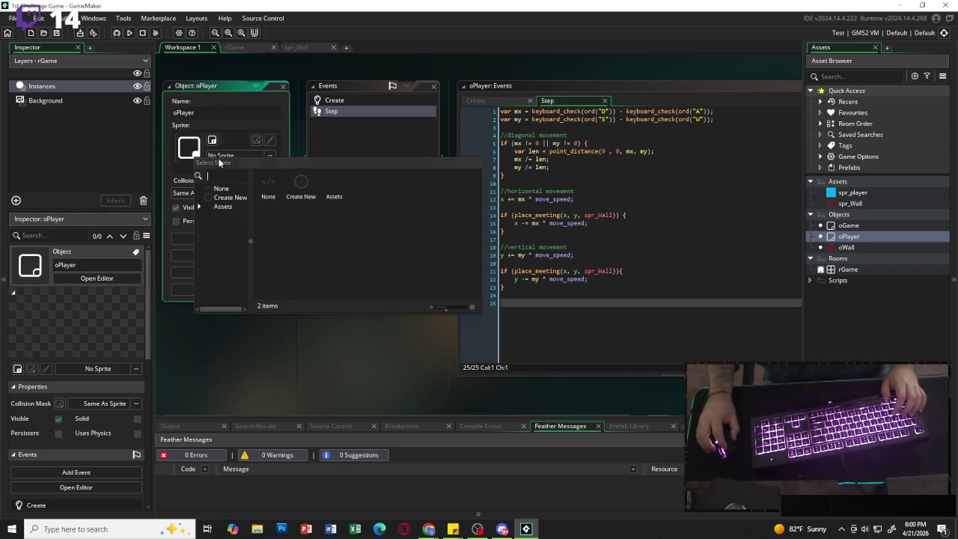
pyautogui.doubleClick(309, 199)
pyautogui.doubleClick(307, 199)
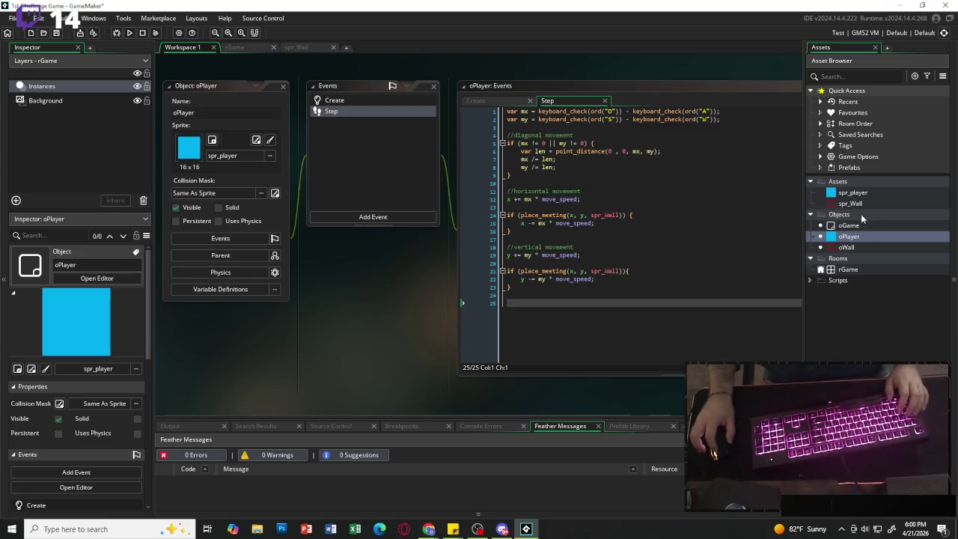
pyautogui.click(250, 48)
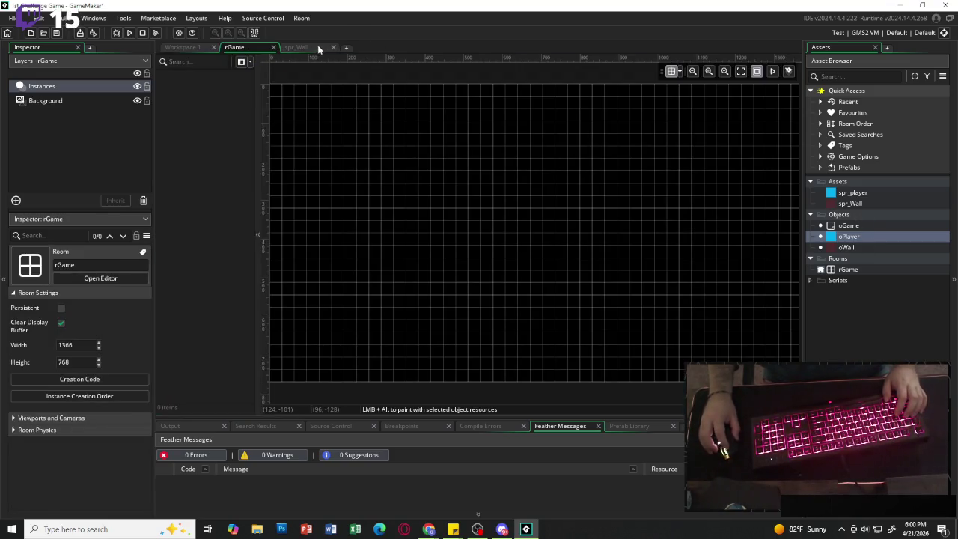
# Place an oWall instance and an oPlayer instance just below it in rGame, then run the game.
pyautogui.click(846, 247)
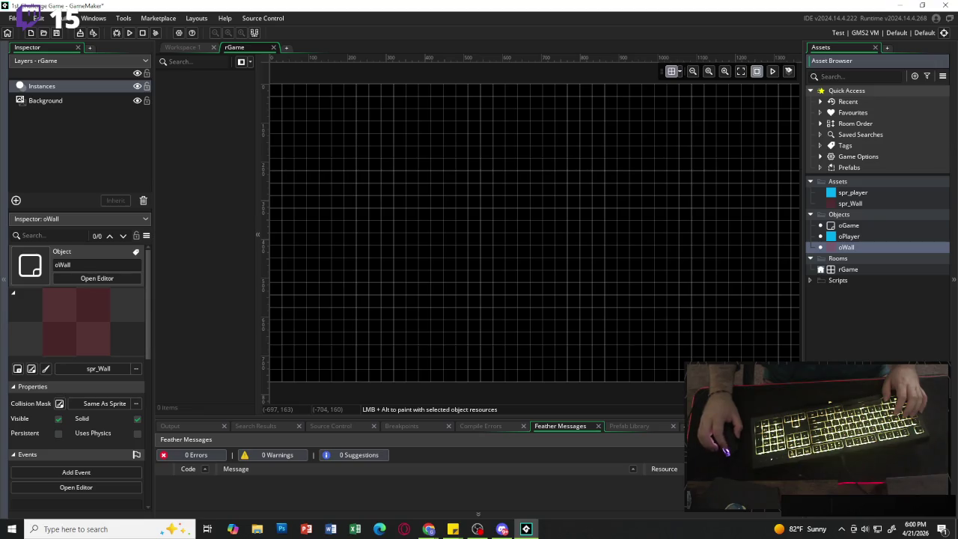
pyautogui.moveTo(846, 248); pyautogui.dragTo(454, 169)
pyautogui.moveTo(848, 237)
pyautogui.mouseDown()
pyautogui.moveTo(448, 196)
pyautogui.moveTo(446, 186)
pyautogui.mouseUp()
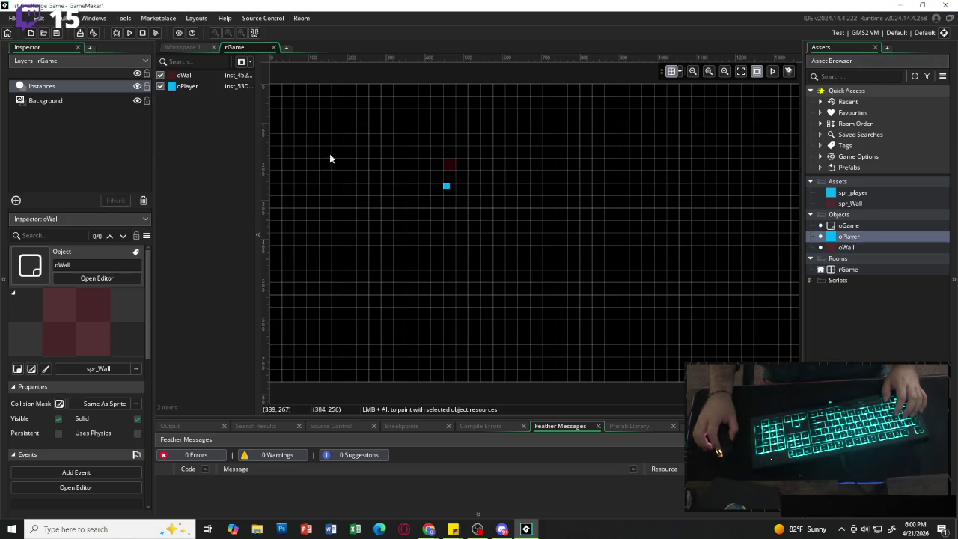
pyautogui.click(129, 34)
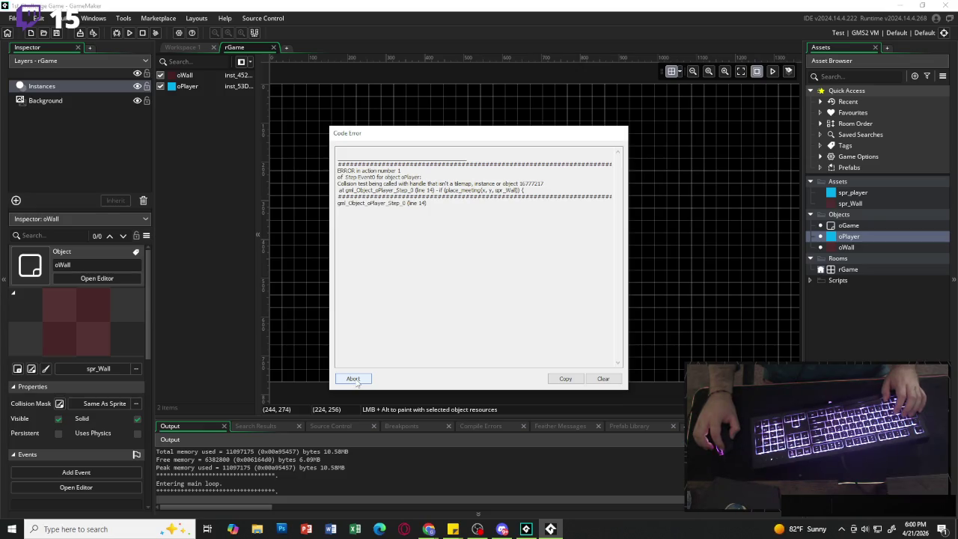
# Dismiss the error, change spr_Wall to oWall on lines 14 and 21 of oPlayer's Step code, and rerun.
pyautogui.click(354, 379)
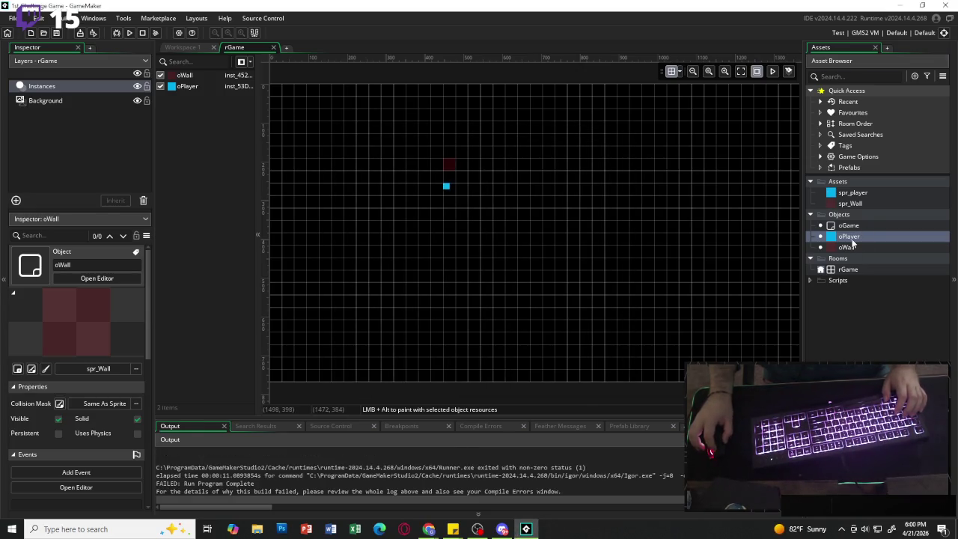
pyautogui.doubleClick(850, 237)
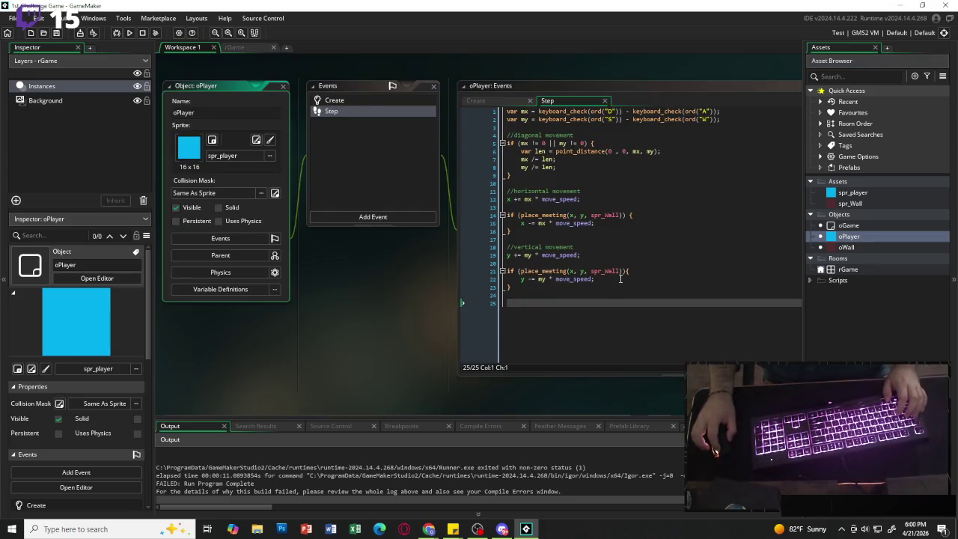
pyautogui.click(602, 216)
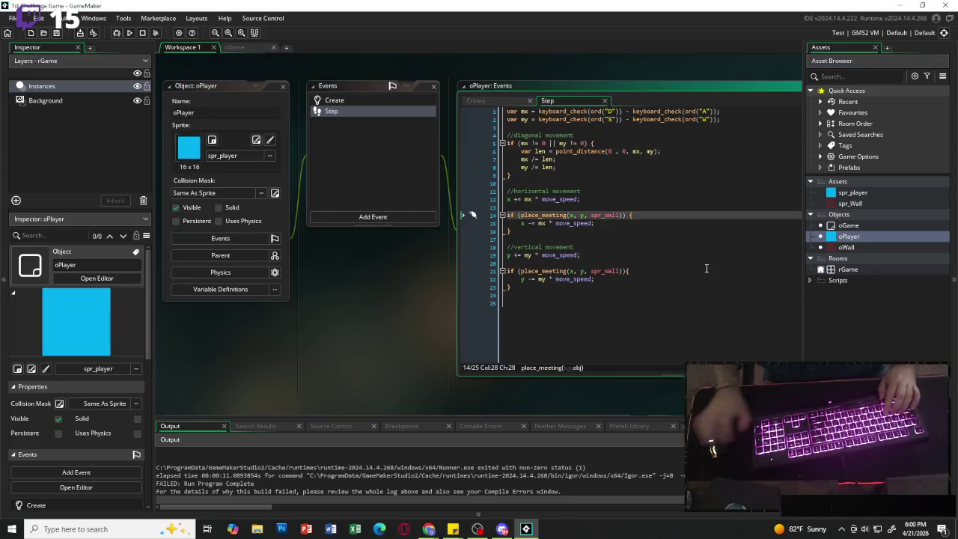
pyautogui.press('BackSpace')
pyautogui.press('BackSpace')
pyautogui.press('BackSpace')
pyautogui.write('o')
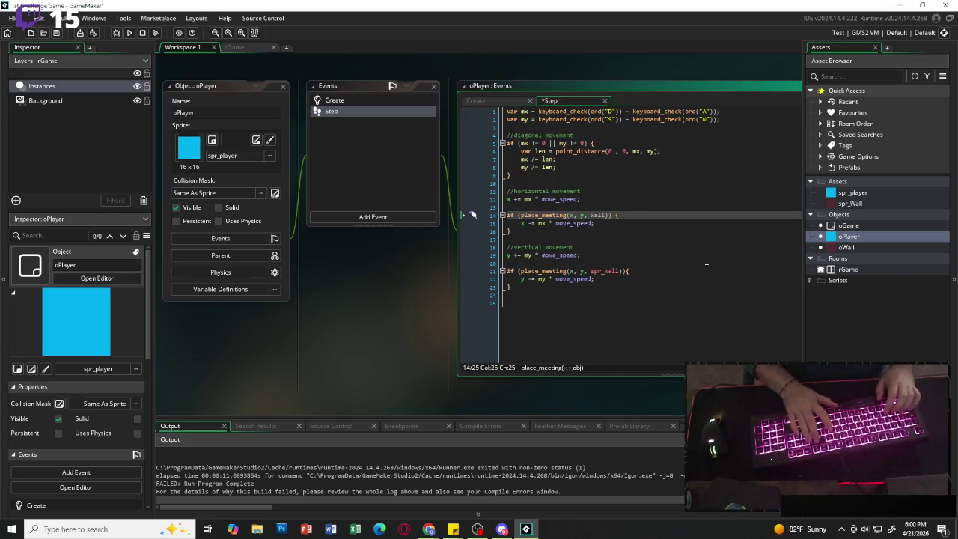
pyautogui.press('Down')
pyautogui.press('Down')
pyautogui.press('Down')
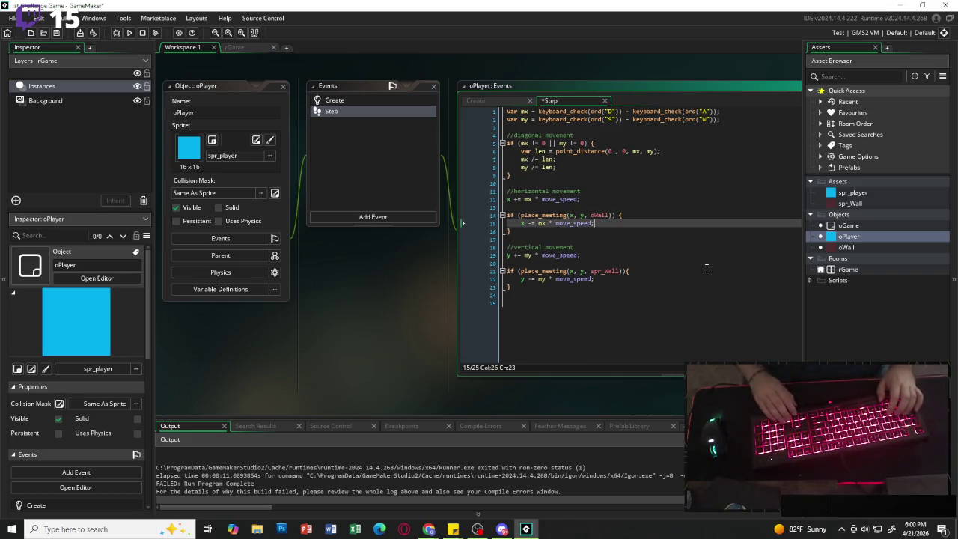
pyautogui.press('BackSpace')
pyautogui.press('BackSpace')
pyautogui.press('BackSpace')
pyautogui.write('o')
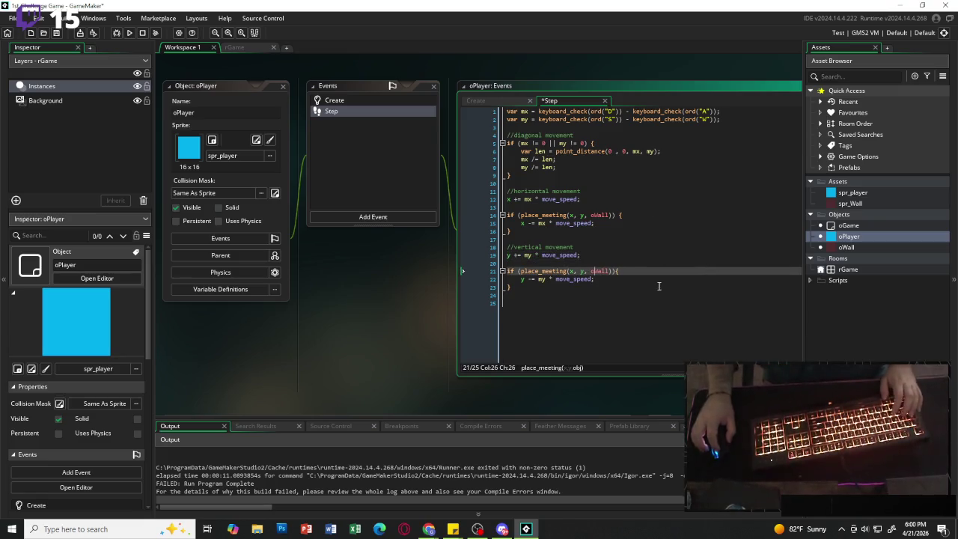
pyautogui.press('Down')
pyautogui.press('Down')
pyautogui.click(129, 33)
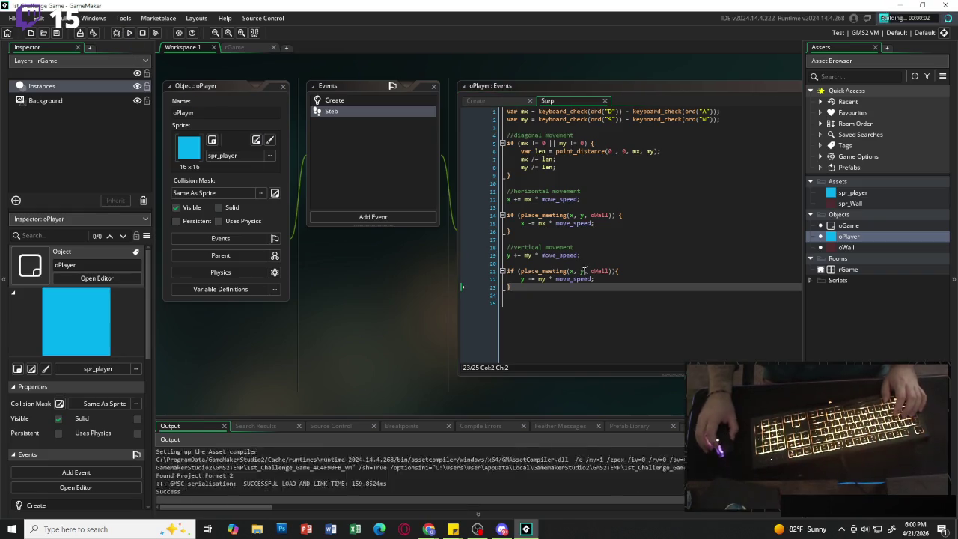
# Steer the player square around and into the wall from several sides, then close the game window.
pyautogui.press('Down')
pyautogui.press('Left')
pyautogui.press('Up')
pyautogui.press('Right')
pyautogui.press('Left')
pyautogui.press('Up')
pyautogui.press('Right')
pyautogui.press('Down')
pyautogui.press('Right')
pyautogui.press('Up')
pyautogui.press('Left')
pyautogui.press('Down')
pyautogui.press('Right')
pyautogui.press('Up')
pyautogui.press('Right')
pyautogui.press('Up')
pyautogui.press('Left')
pyautogui.press('Right')
pyautogui.press('Left')
pyautogui.press('Right')
pyautogui.press('Left')
pyautogui.press('Down')
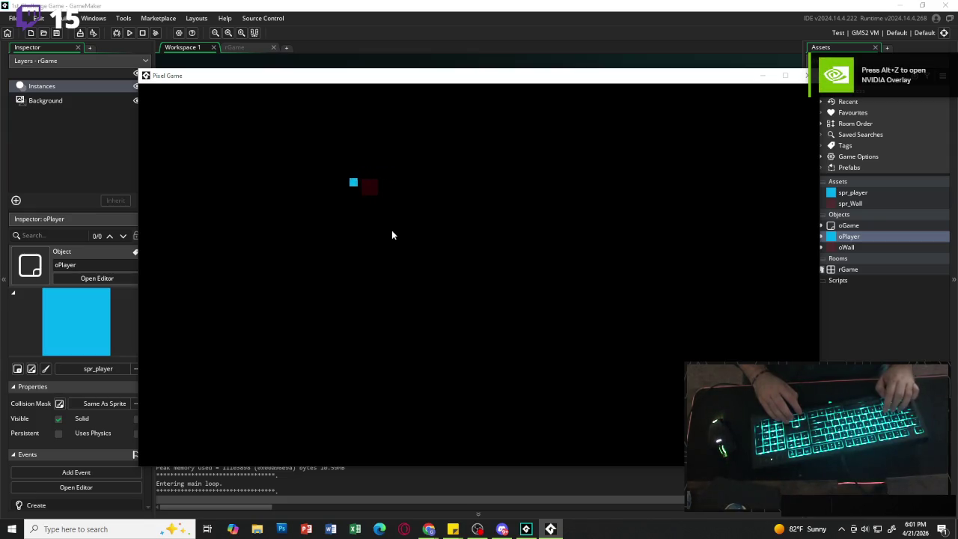
pyautogui.press('Right')
pyautogui.press('Up')
pyautogui.press('Right')
pyautogui.press('Left')
pyautogui.press('Up')
pyautogui.press('Down')
pyautogui.press('Left')
pyautogui.press('Right')
pyautogui.press('Down')
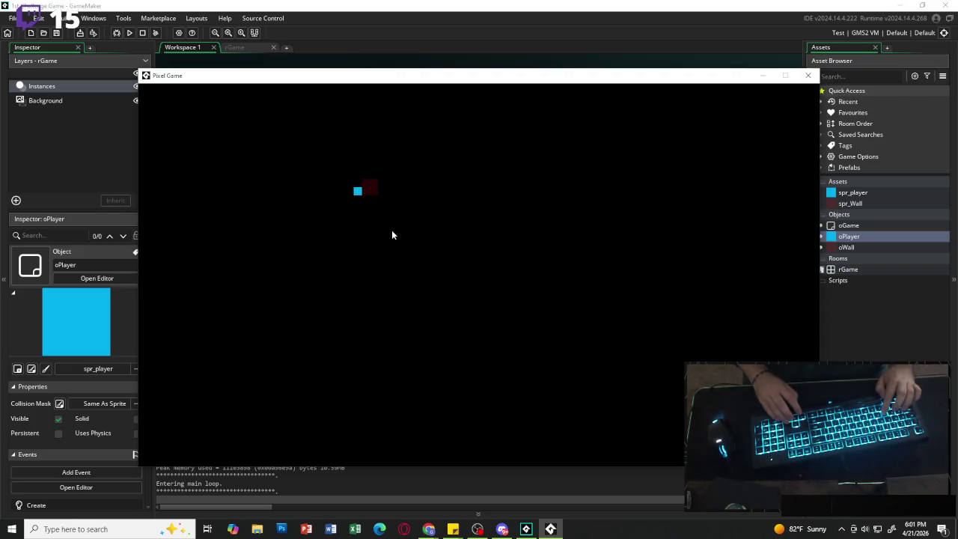
pyautogui.press('Right')
pyautogui.press('Up')
pyautogui.press('Up')
pyautogui.press('Left')
pyautogui.press('Down')
pyautogui.press('Right')
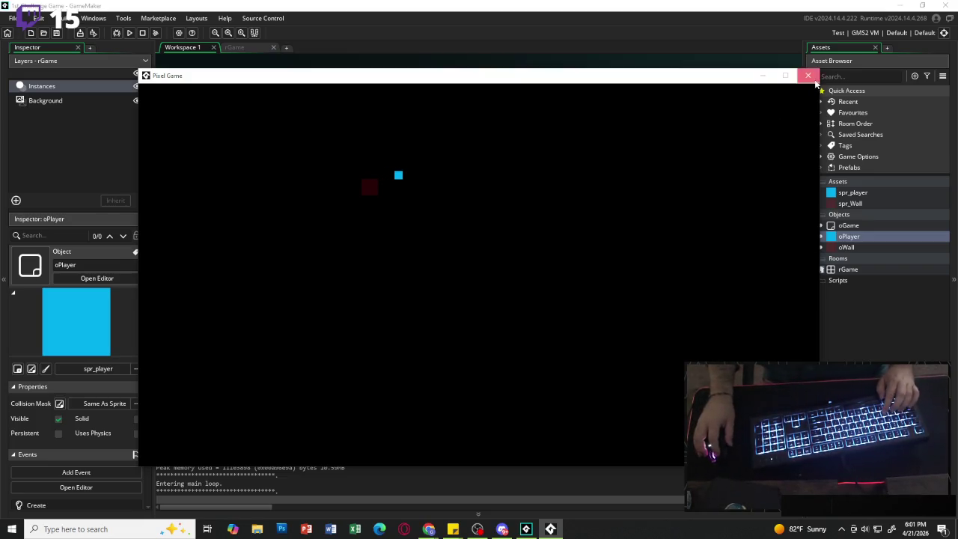
pyautogui.click(807, 75)
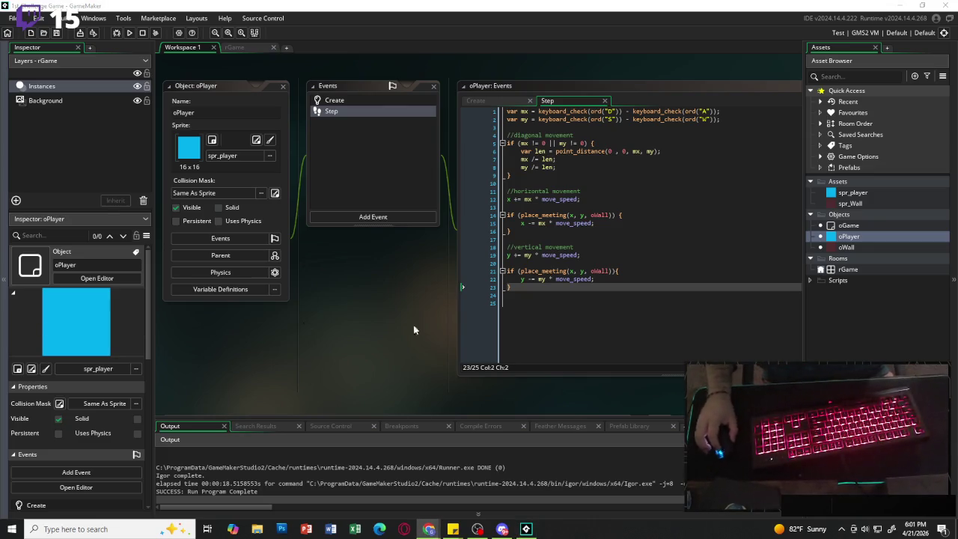
pyautogui.moveTo(453, 530)
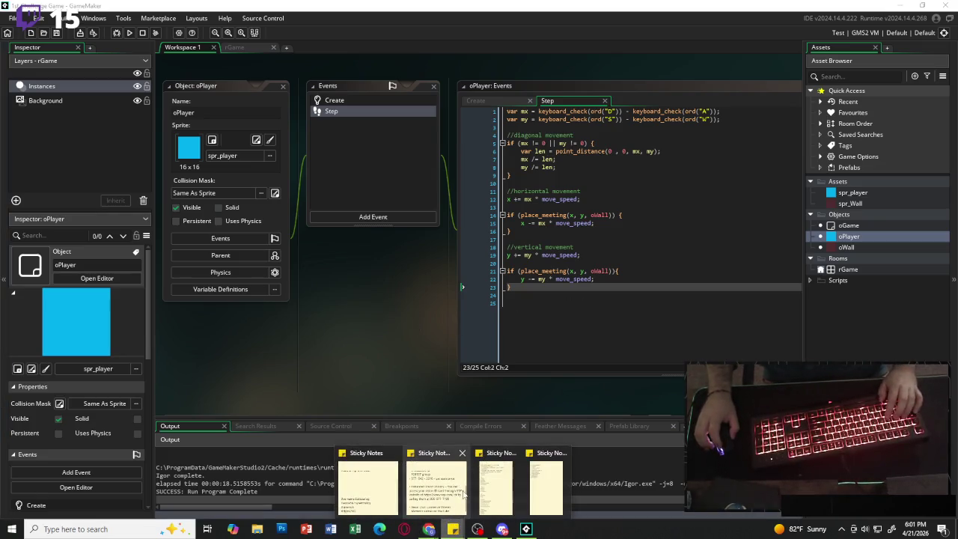
pyautogui.click(545, 485)
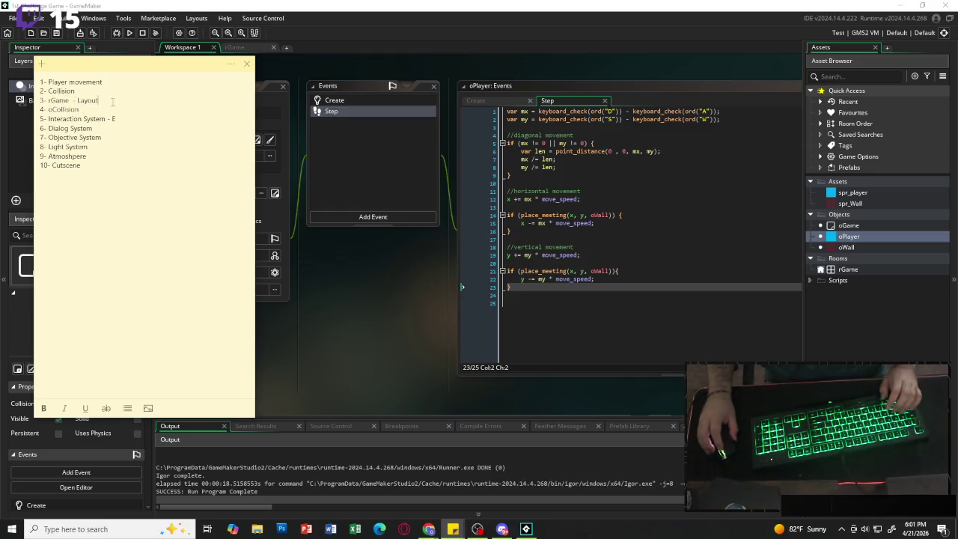
pyautogui.click(80, 110)
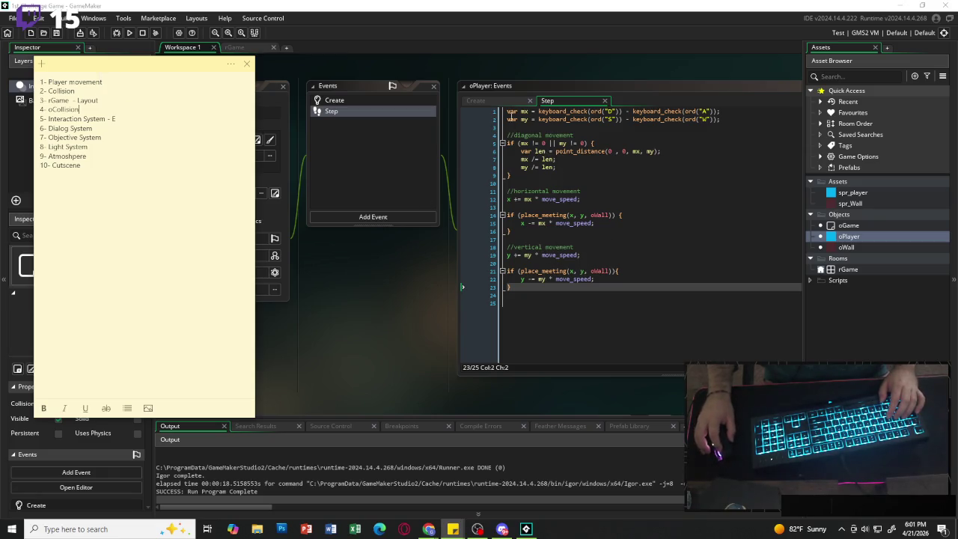
pyautogui.click(494, 103)
pyautogui.click(565, 100)
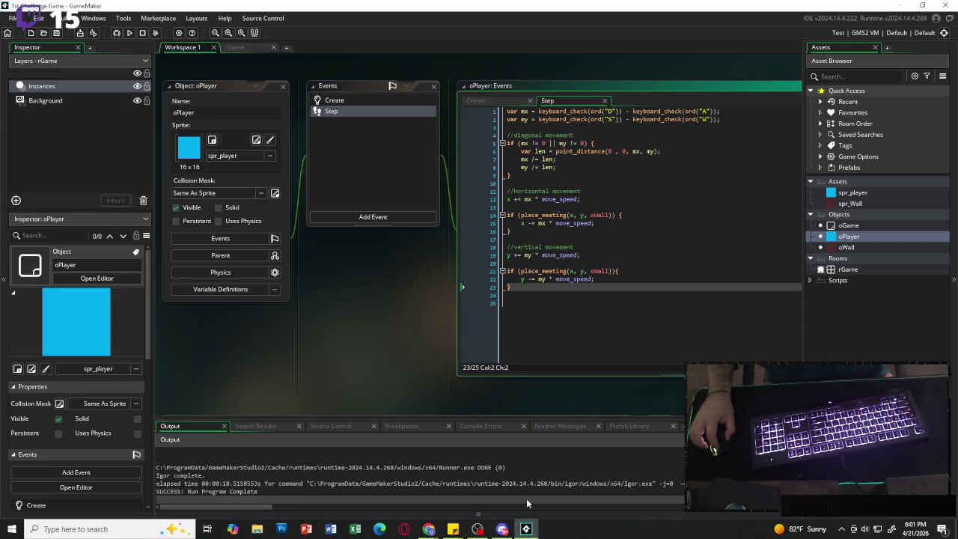
pyautogui.moveTo(454, 532)
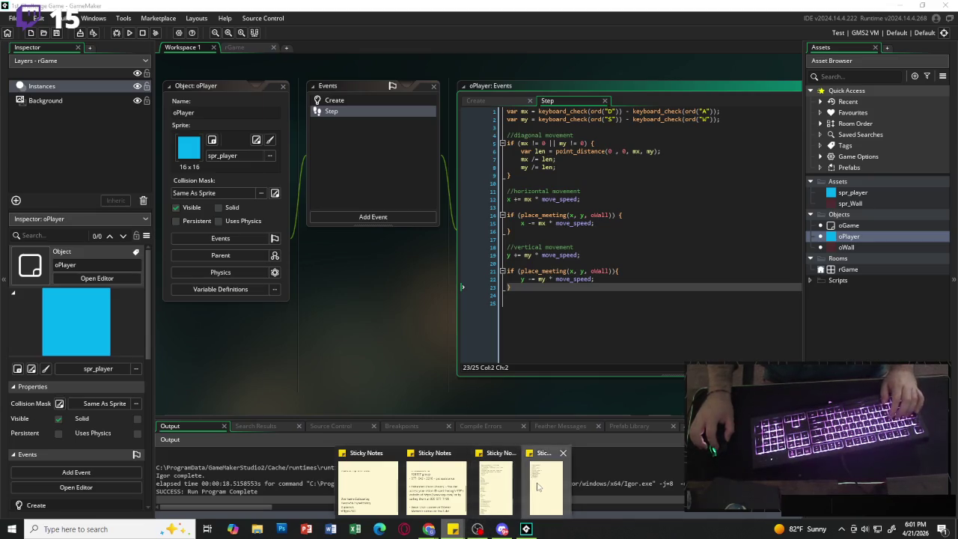
pyautogui.click(545, 485)
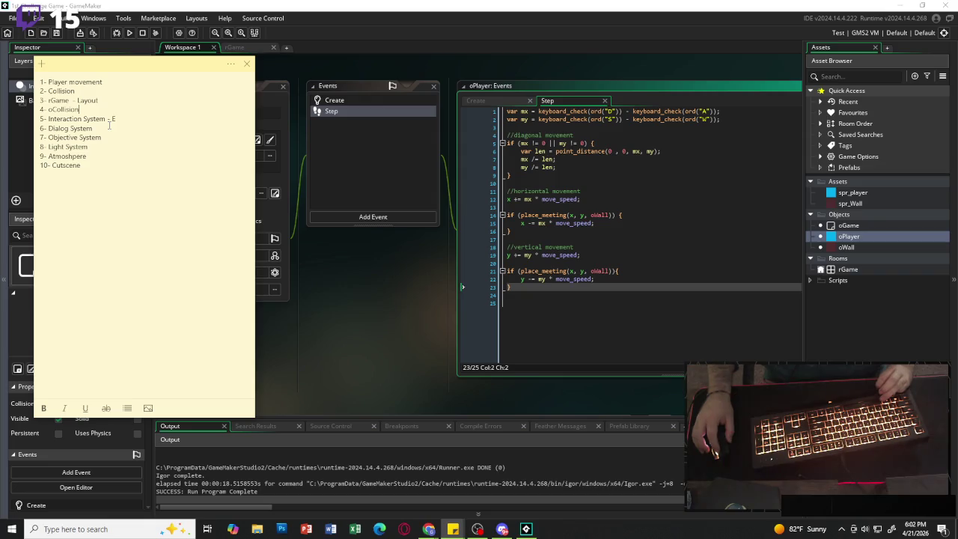
pyautogui.click(763, 324)
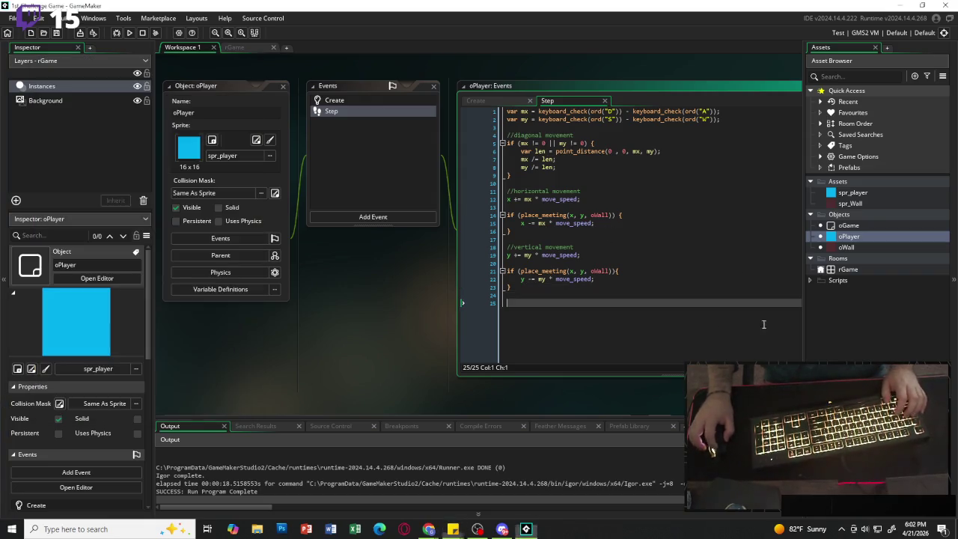
# Create a new object in the Objects group named oNote.
pyautogui.click(877, 306)
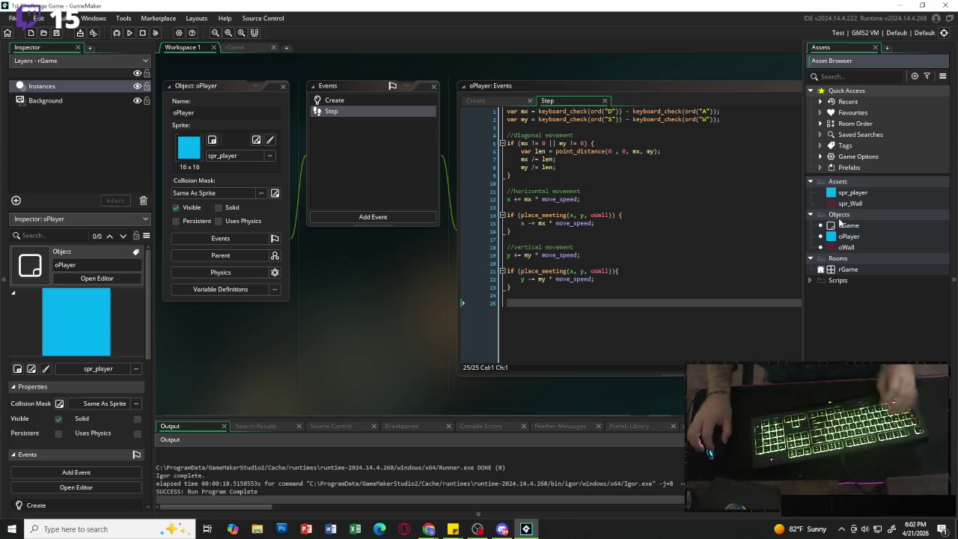
pyautogui.rightClick(839, 217)
pyautogui.moveTo(839, 218)
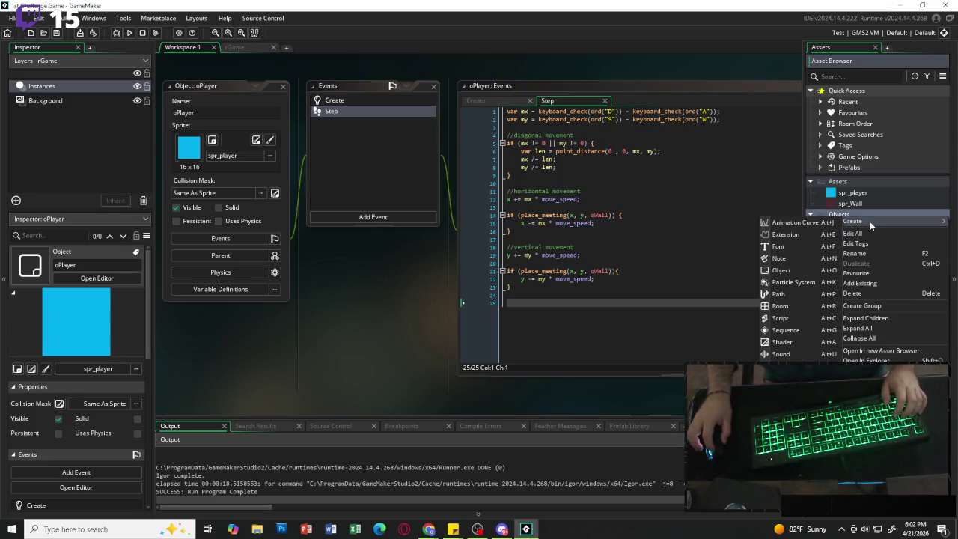
pyautogui.click(797, 282)
pyautogui.write('oNe')
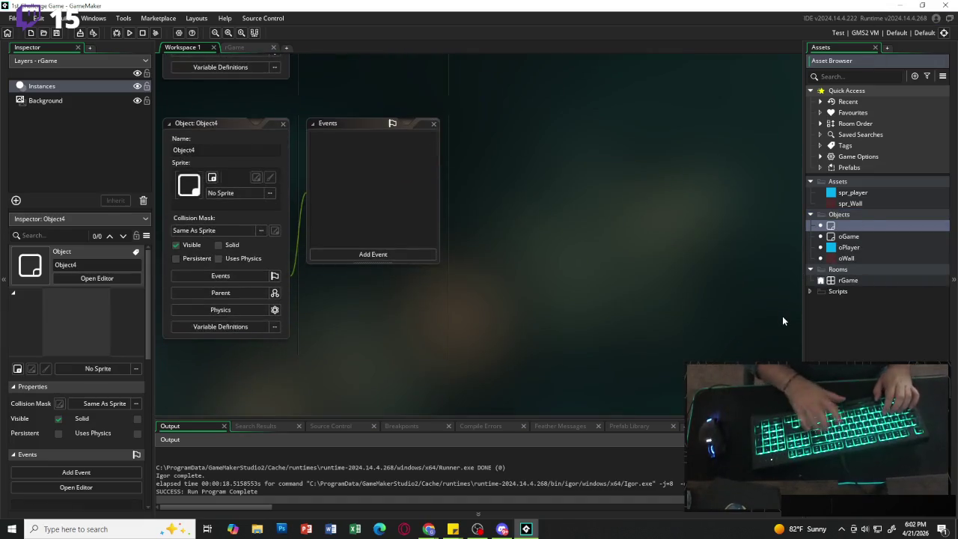
pyautogui.write('ote')
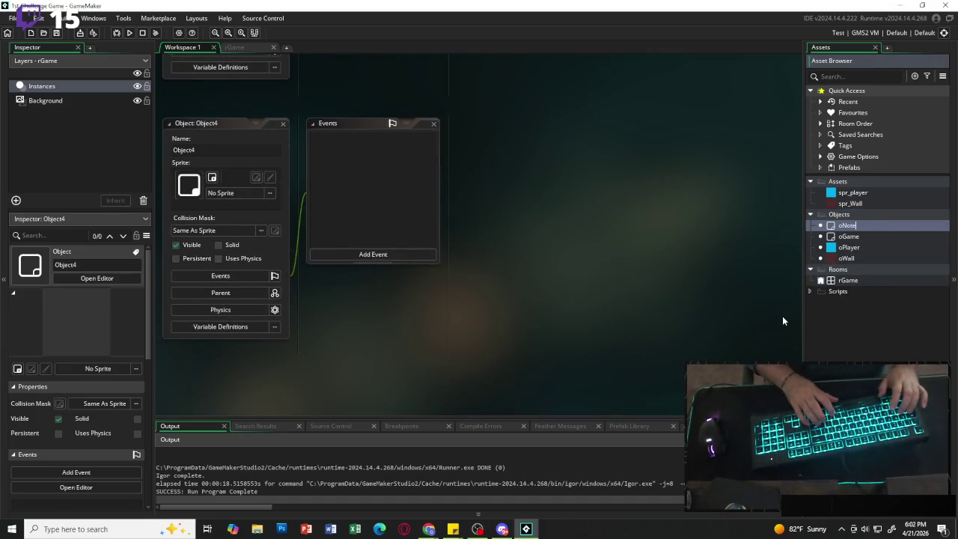
pyautogui.press('Return')
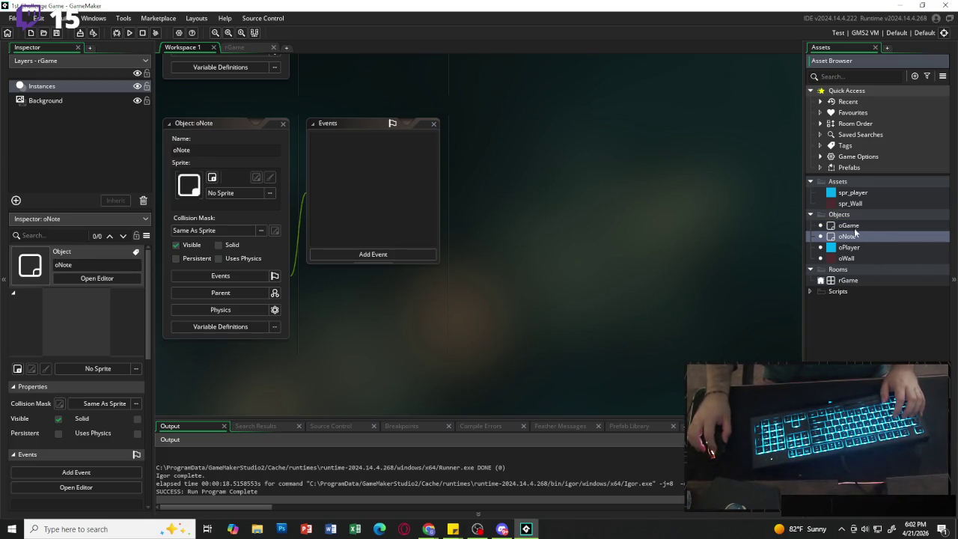
# Duplicate oNote and name the copy oTextBox.
pyautogui.hotkey('ctrl', 'd')
pyautogui.write('oTe')
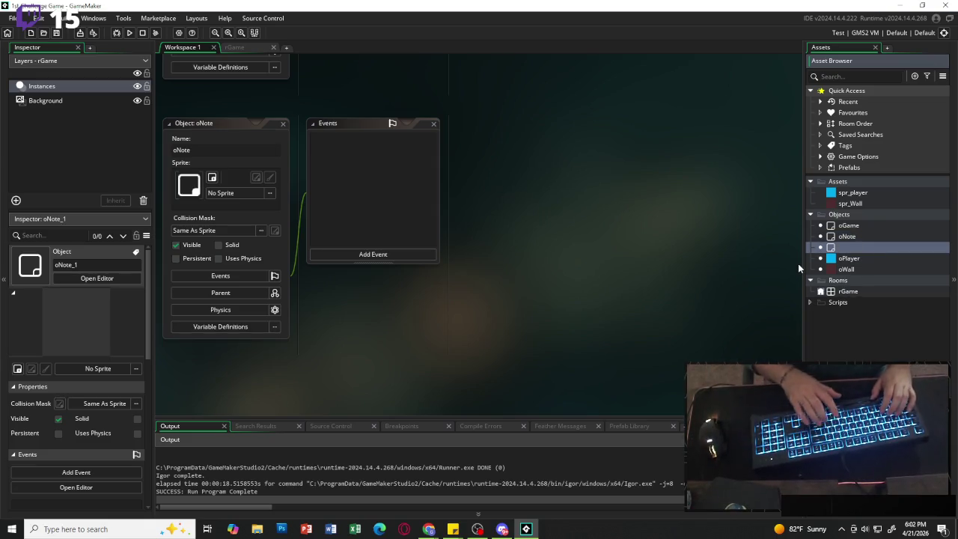
pyautogui.write('xt')
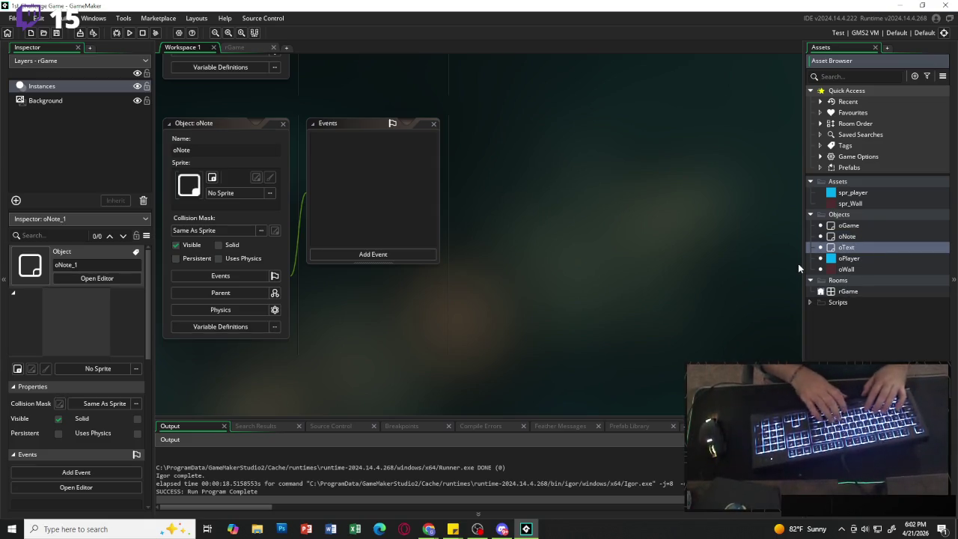
pyautogui.write('Box')
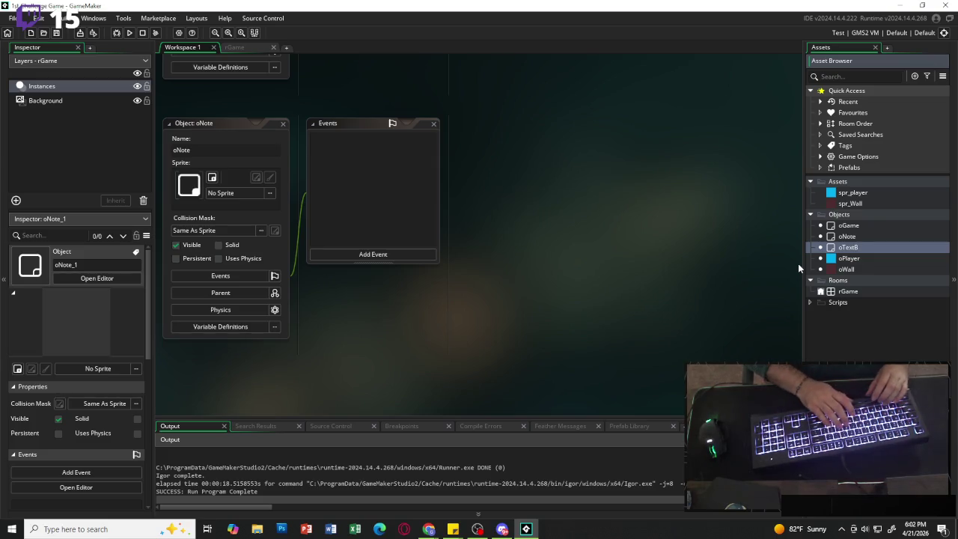
pyautogui.press('Return')
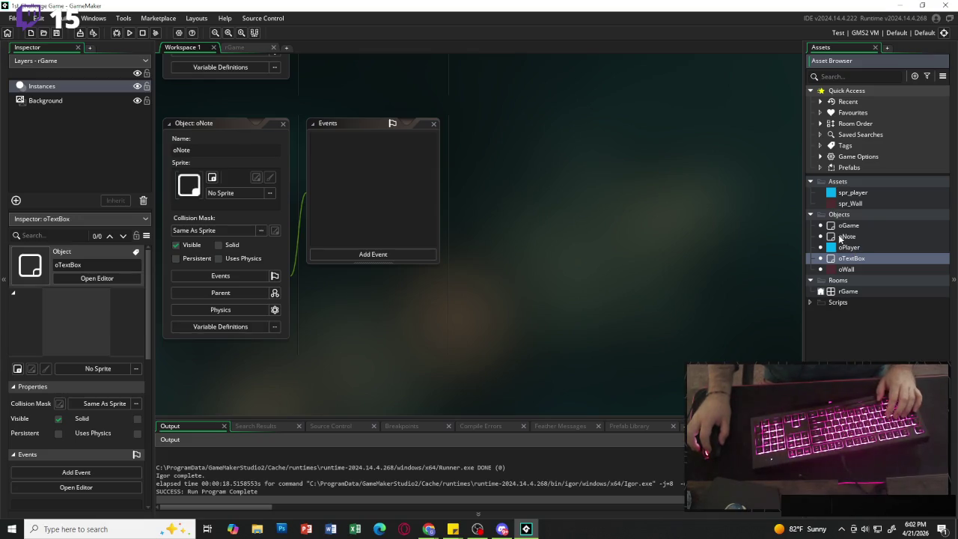
pyautogui.click(352, 254)
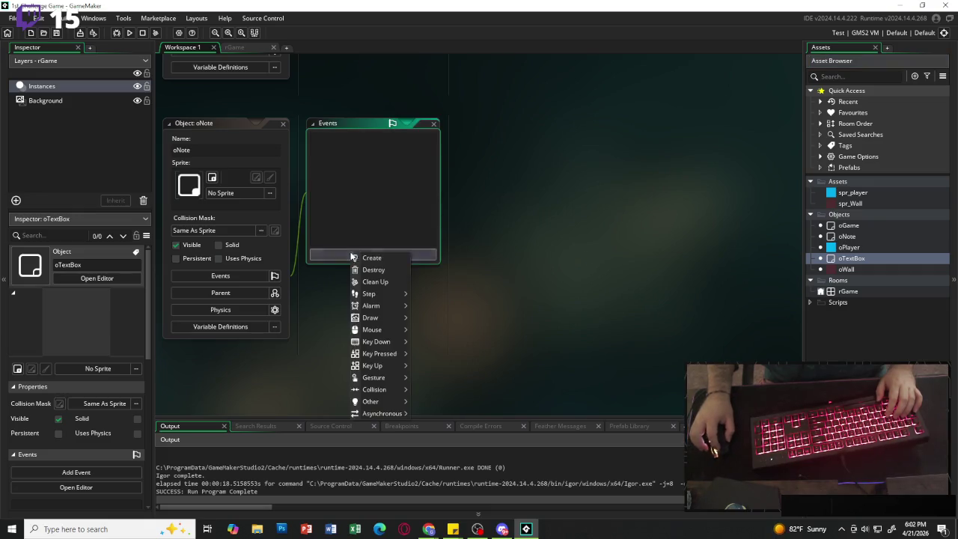
# Add a Create event to oNote containing note_text = "Hello World", replacing the template comments.
pyautogui.click(390, 260)
pyautogui.hotkey('ctrl', 'a')
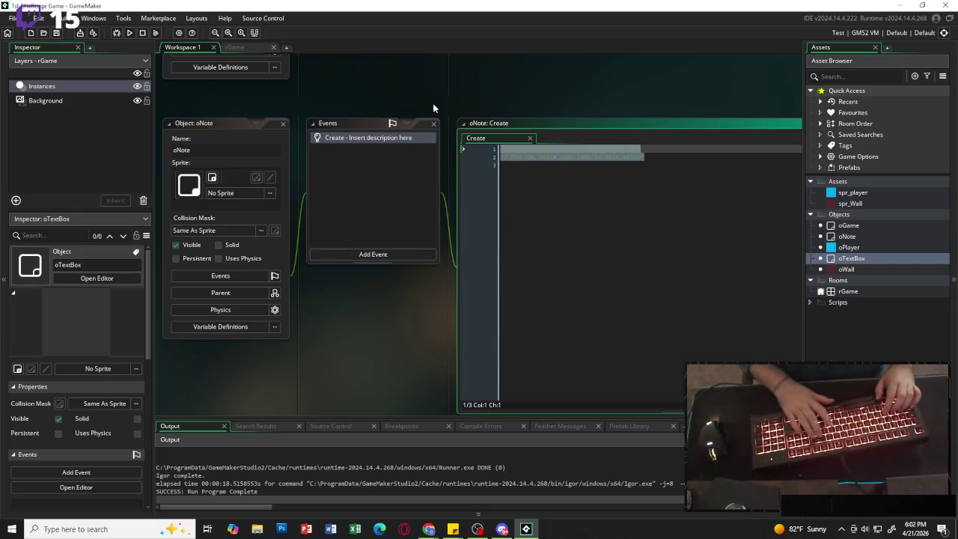
pyautogui.press('BackSpace')
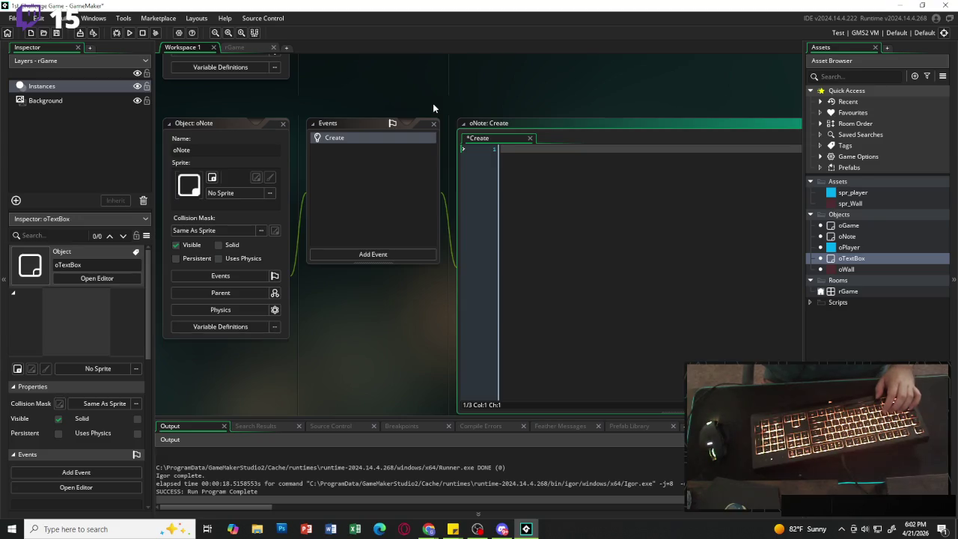
pyautogui.write('note_')
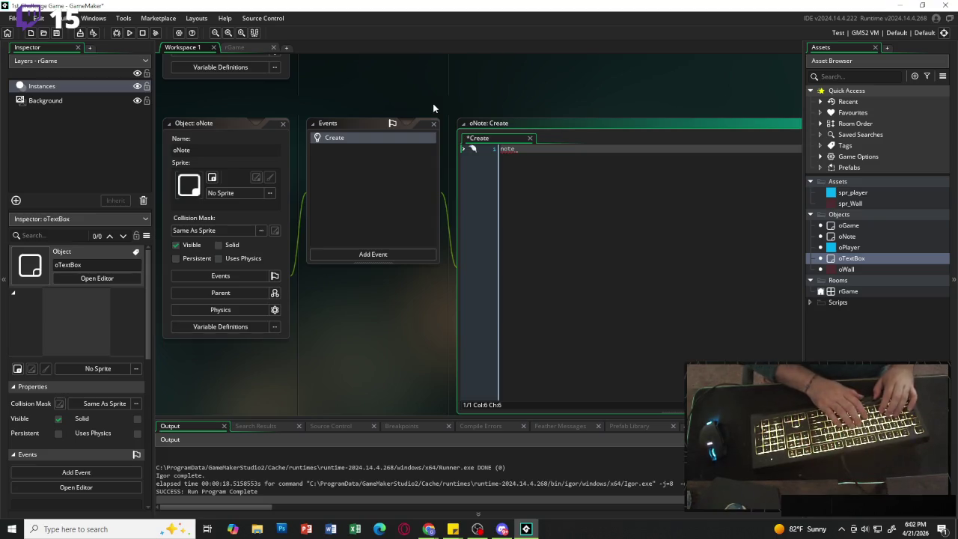
pyautogui.write(' text = ')
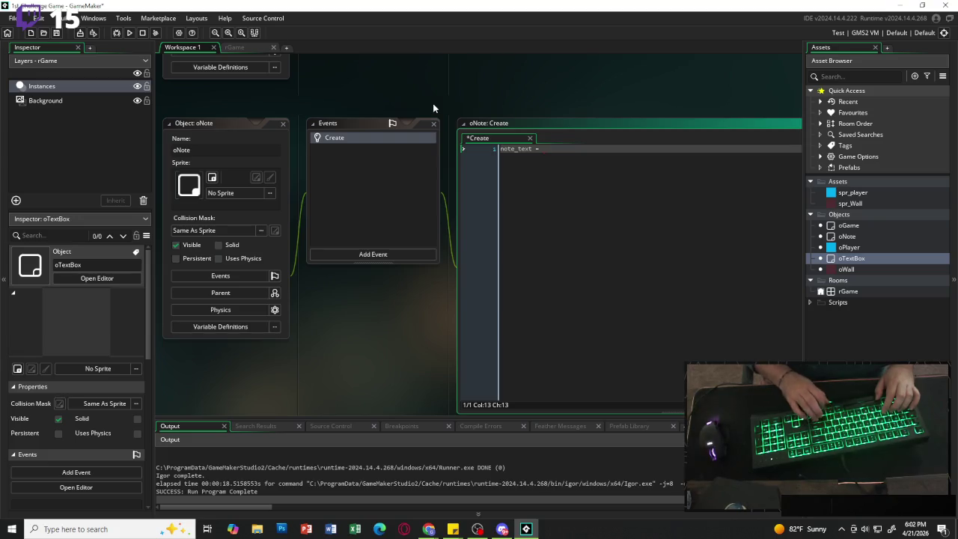
pyautogui.write('"Hello')
pyautogui.press('Return')
pyautogui.write('W')
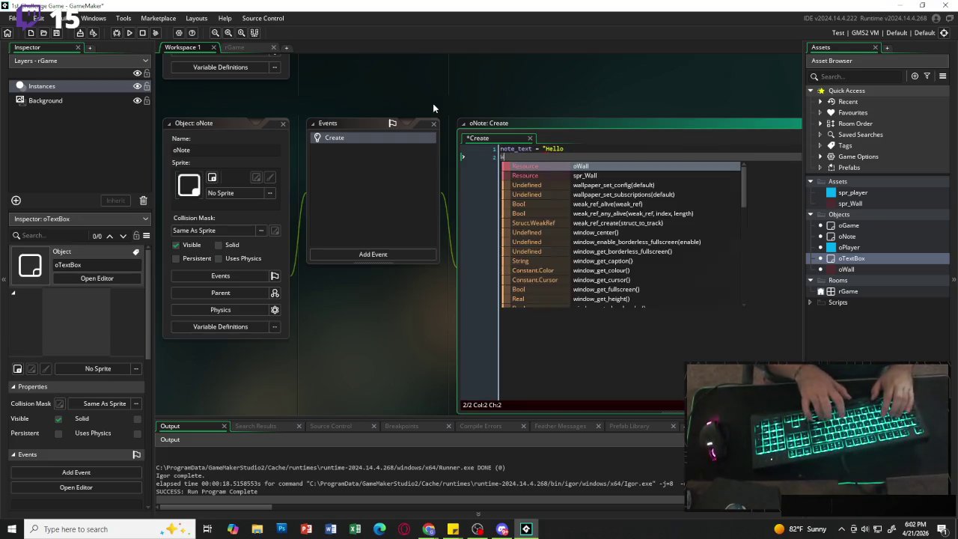
pyautogui.press('BackSpace')
pyautogui.press('BackSpace')
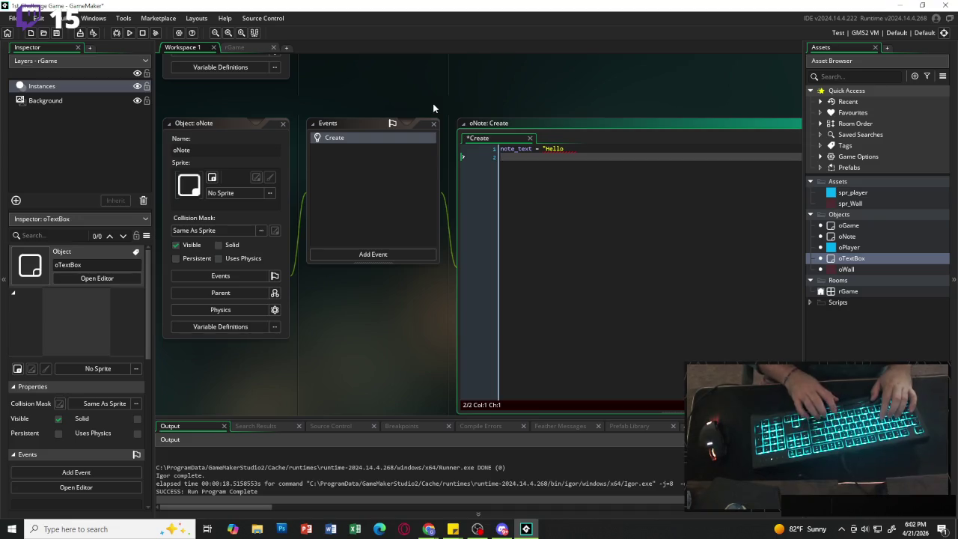
pyautogui.write(' World"')
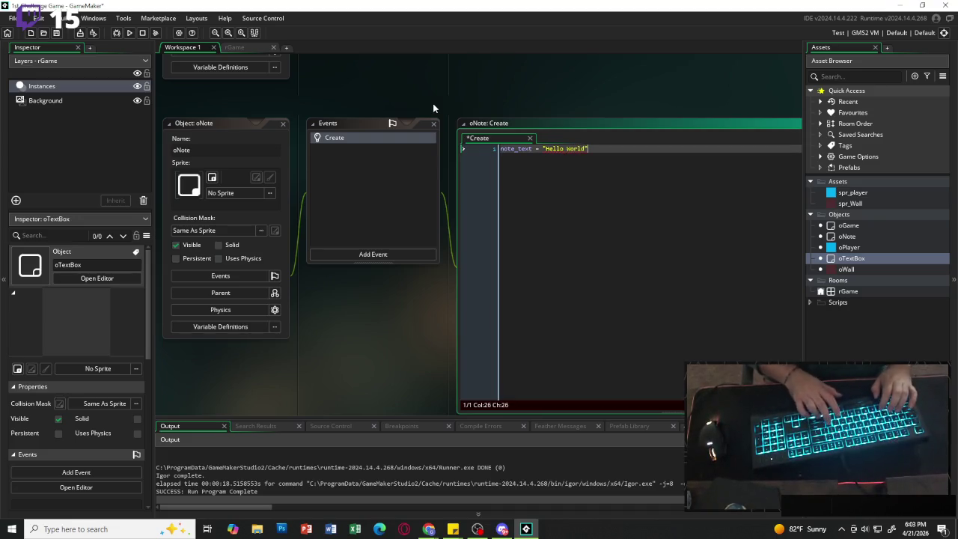
pyautogui.press('Return')
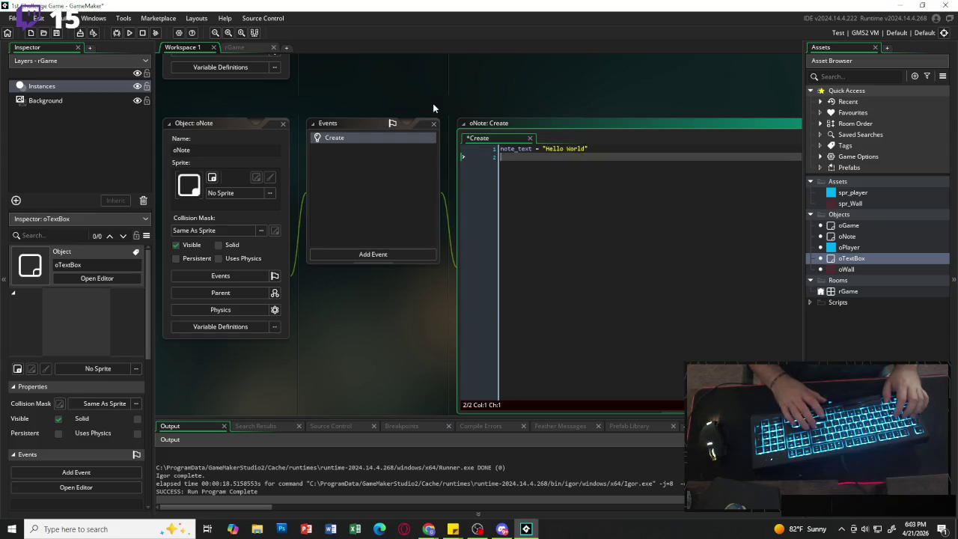
pyautogui.click(861, 260)
# Add a Create event to the oTextBox object.
pyautogui.doubleClick(860, 260)
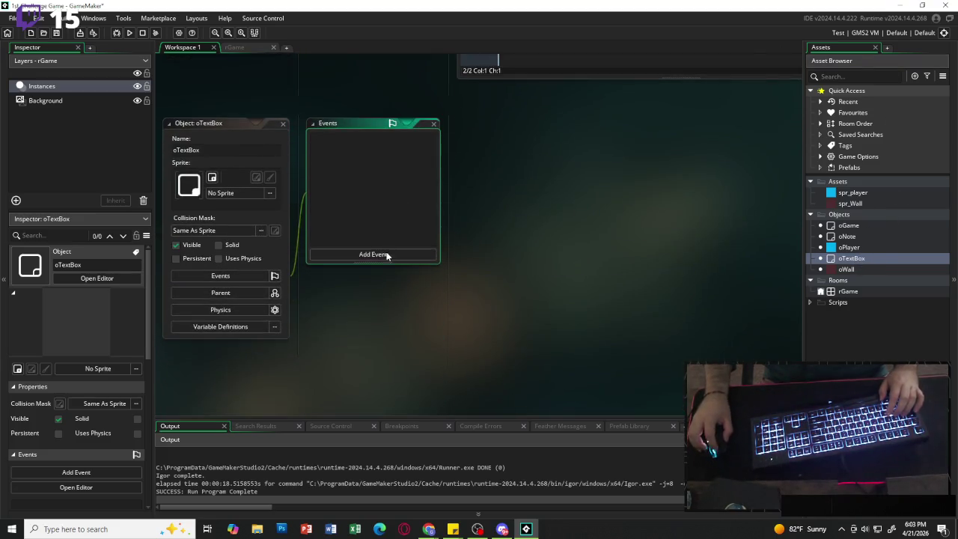
pyautogui.click(385, 254)
pyautogui.click(418, 262)
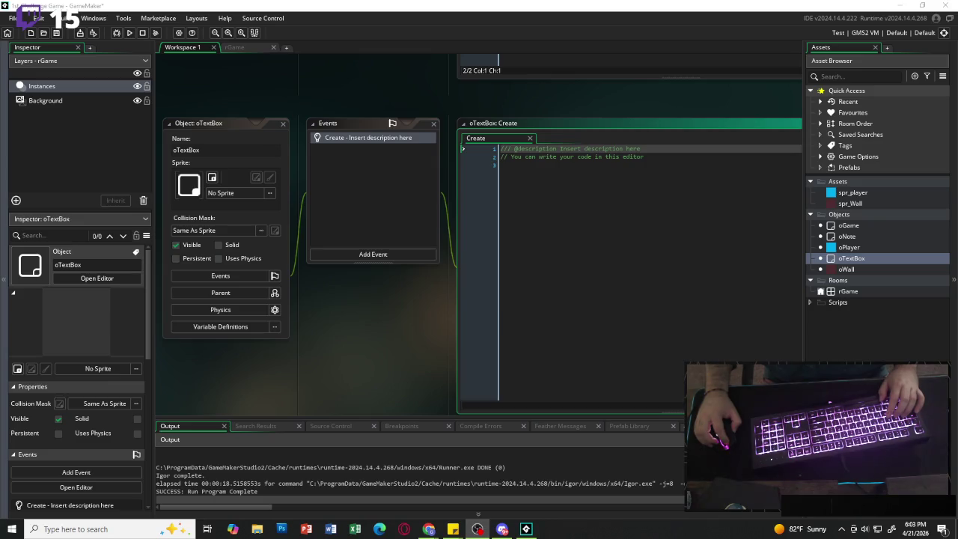
pyautogui.hotkey('alt', 'Tab')
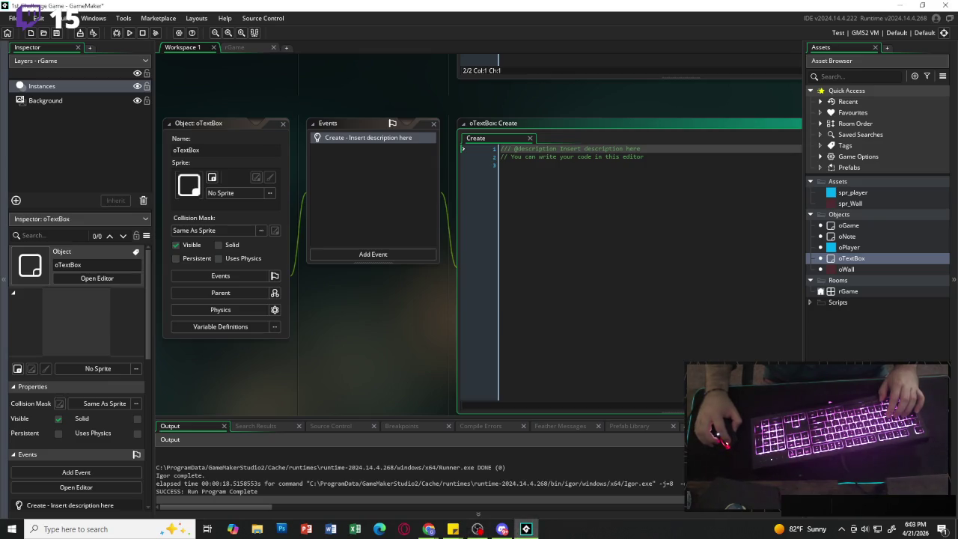
pyautogui.hotkey('alt', 'Tab')
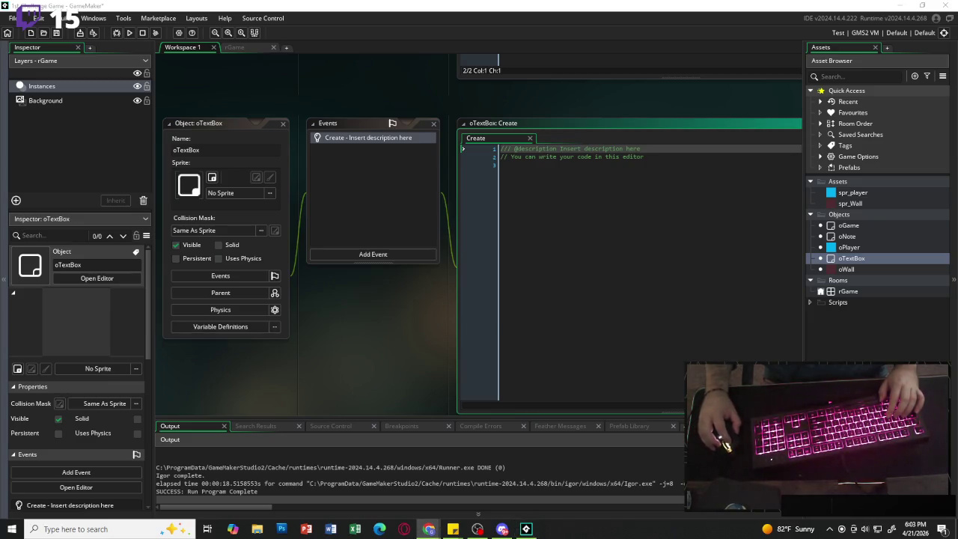
pyautogui.hotkey('alt', 'Tab')
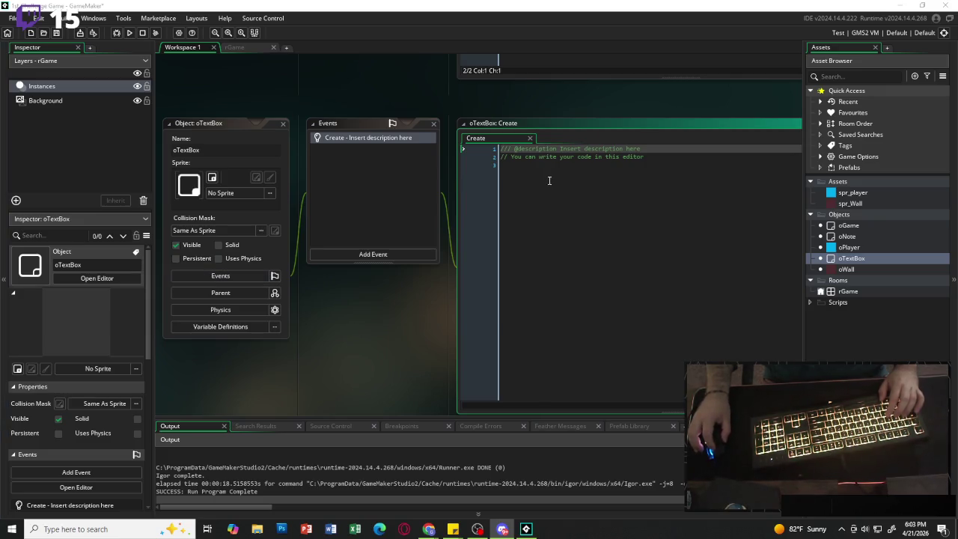
pyautogui.moveTo(547, 179); pyautogui.dragTo(458, 146)
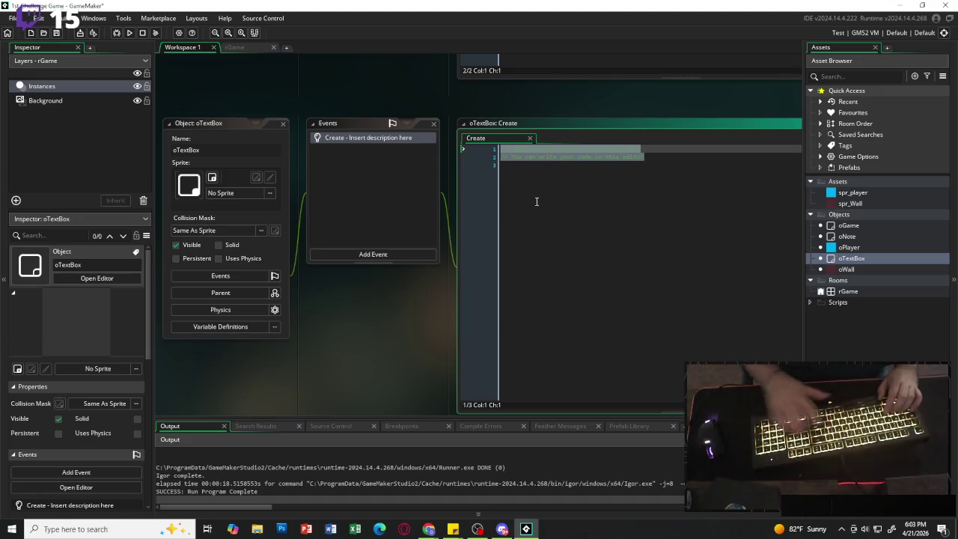
pyautogui.click(591, 192)
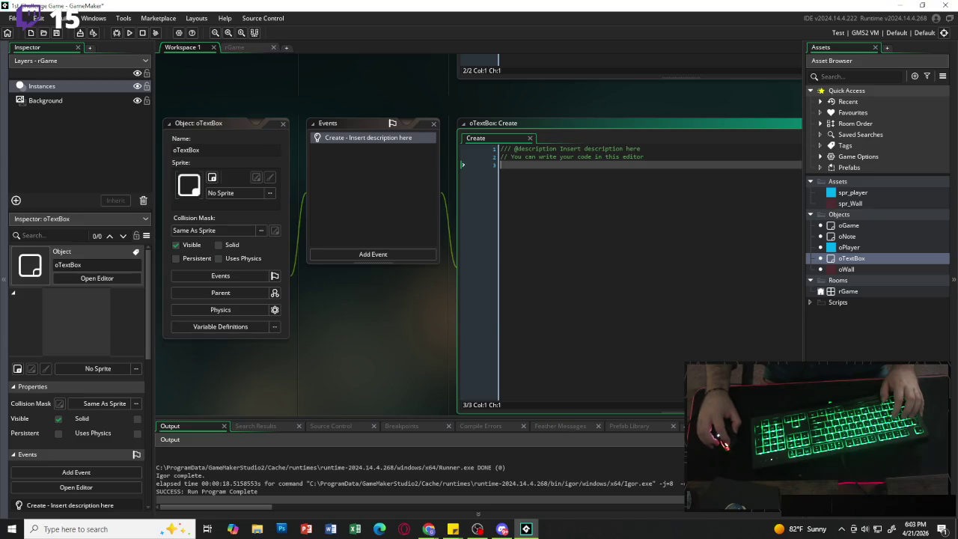
# Replace the template code with display_text = "" and active = false;.
pyautogui.hotkey('alt', 'Tab')
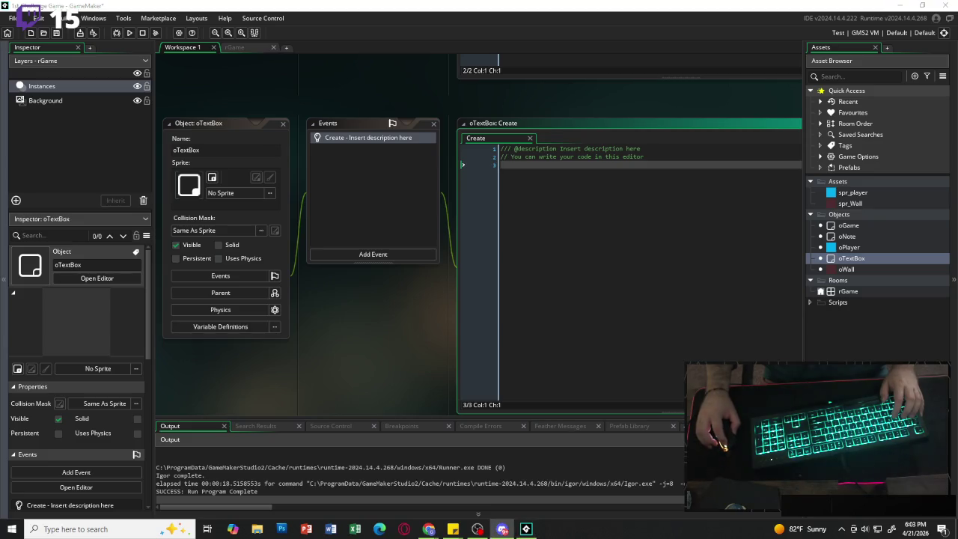
pyautogui.hotkey('alt', 'Tab')
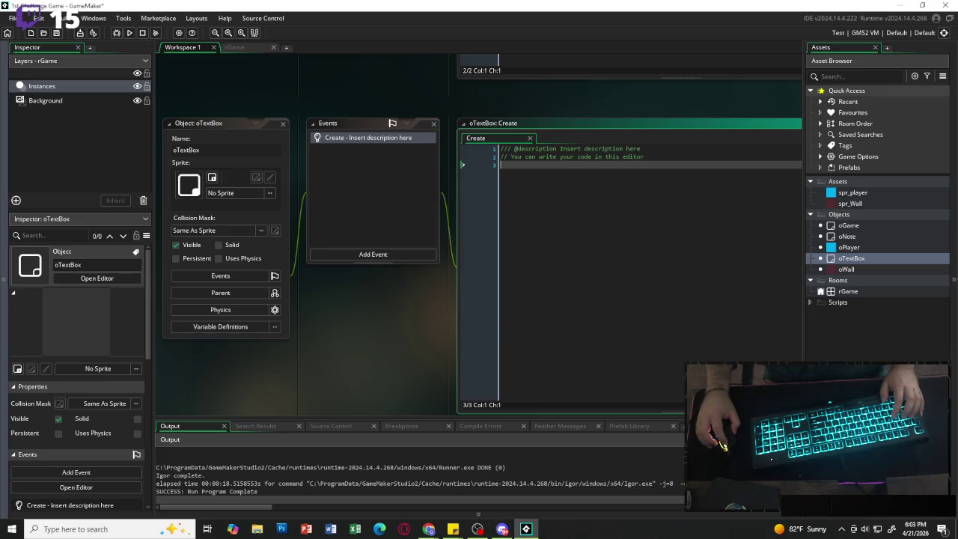
pyautogui.hotkey('alt', 'Tab')
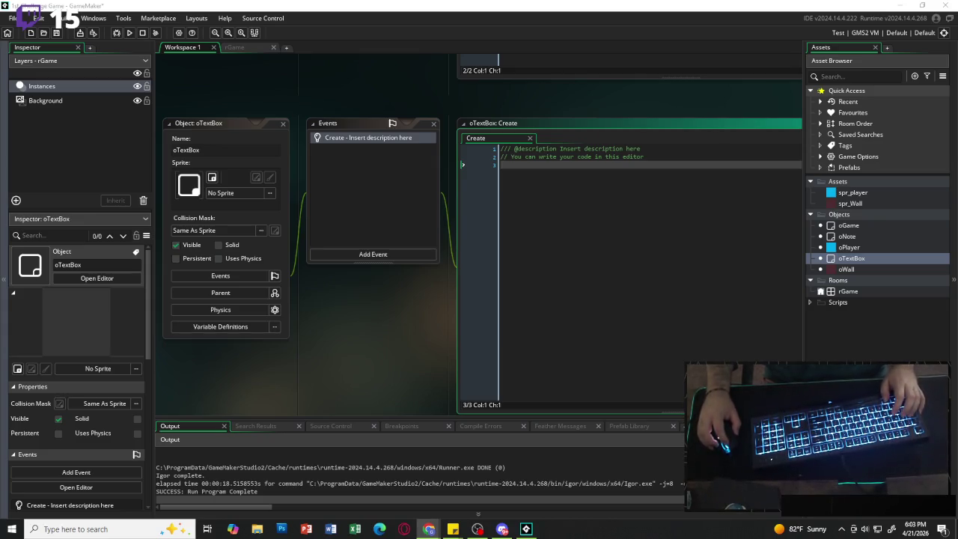
pyautogui.hotkey('alt', 'Tab')
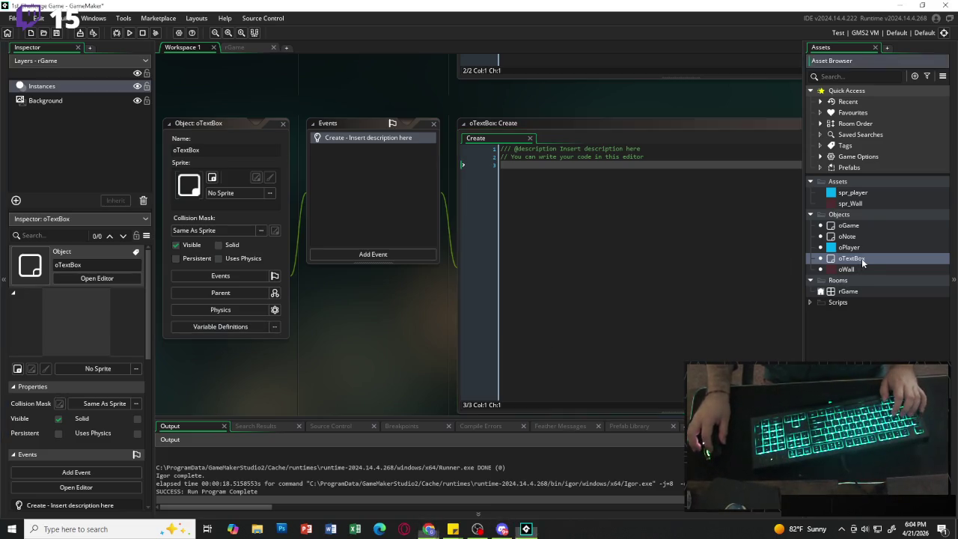
pyautogui.scroll(-2, 485, 169)
pyautogui.hotkey('ctrl', 'a')
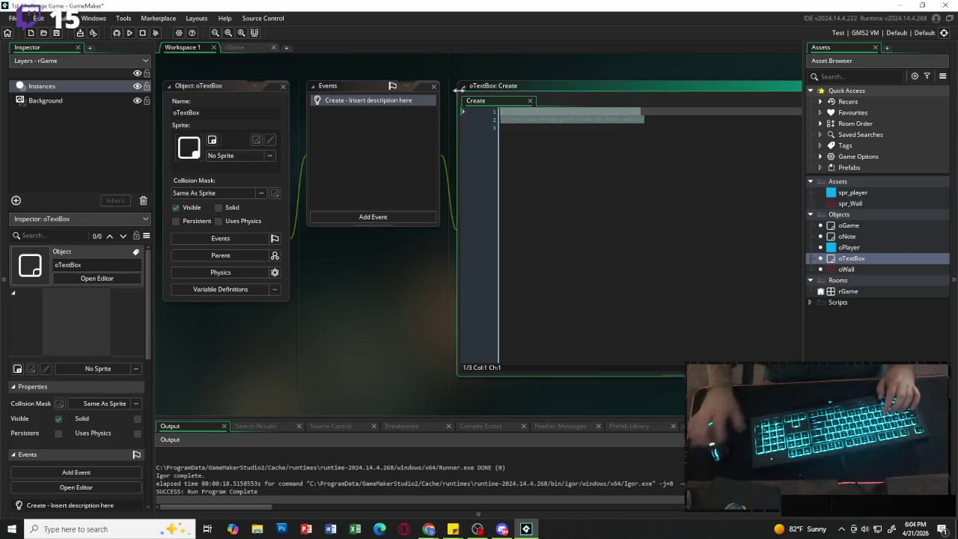
pyautogui.press('BackSpace')
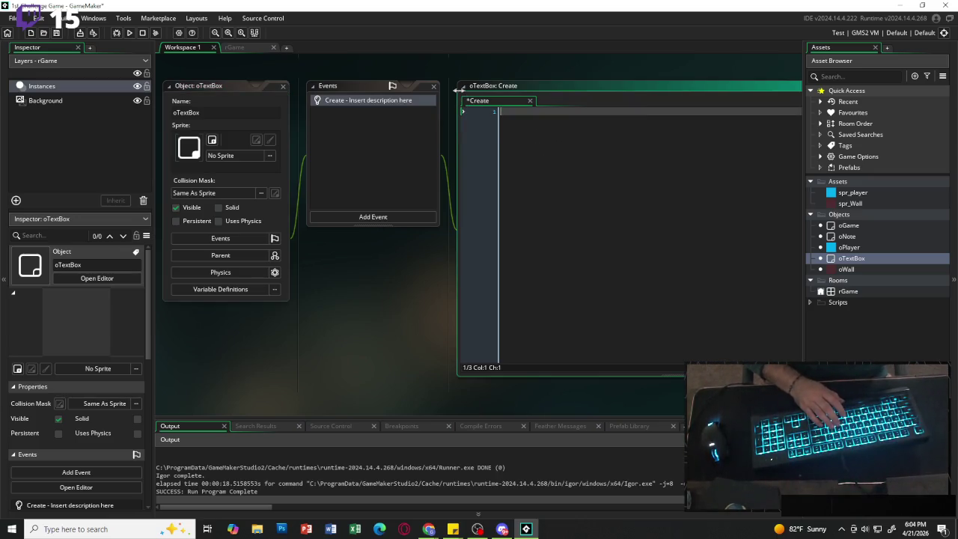
pyautogui.write('dis')
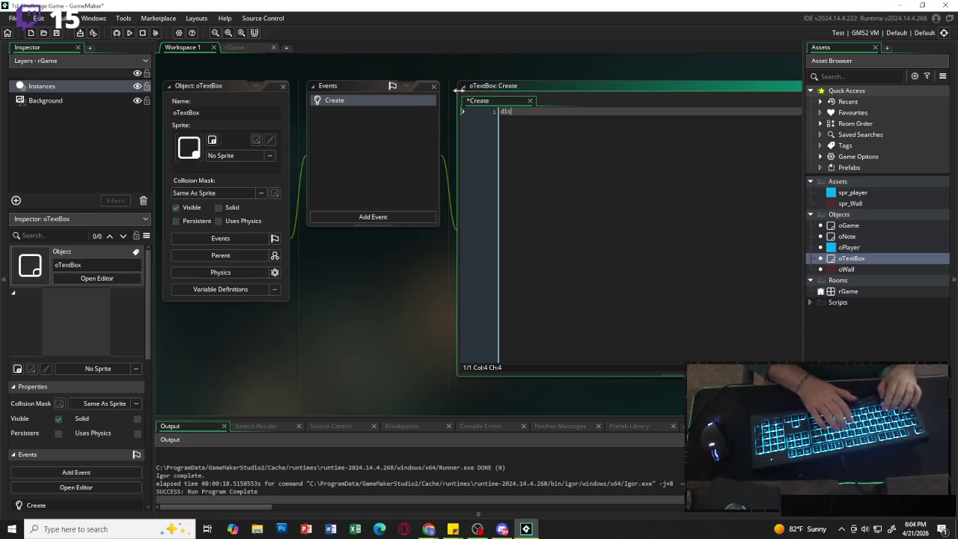
pyautogui.write('play_text')
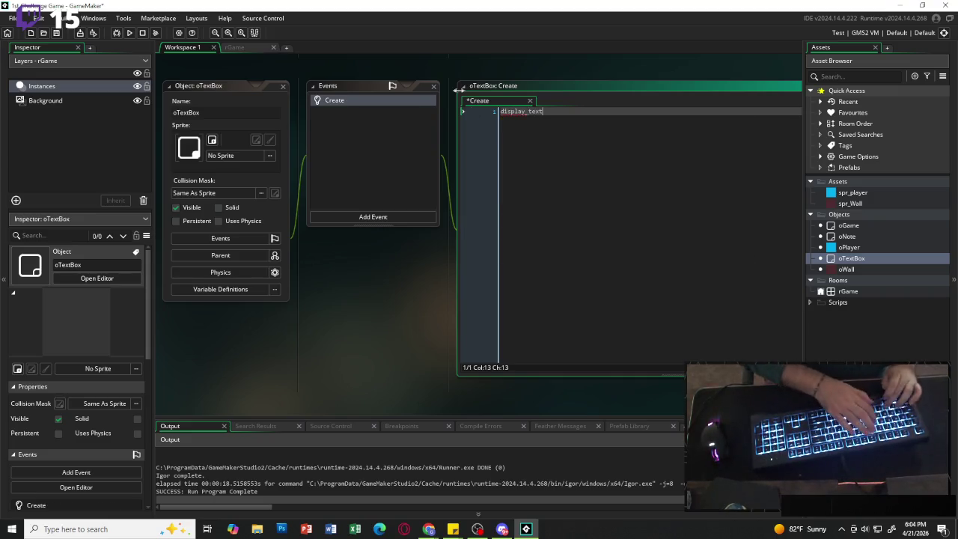
pyautogui.write(' = "";')
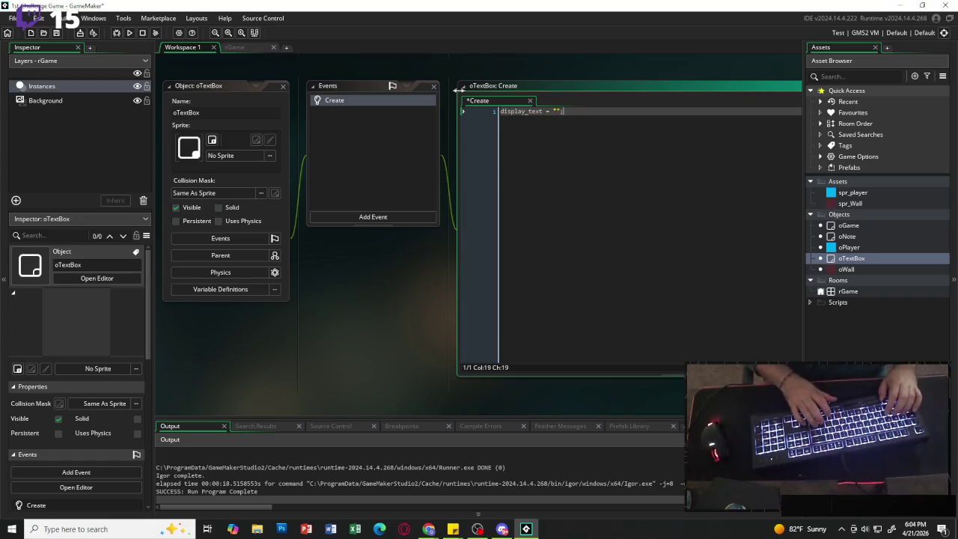
pyautogui.press('Return')
pyautogui.write('active = ')
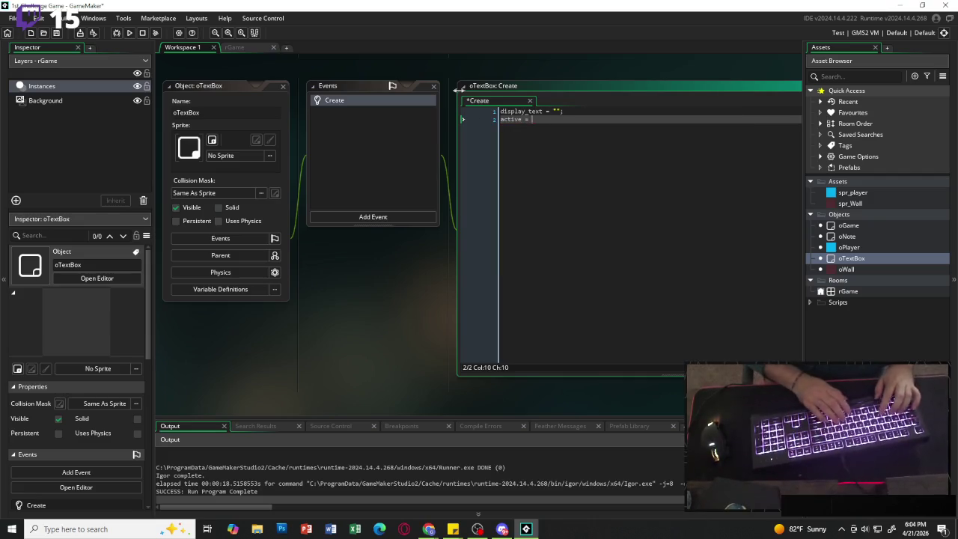
pyautogui.write('false')
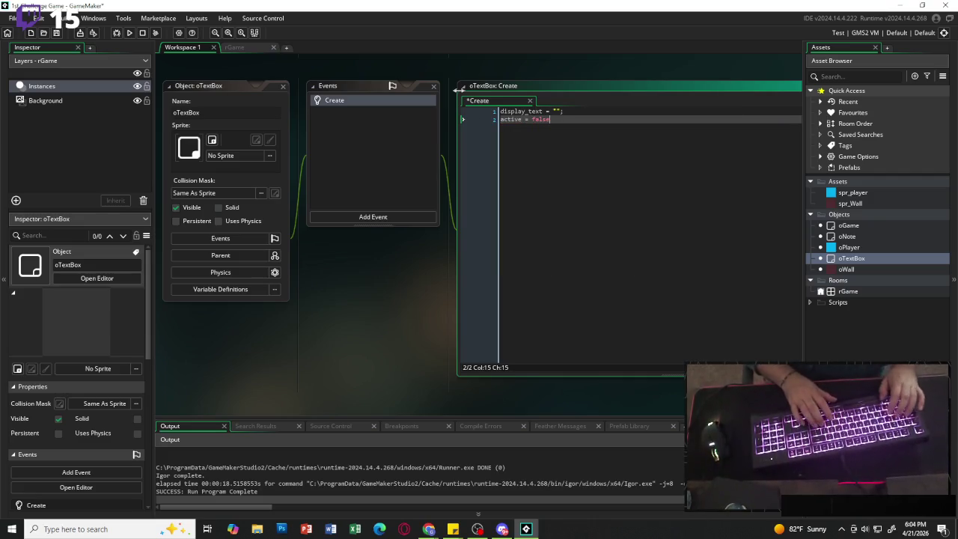
pyautogui.write(';')
pyautogui.press('Return')
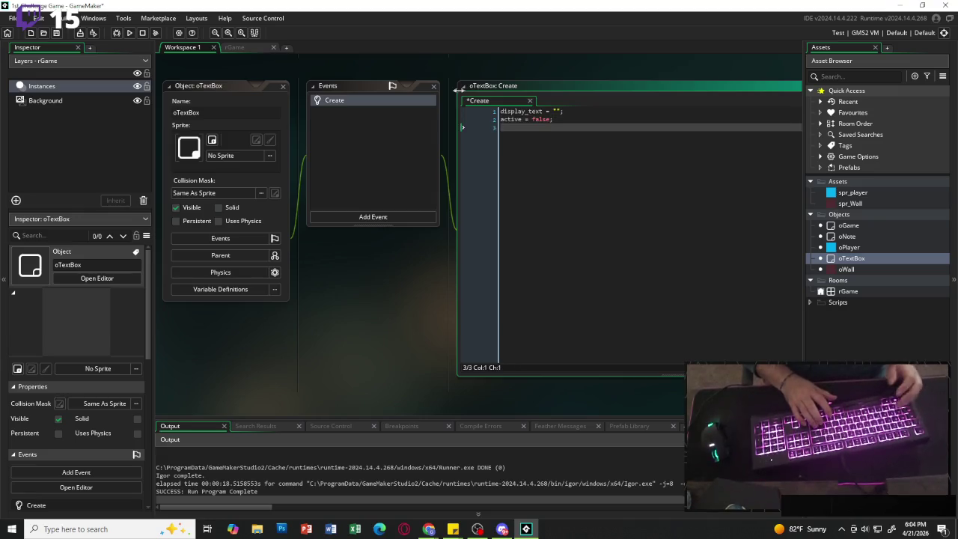
pyautogui.press('Return')
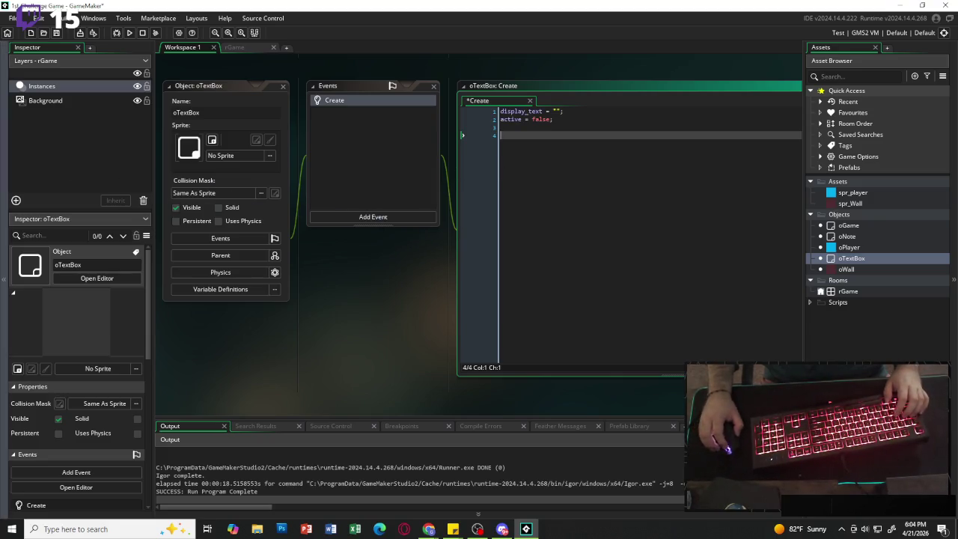
pyautogui.click(405, 216)
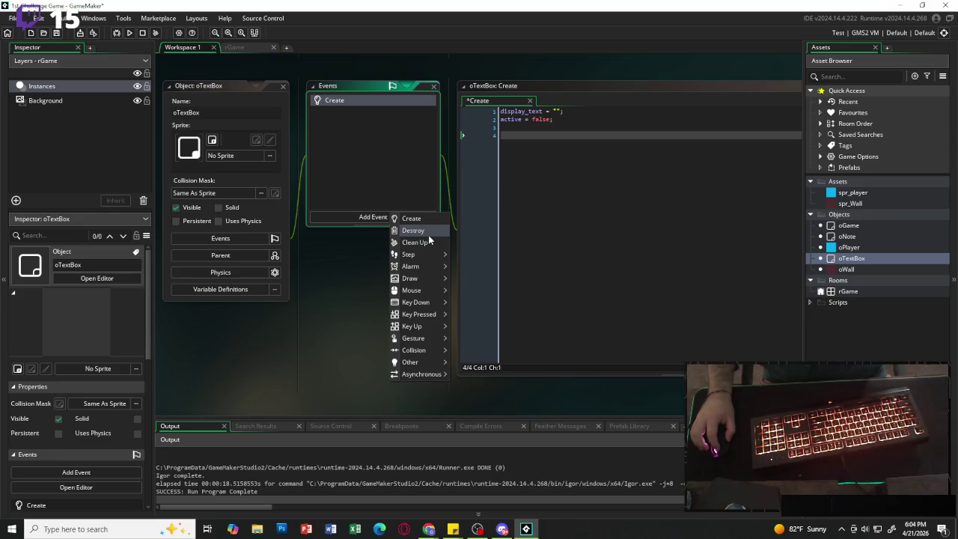
# Add a Draw GUI event starting with if (!active) exit; and begin var box_x = 40.
pyautogui.moveTo(427, 279)
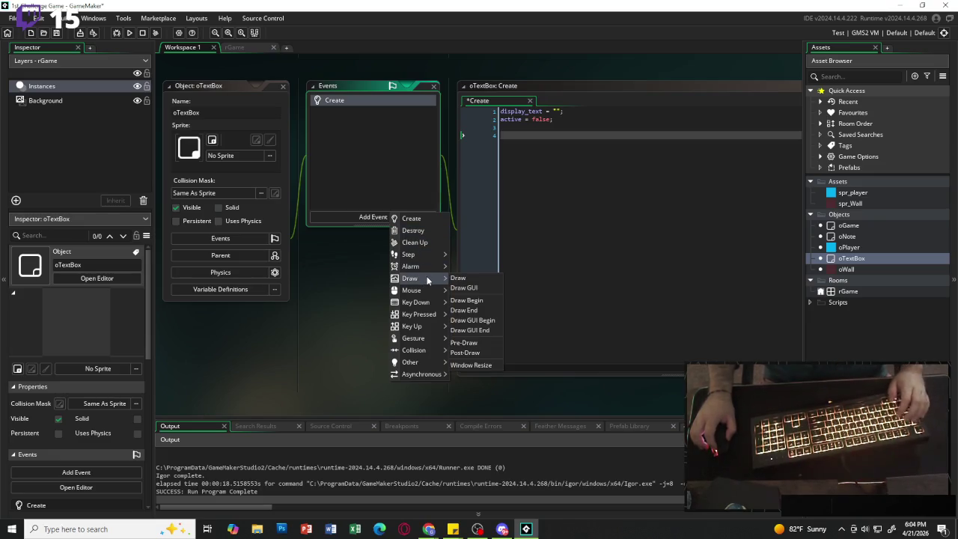
pyautogui.click(476, 289)
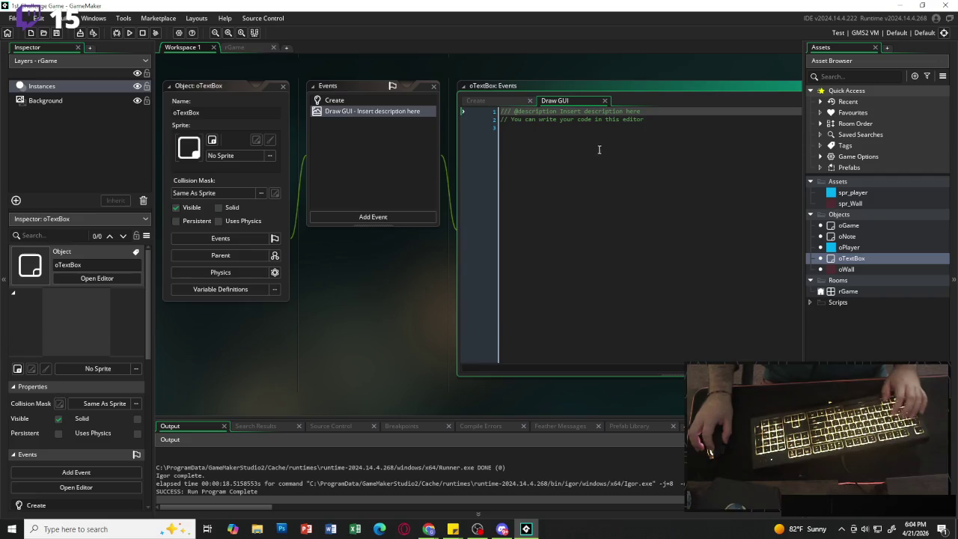
pyautogui.press('Delete')
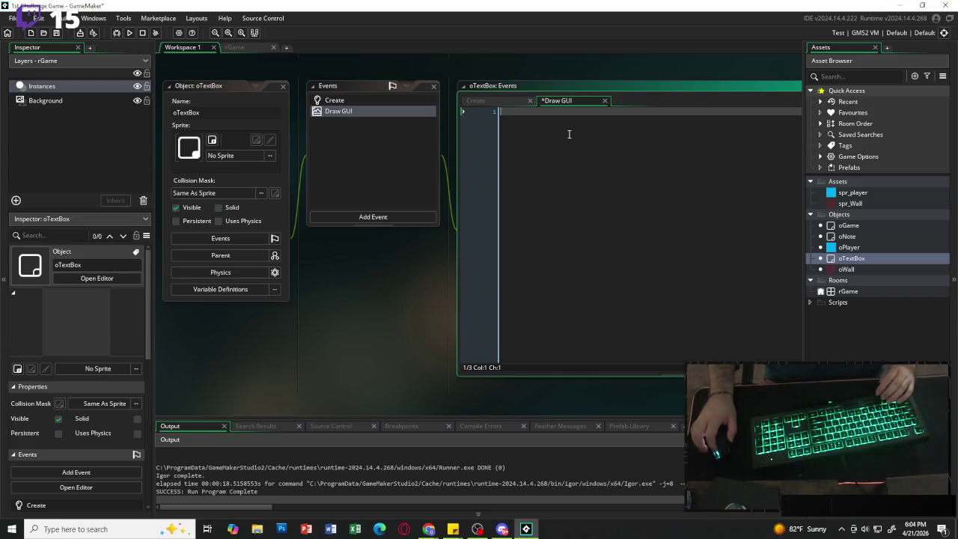
pyautogui.write('if (!actiuve')
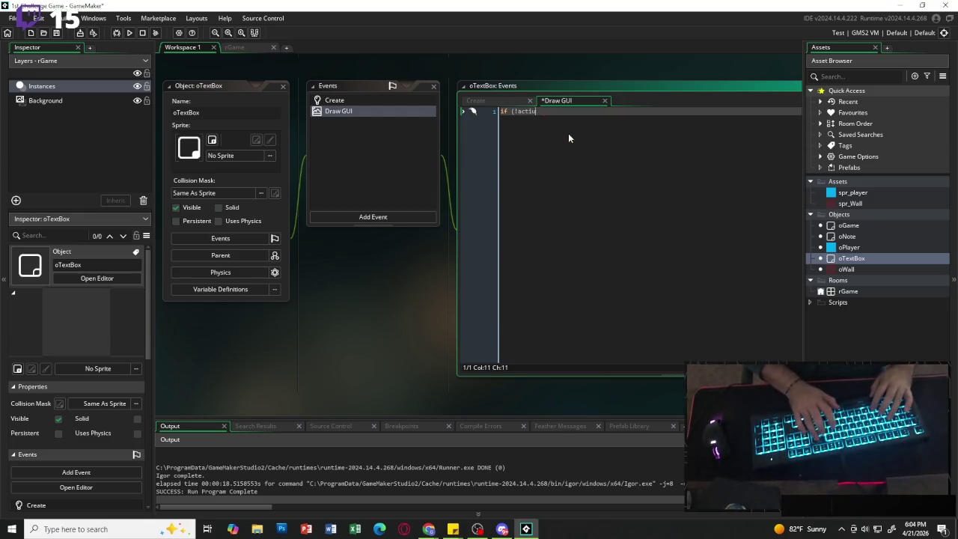
pyautogui.press('BackSpace')
pyautogui.press('BackSpace')
pyautogui.press('BackSpace')
pyautogui.write('ve) ')
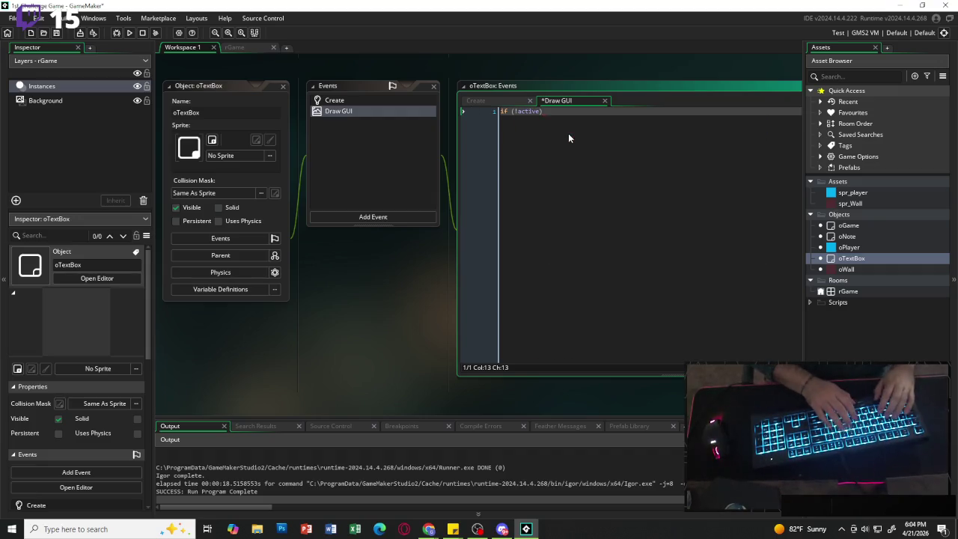
pyautogui.write('exit;')
pyautogui.press('Return')
pyautogui.press('Return')
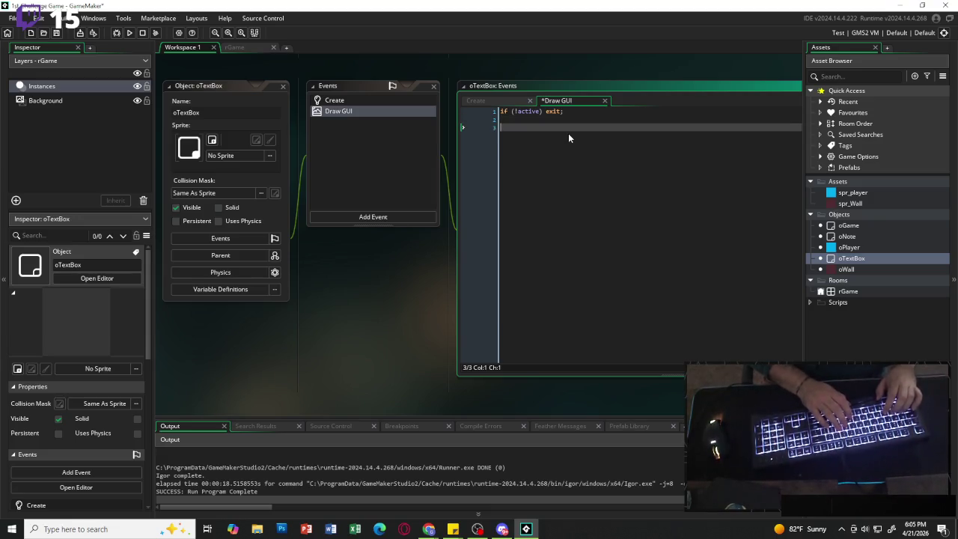
pyautogui.write('var ')
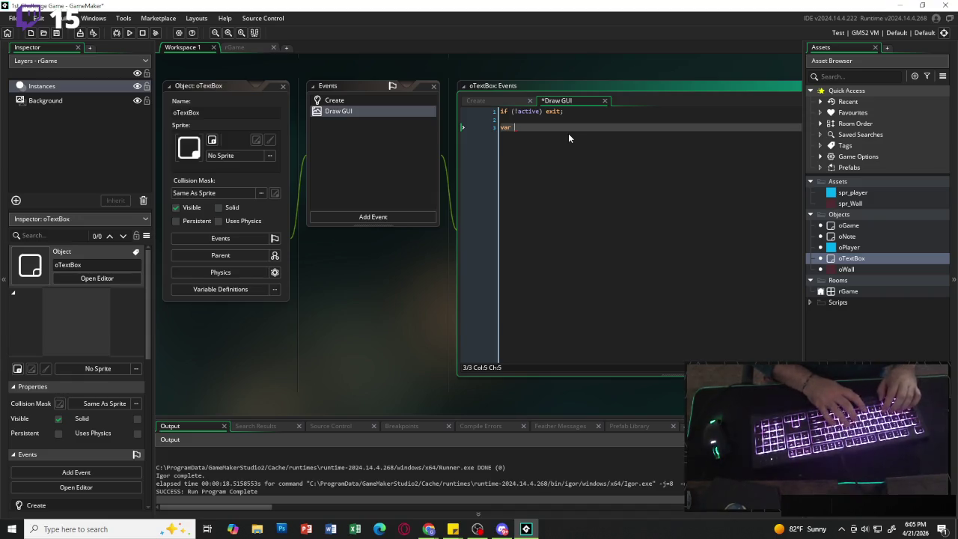
pyautogui.write('box_')
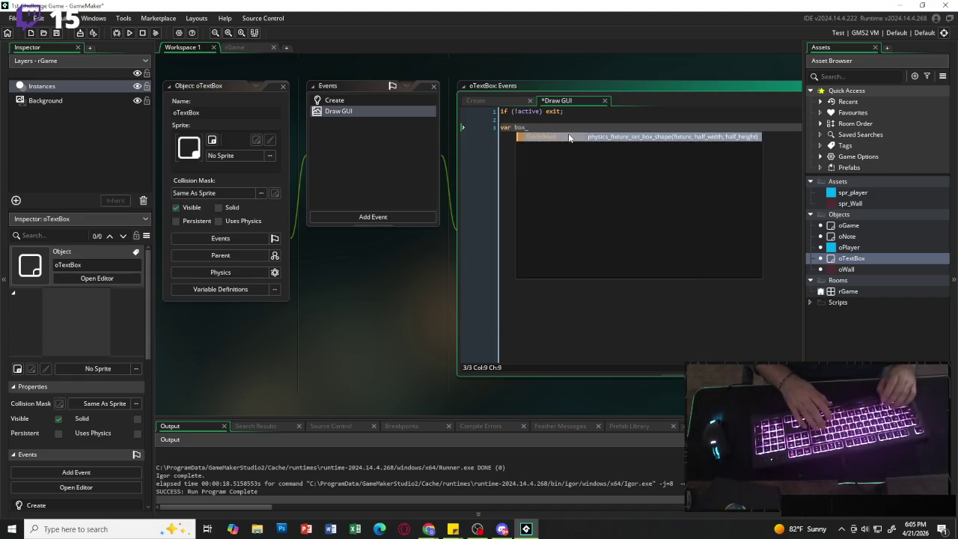
pyautogui.write('x = 40;')
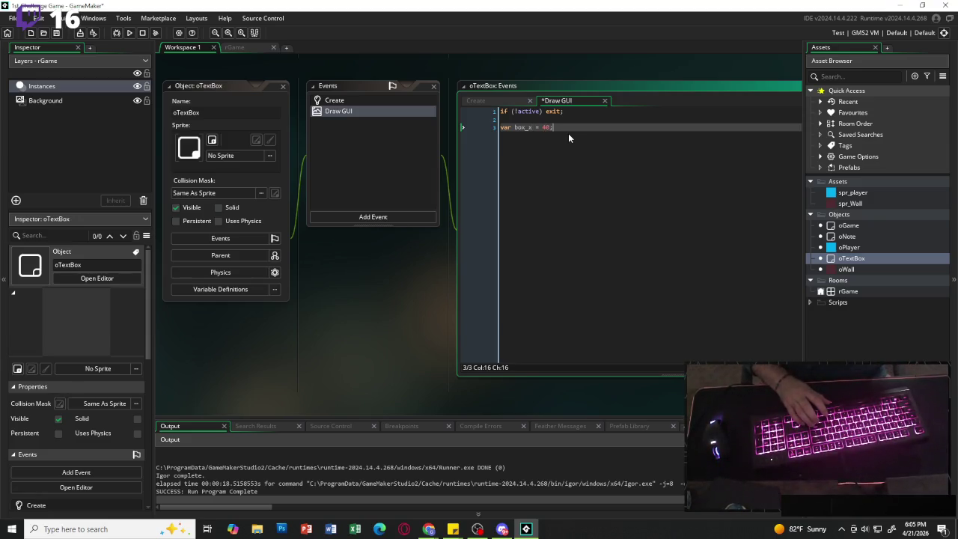
# Declare box_y = room_height - 140, box_w = room_width - 80 and box_h = 100.
pyautogui.press('Return')
pyautogui.write('var ')
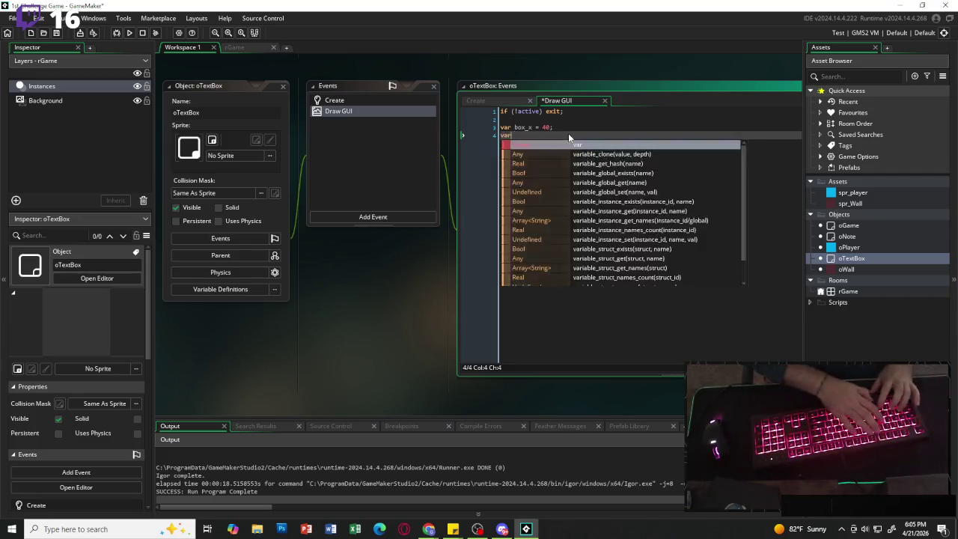
pyautogui.write('box_y = r')
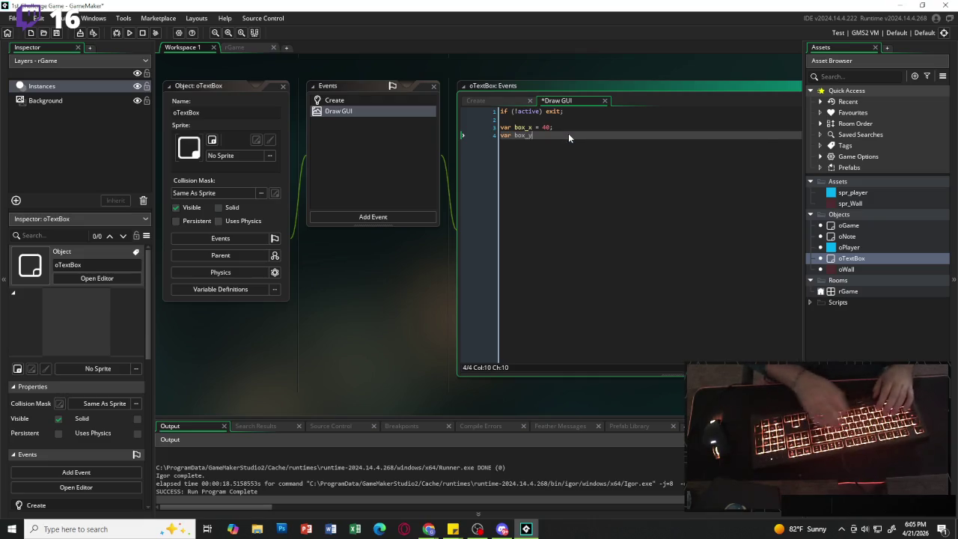
pyautogui.write('oom')
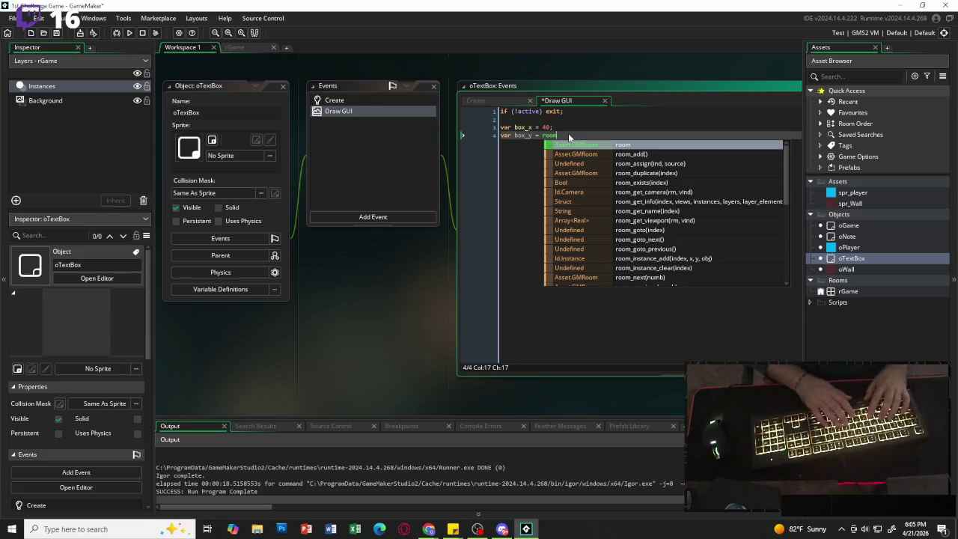
pyautogui.write('_height ')
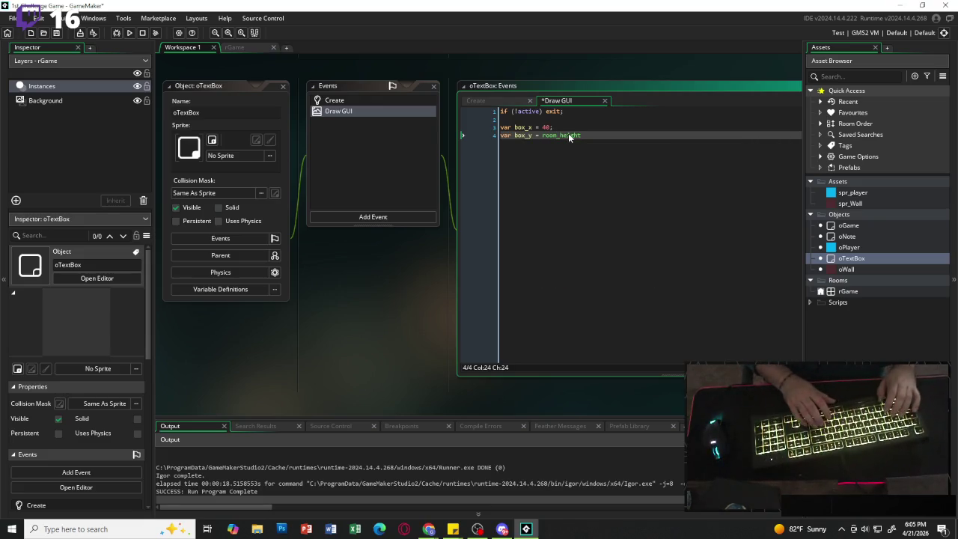
pyautogui.write('- 140;')
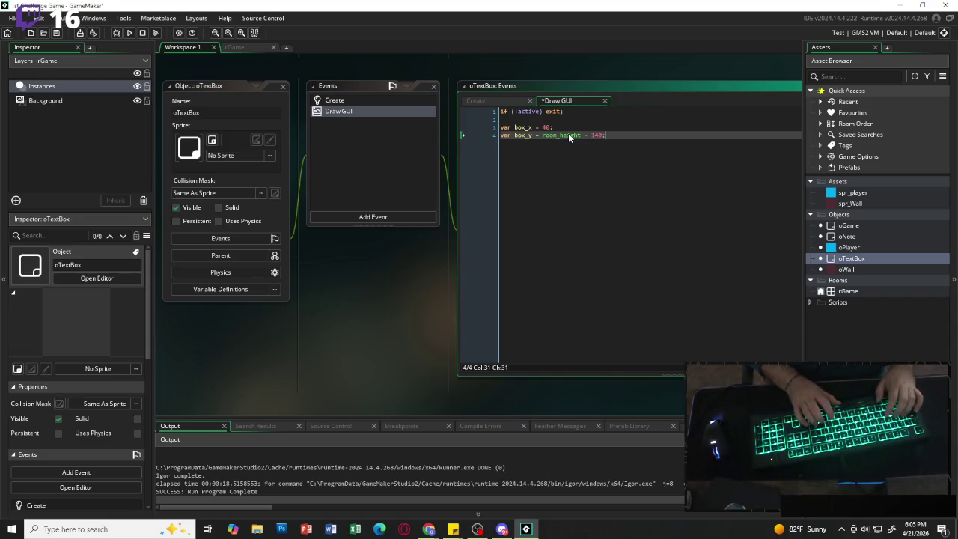
pyautogui.press('Return')
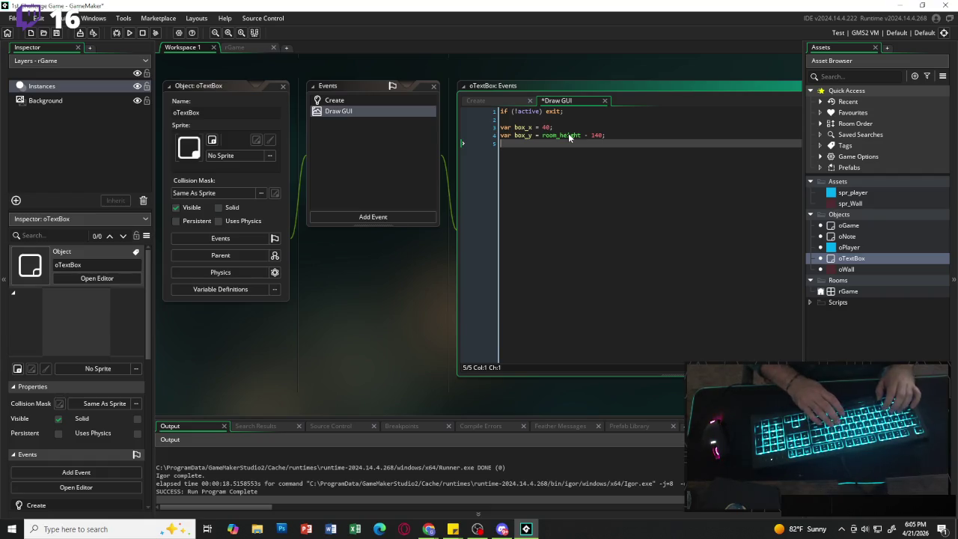
pyautogui.write('car box_')
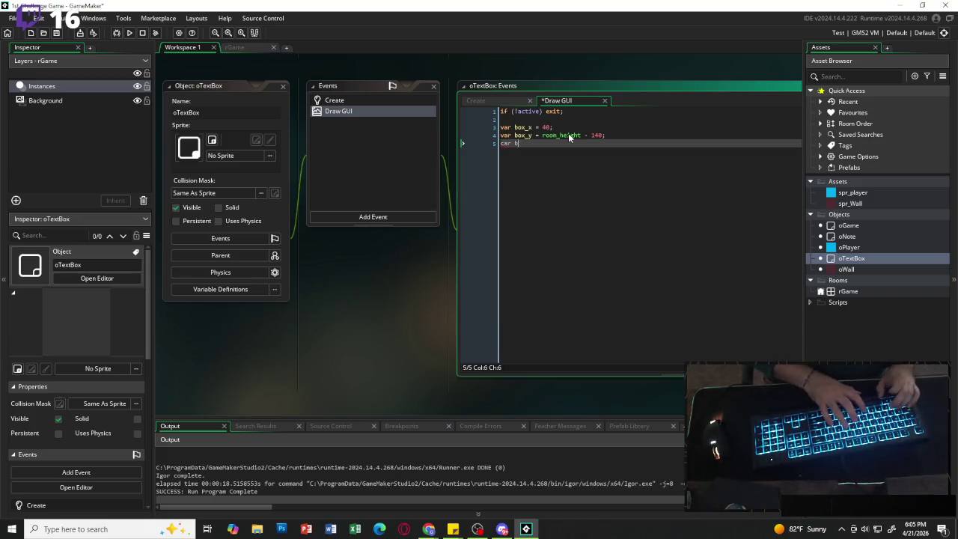
pyautogui.write('w ')
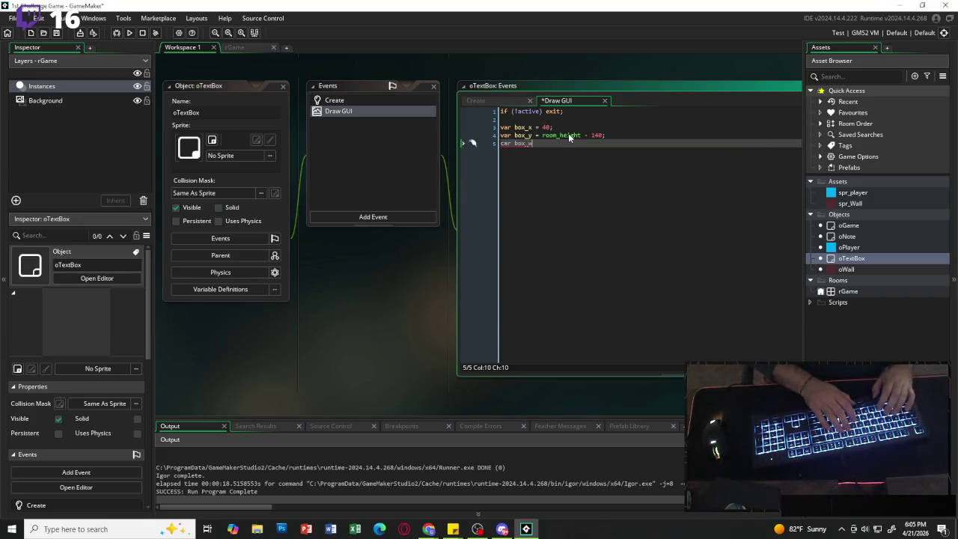
pyautogui.write('= room')
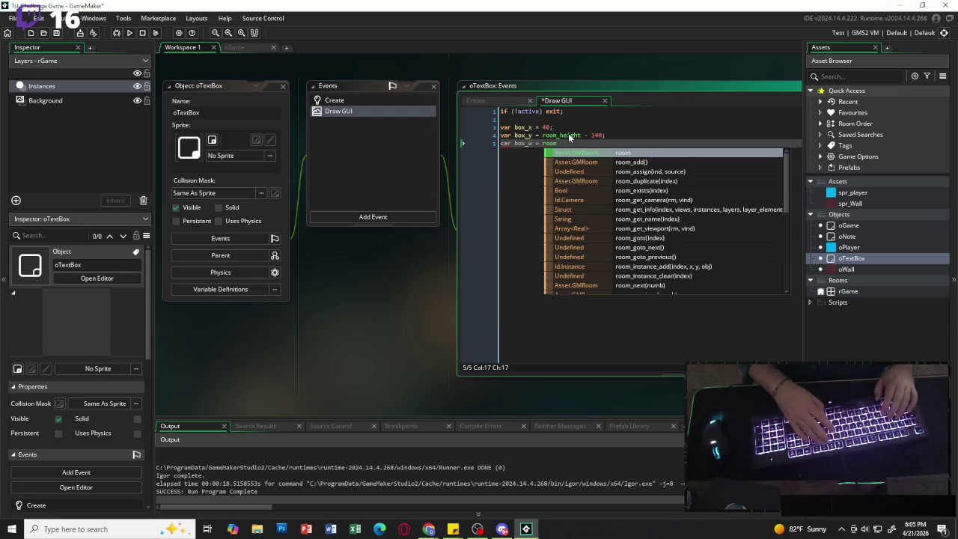
pyautogui.write('_width')
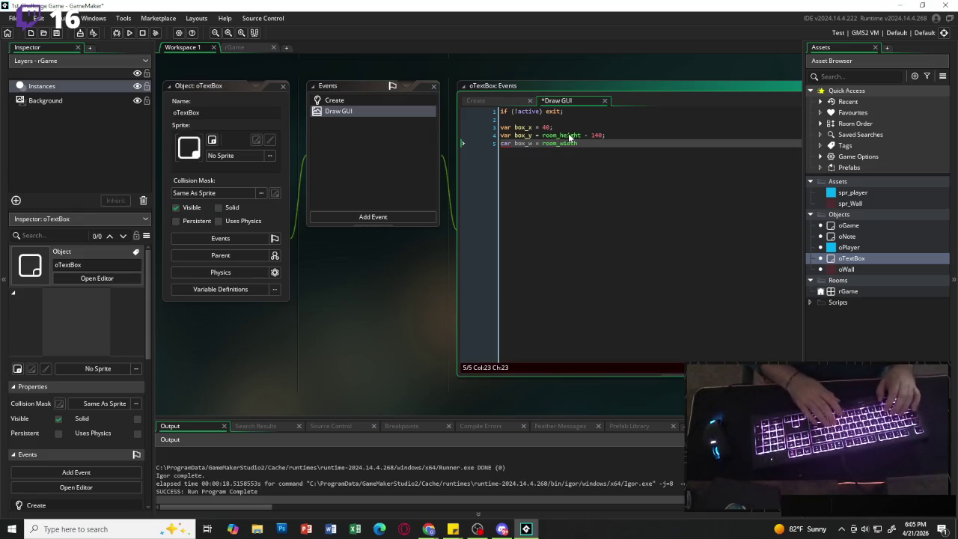
pyautogui.write(' - 80;')
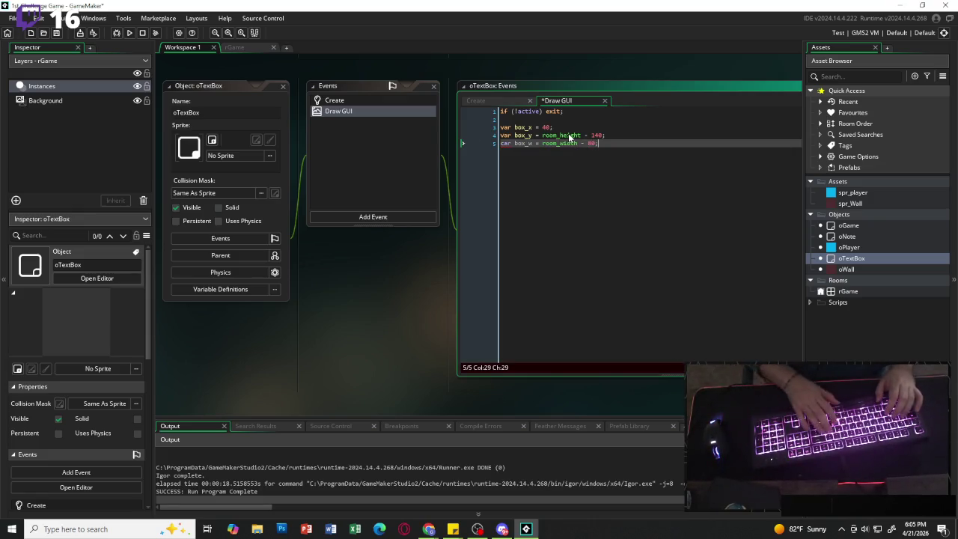
pyautogui.press('Return')
pyautogui.press('Up')
pyautogui.hotkey('shift', 'Right')
pyautogui.write('v')
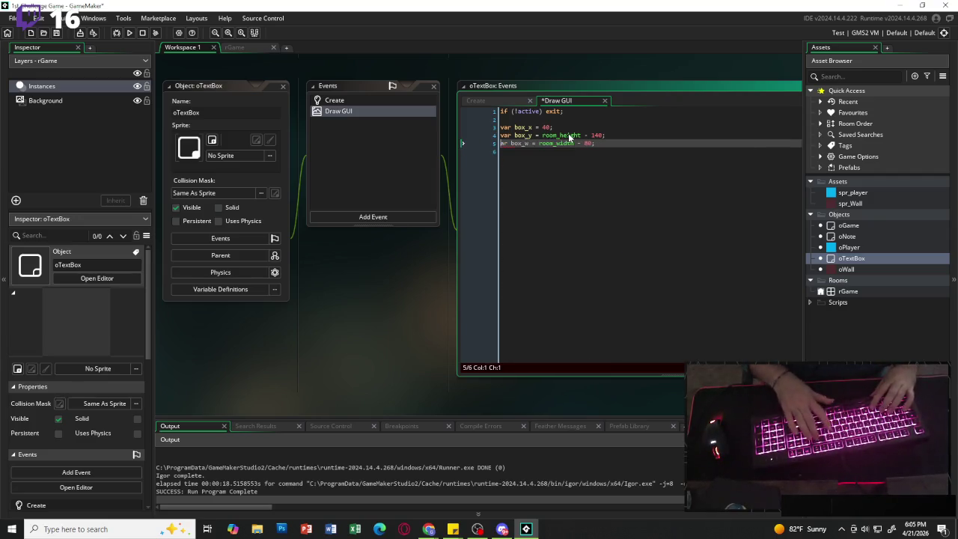
pyautogui.press('Escape')
pyautogui.click(546, 152)
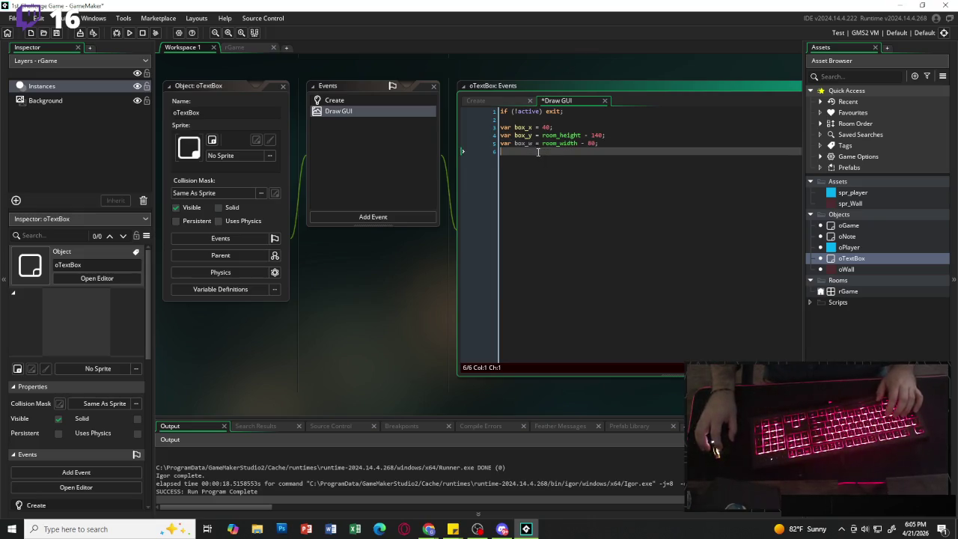
pyautogui.write('var box_')
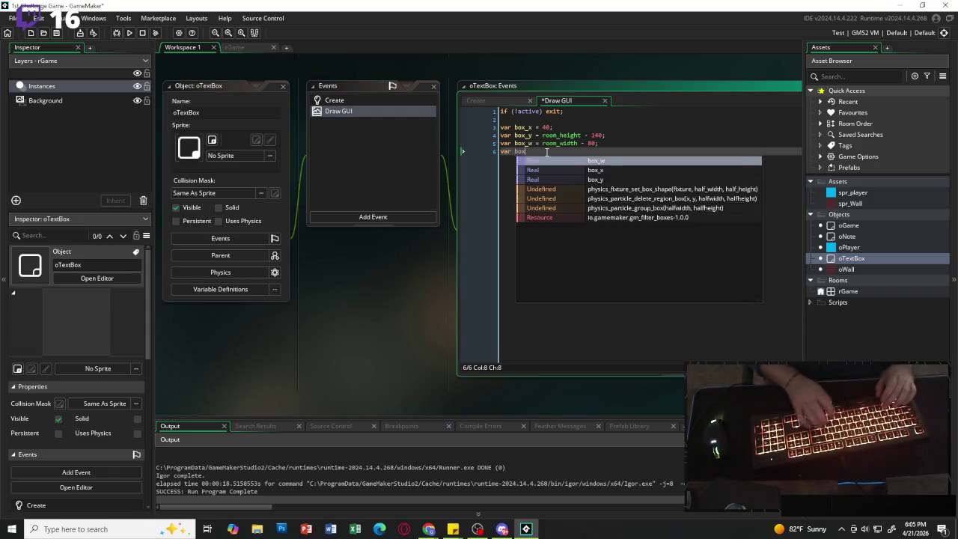
pyautogui.write('h')
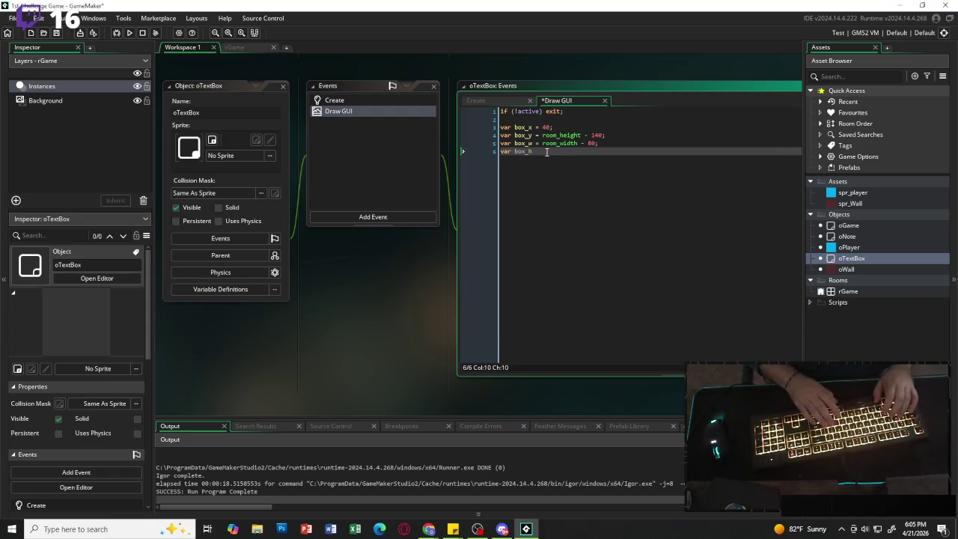
pyautogui.write(' = 100;')
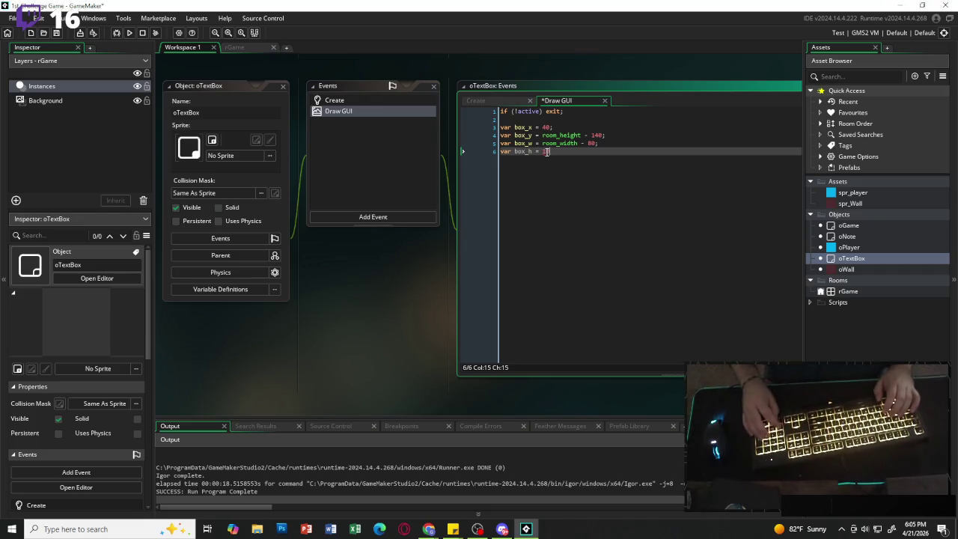
pyautogui.press('Return')
pyautogui.press('Return')
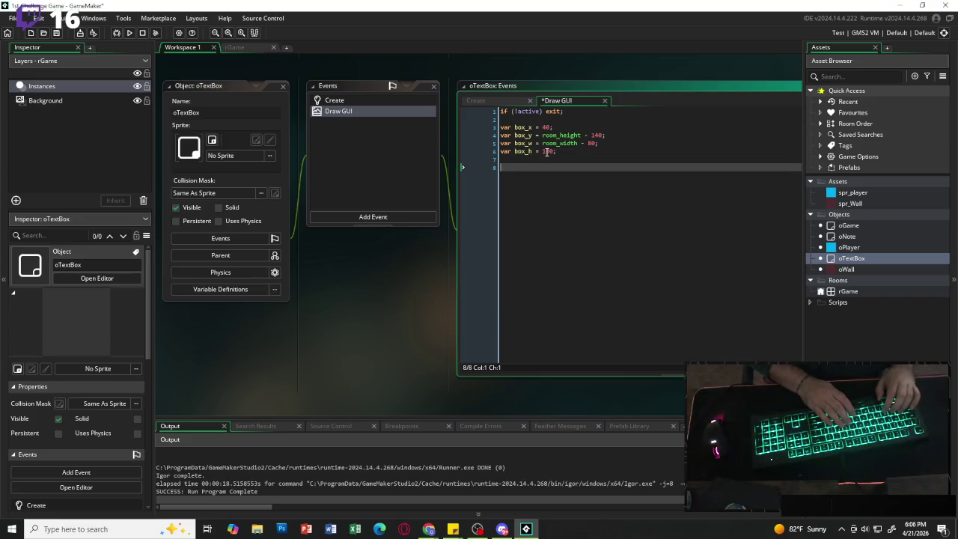
pyautogui.write('draw')
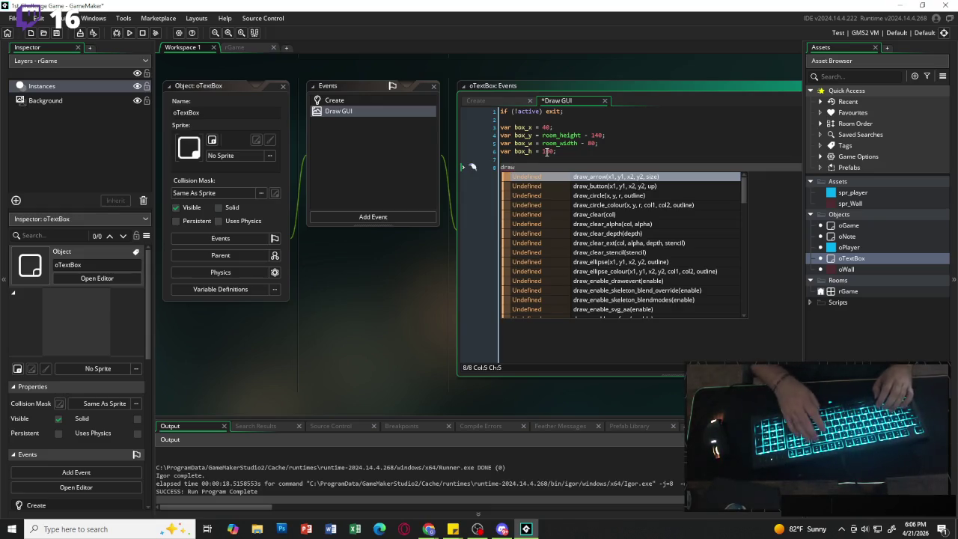
pyautogui.write('_set_alpha')
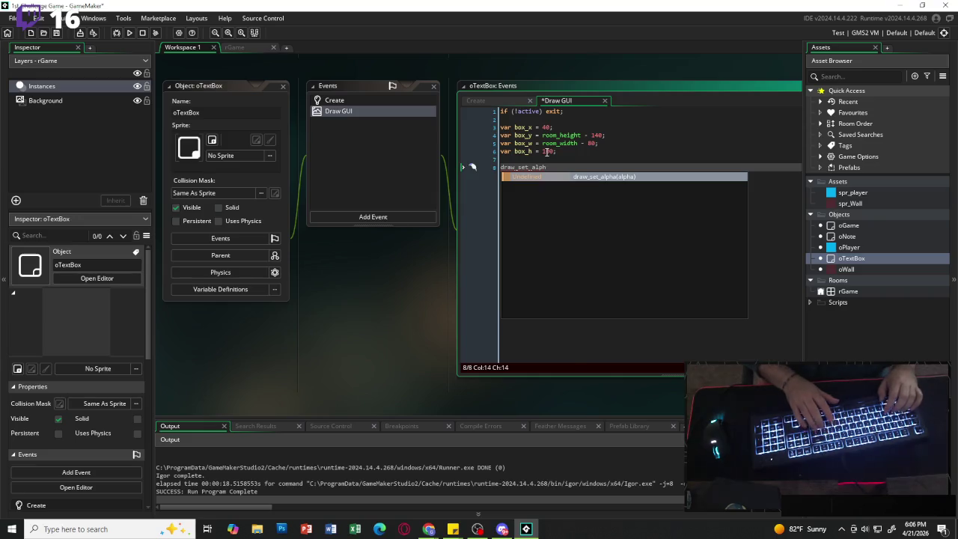
# Set the drawing alpha to 0.8 and the colour to c_black before the rectangle.
pyautogui.write('(0.8')
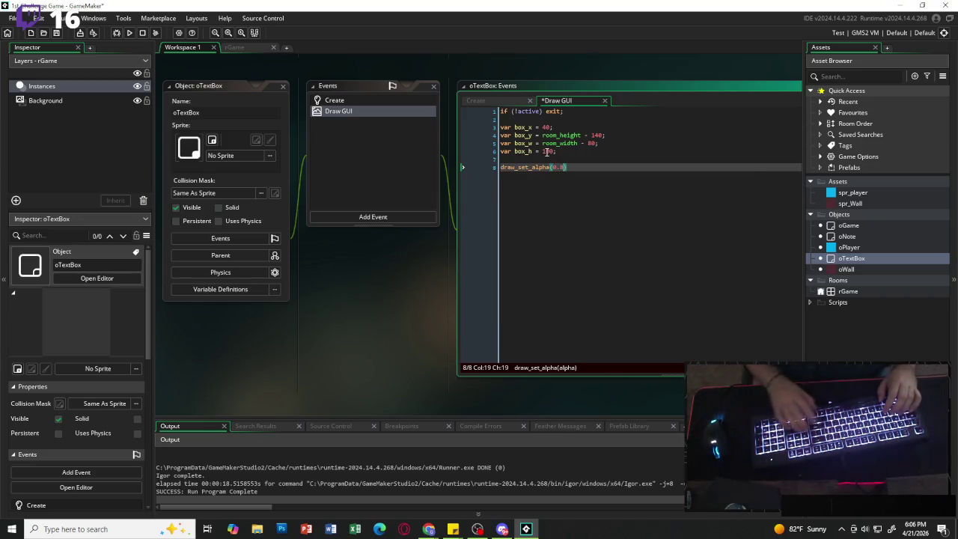
pyautogui.write(');')
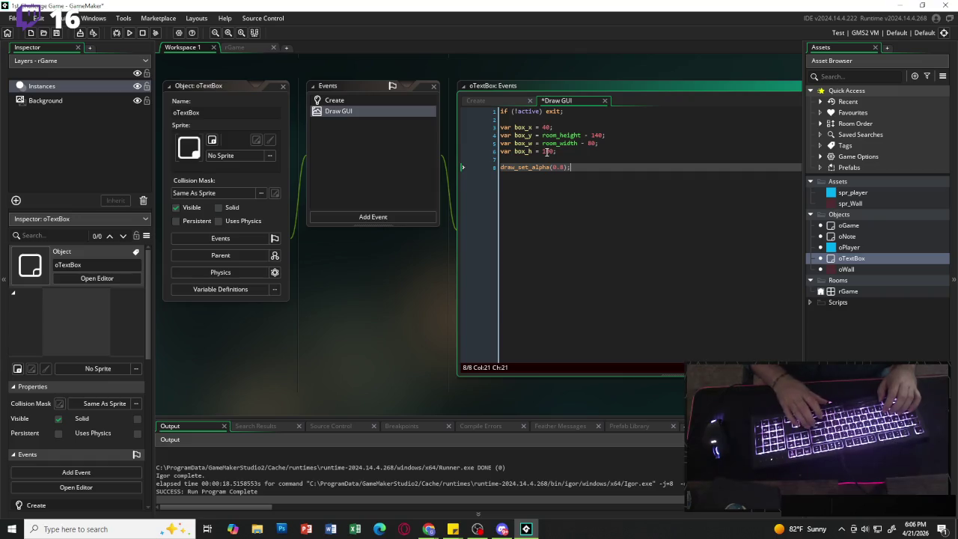
pyautogui.press('Return')
pyautogui.write('draw')
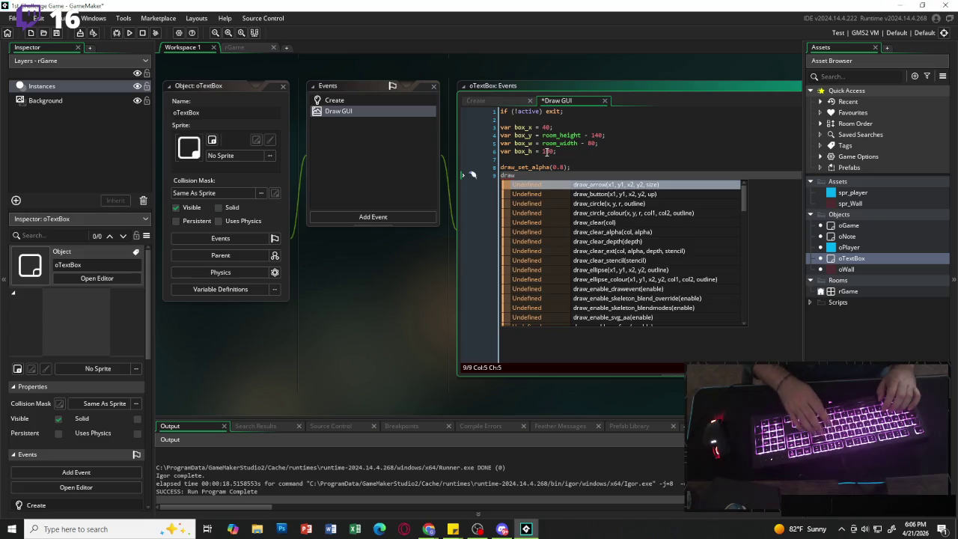
pyautogui.write('_set')
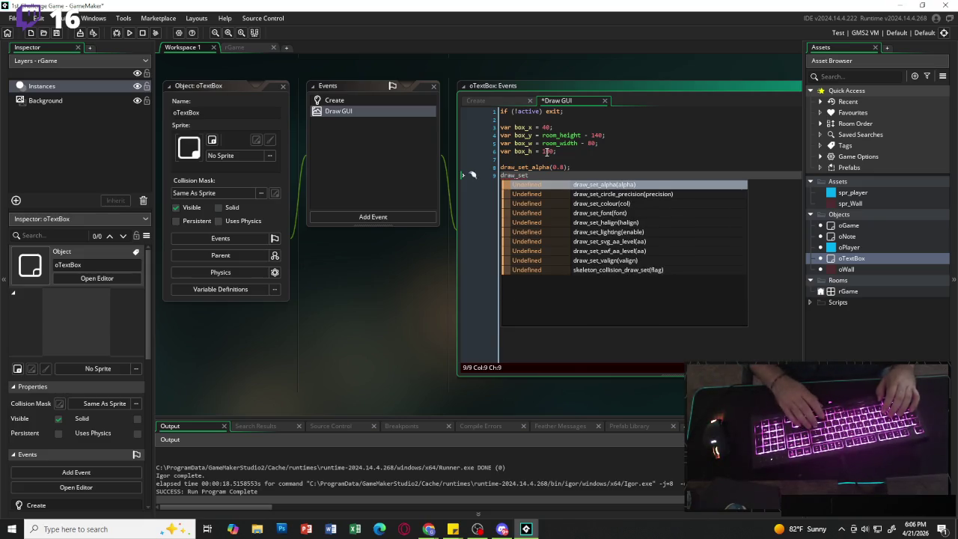
pyautogui.write('_c')
pyautogui.write('olot')
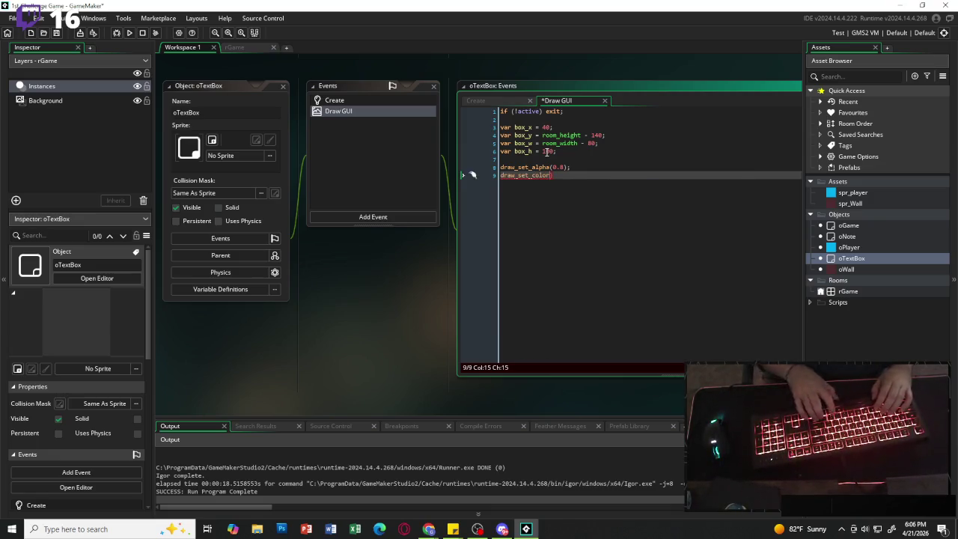
pyautogui.write('(c_')
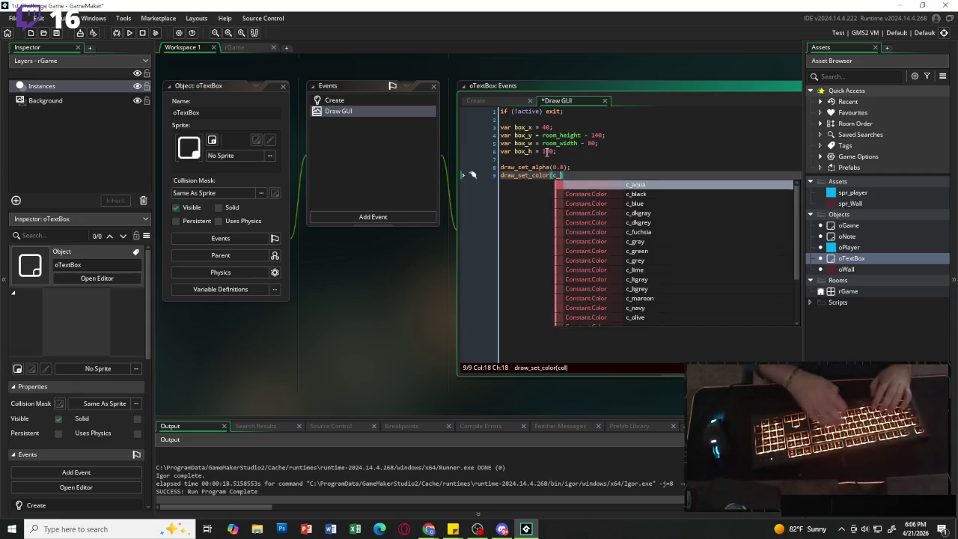
pyautogui.write('black)')
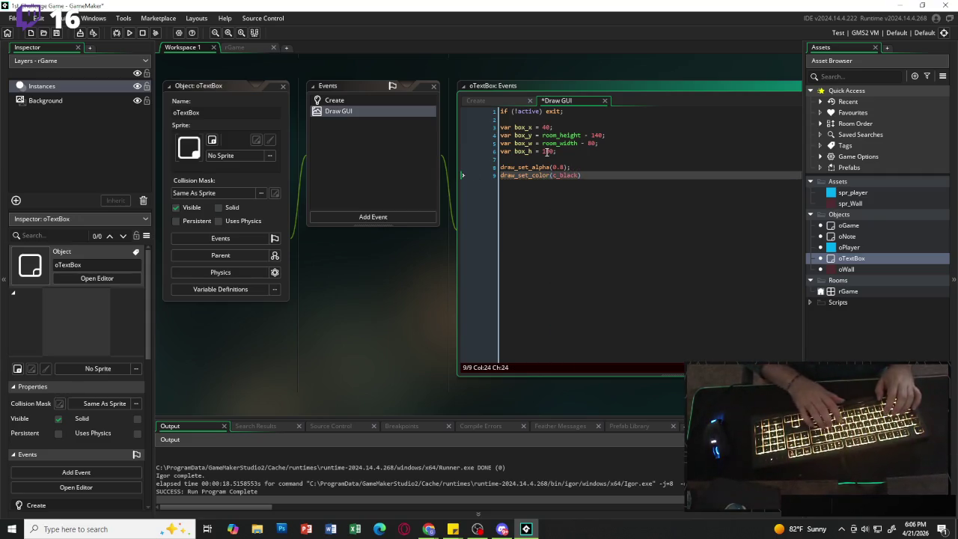
pyautogui.write(';')
pyautogui.press('Return')
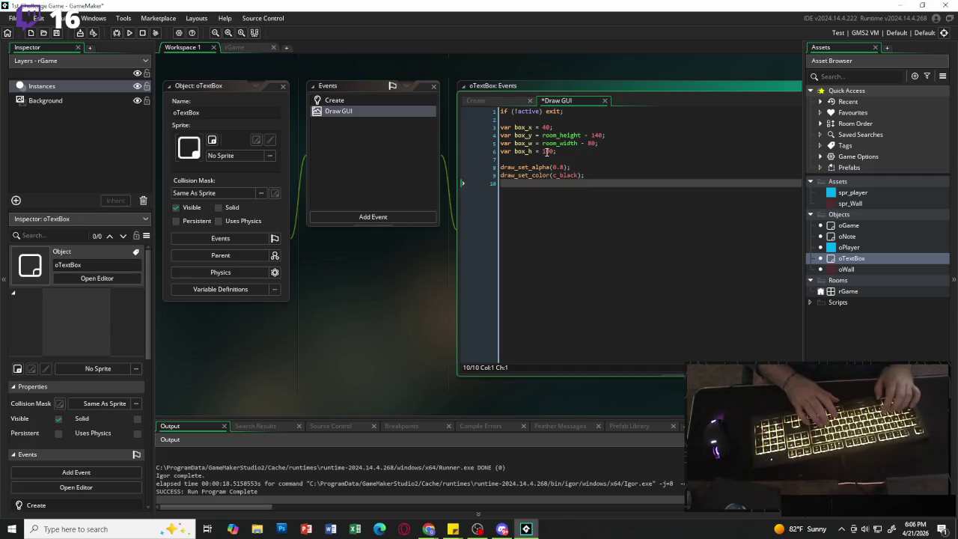
pyautogui.write('draw_rectan')
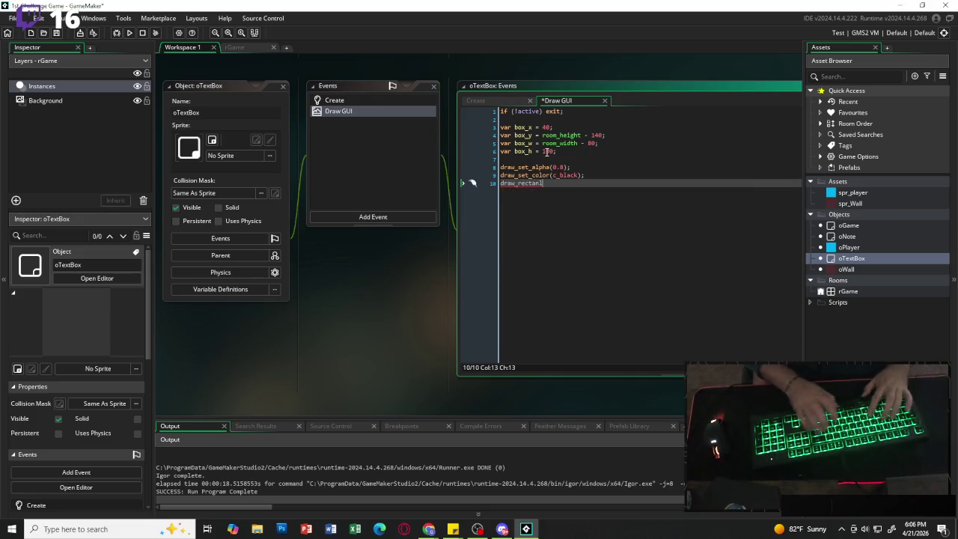
pyautogui.write('gle')
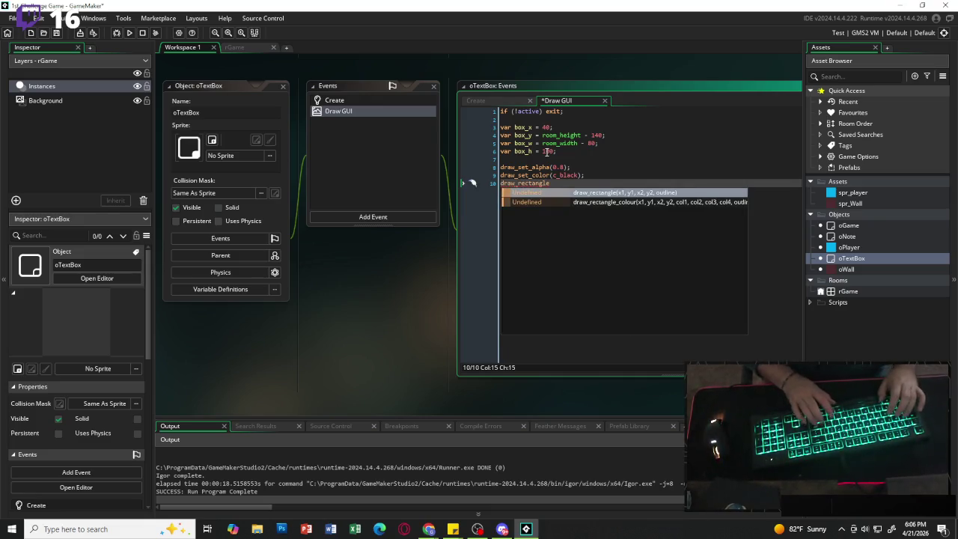
pyautogui.write('(box')
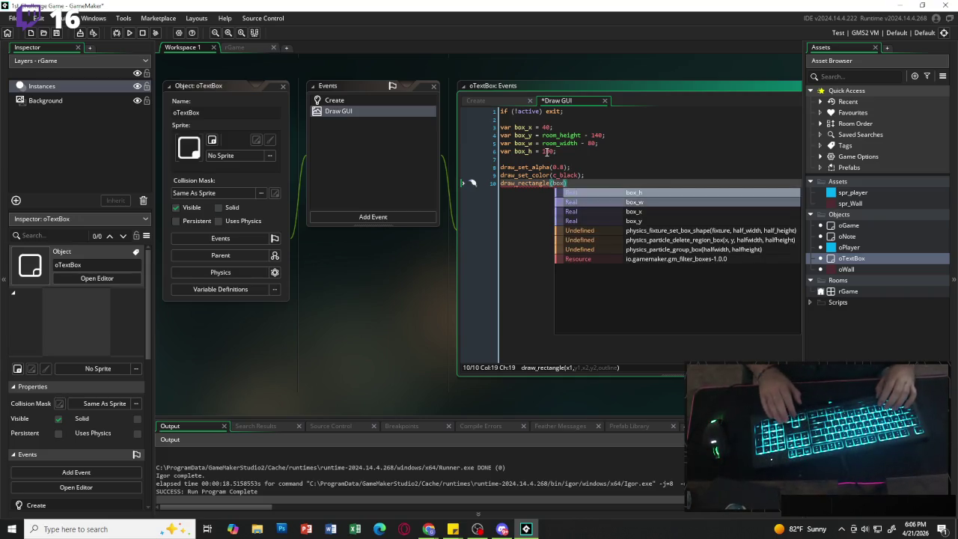
pyautogui.write('_x, box')
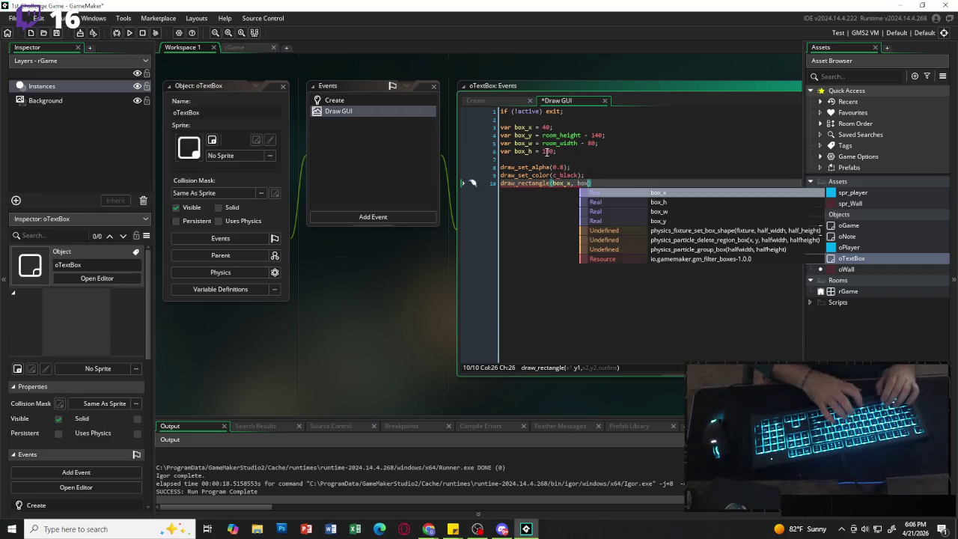
pyautogui.write('_y')
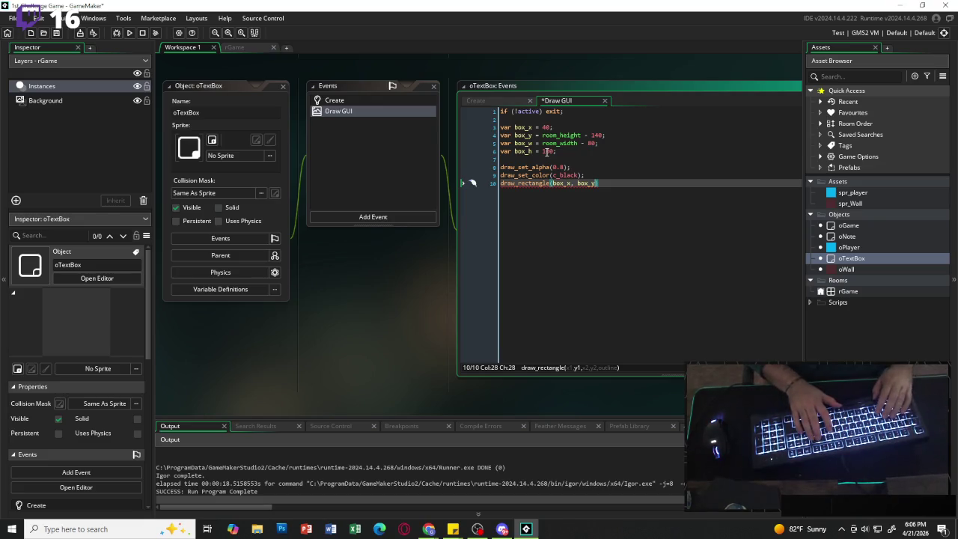
pyautogui.write(', box')
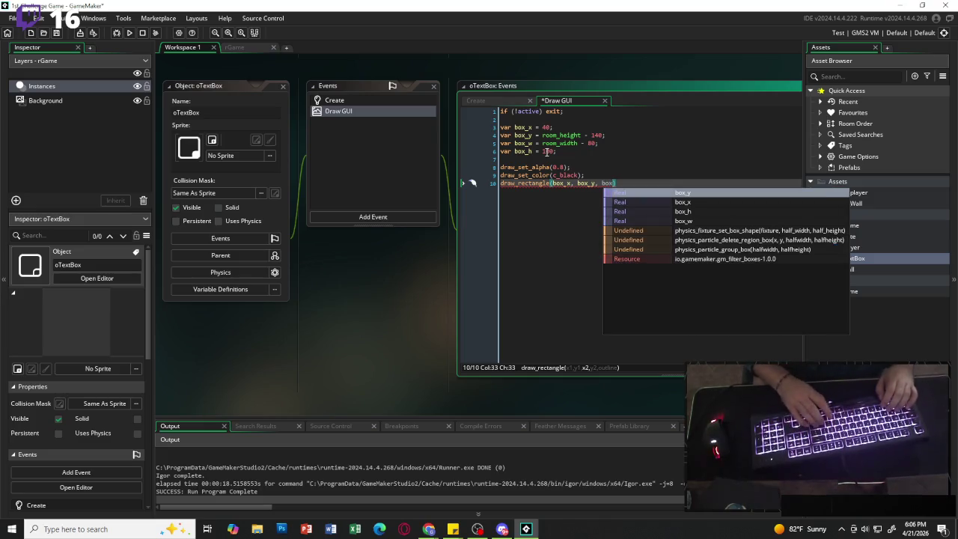
pyautogui.write('_x + ')
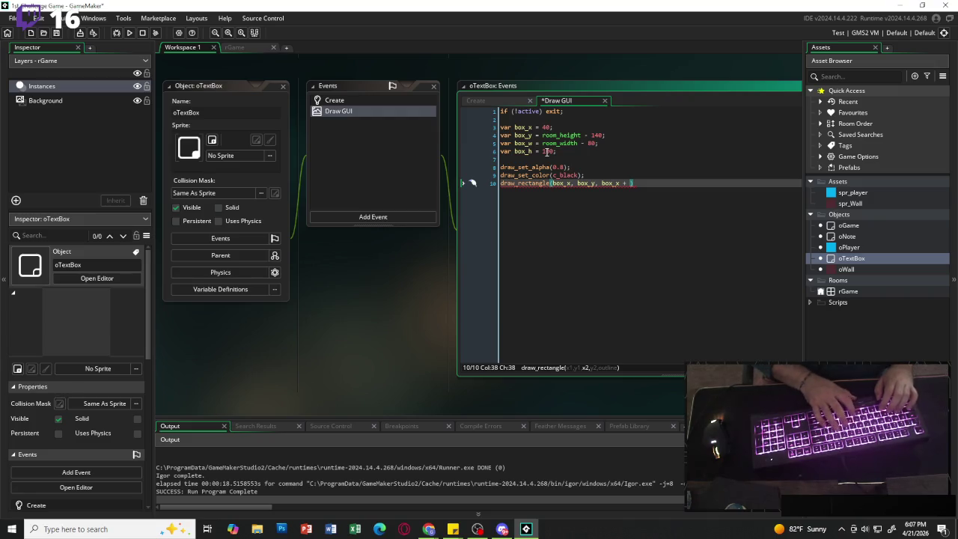
pyautogui.write('box')
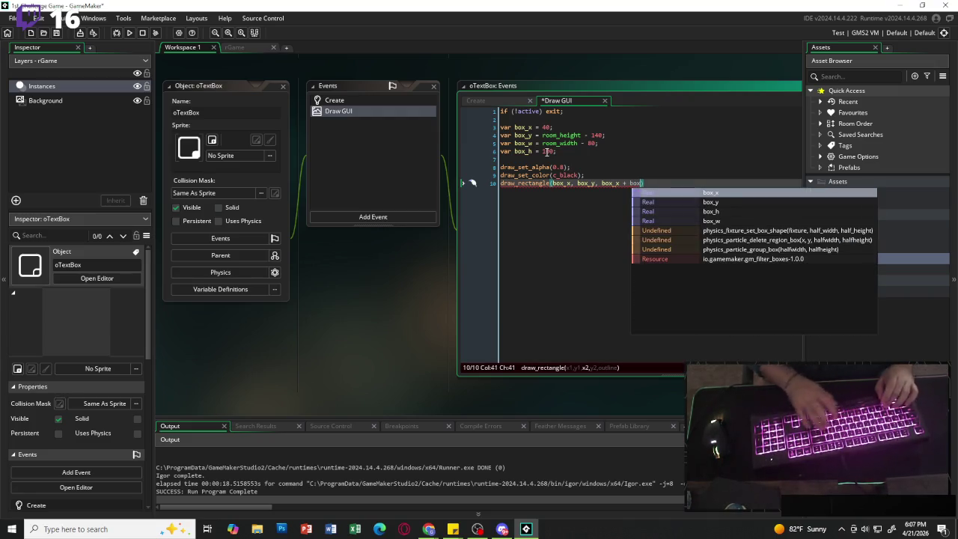
# Finish draw_rectangle(box_x, box_y, box_x + box_w, box_y + box_h, false) as a filled box.
pyautogui.press('Down')
pyautogui.press('Down')
pyautogui.press('Down')
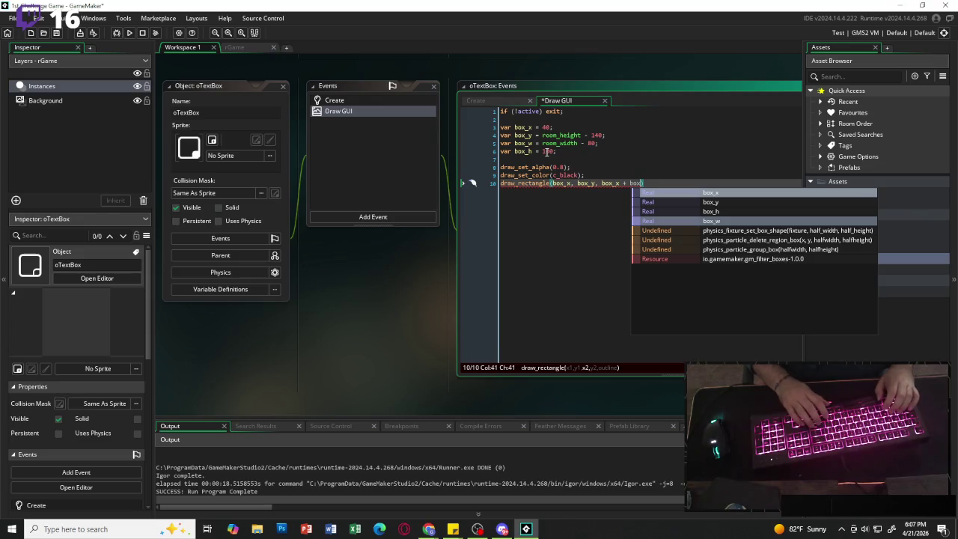
pyautogui.press('Return')
pyautogui.write(', box')
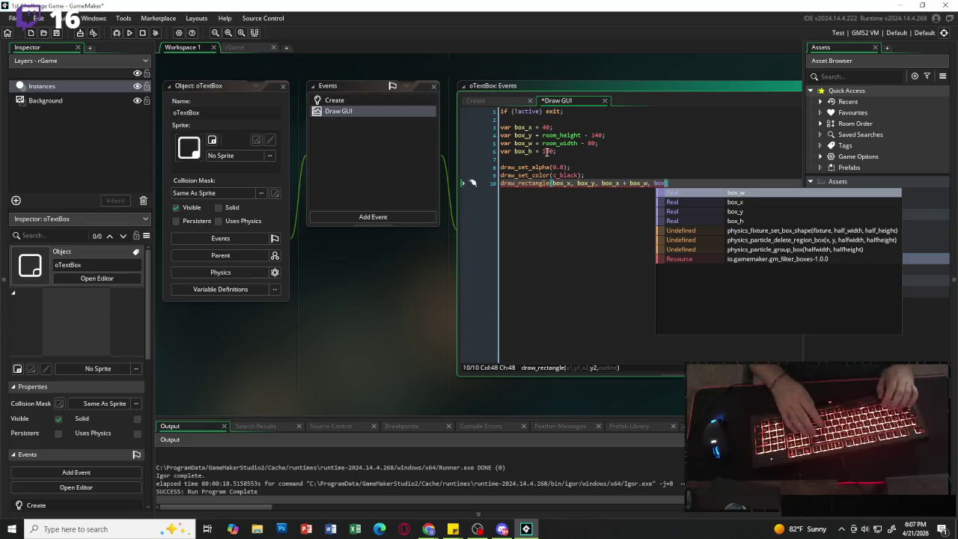
pyautogui.write('_y +')
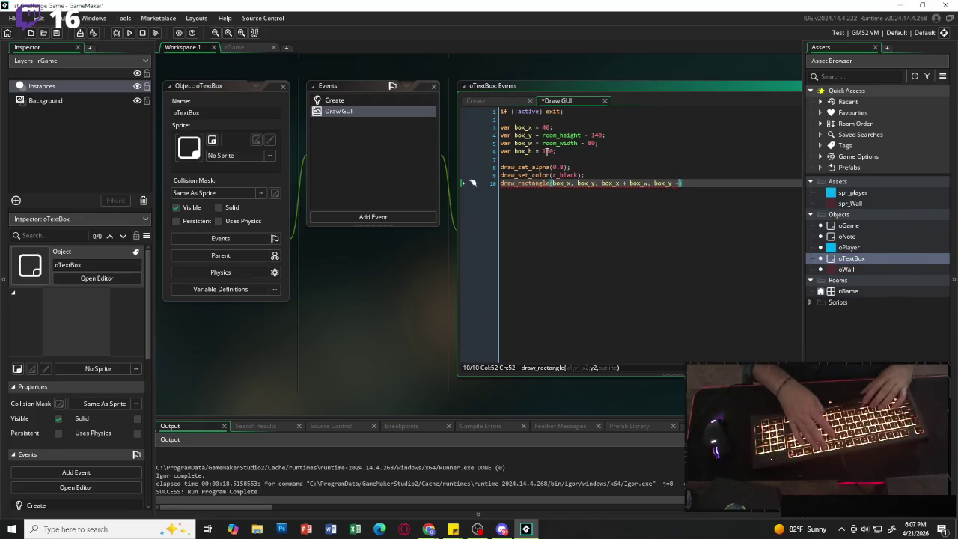
pyautogui.press('BackSpace')
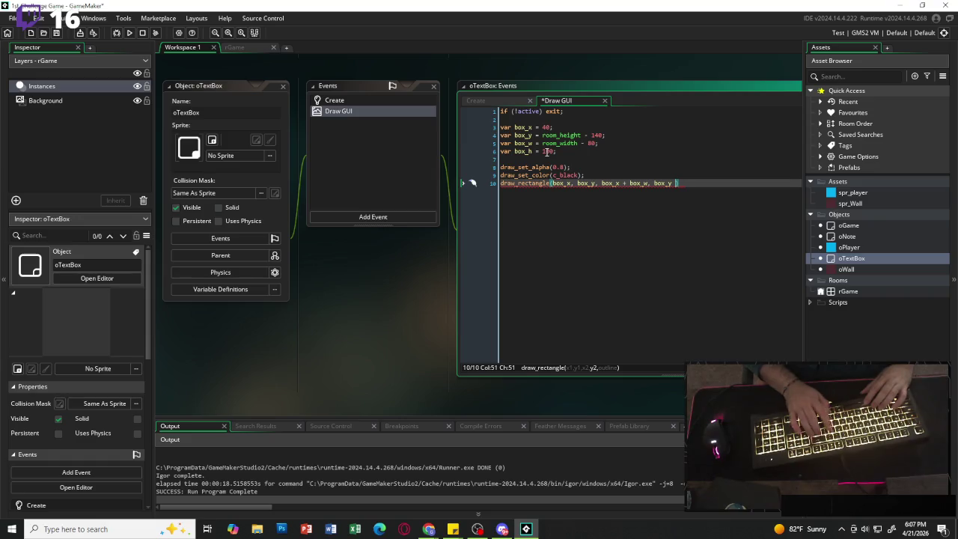
pyautogui.write('+ ')
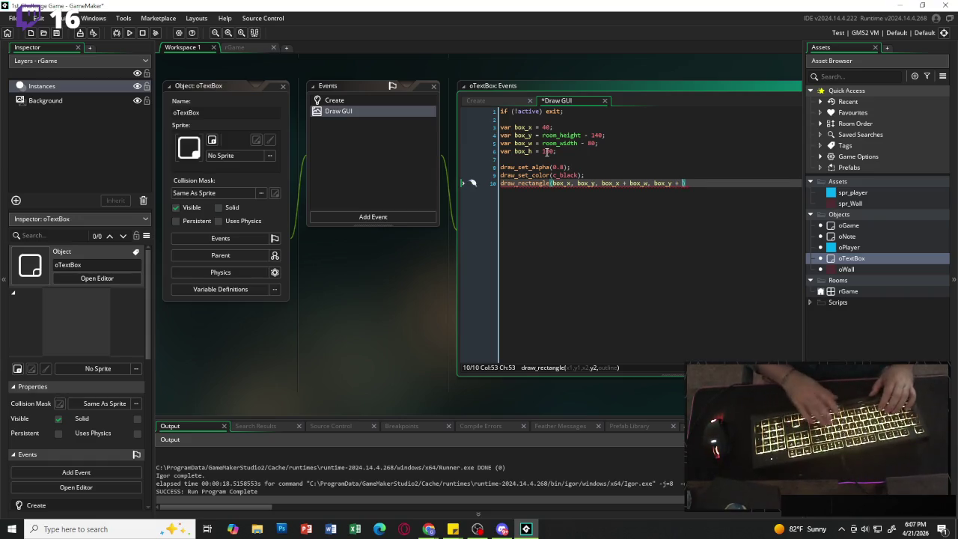
pyautogui.write('box')
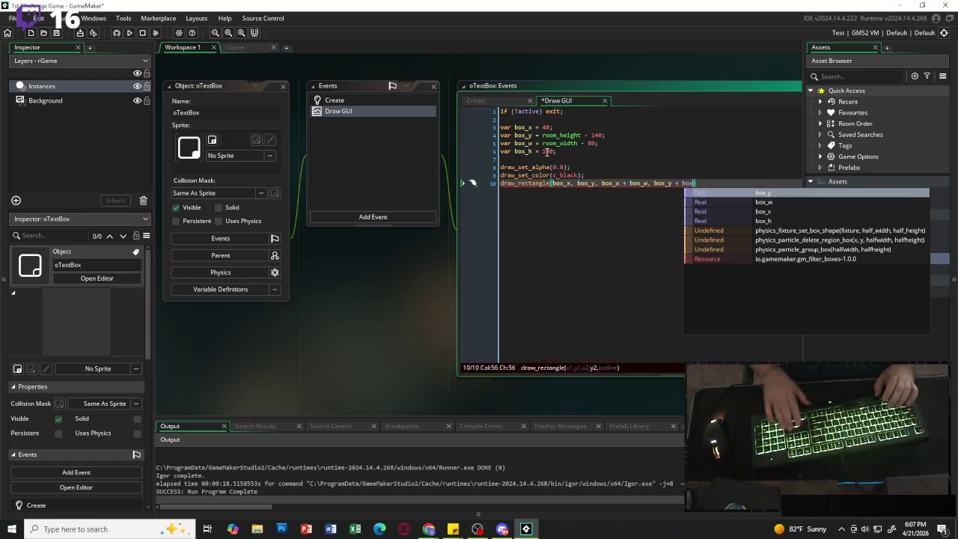
pyautogui.write('_h')
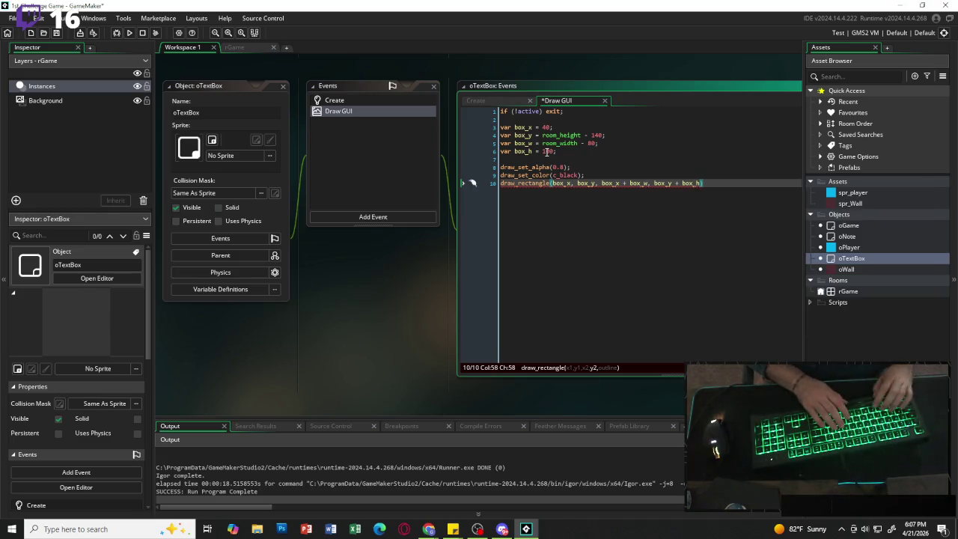
pyautogui.write(', flas')
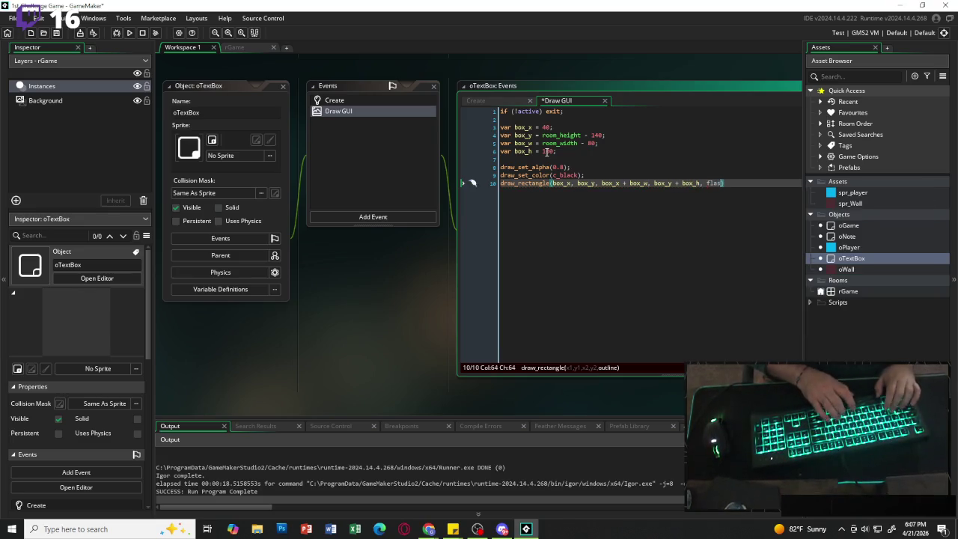
pyautogui.write('e)')
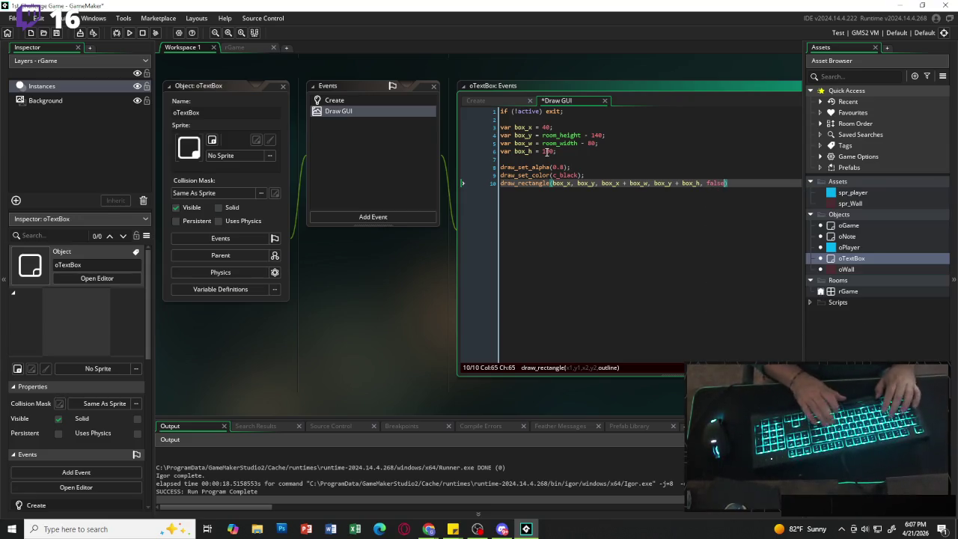
pyautogui.write(';')
pyautogui.press('Return')
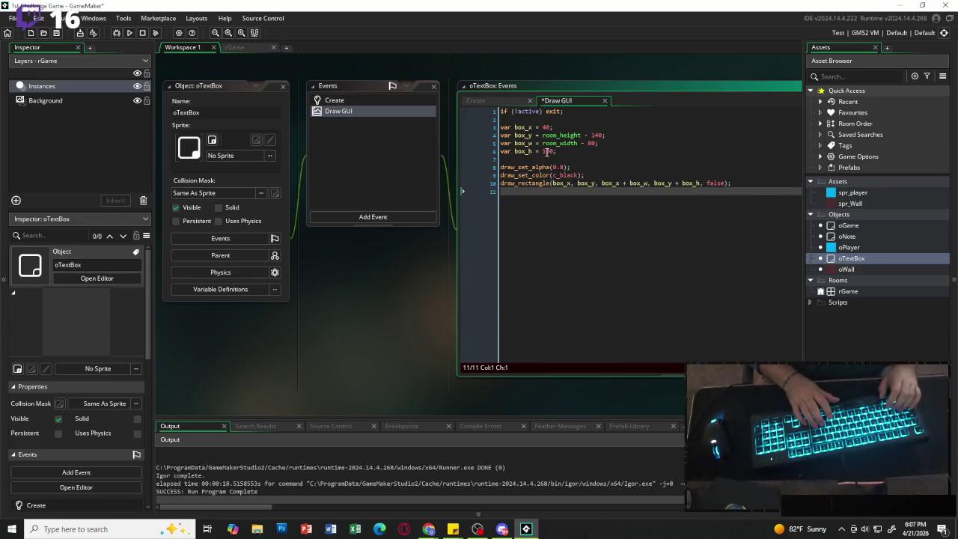
pyautogui.press('Return')
# Reset the drawing opacity with draw_set_alpha(1);.
pyautogui.write('darw')
pyautogui.press('BackSpace')
pyautogui.press('BackSpace')
pyautogui.press('BackSpace')
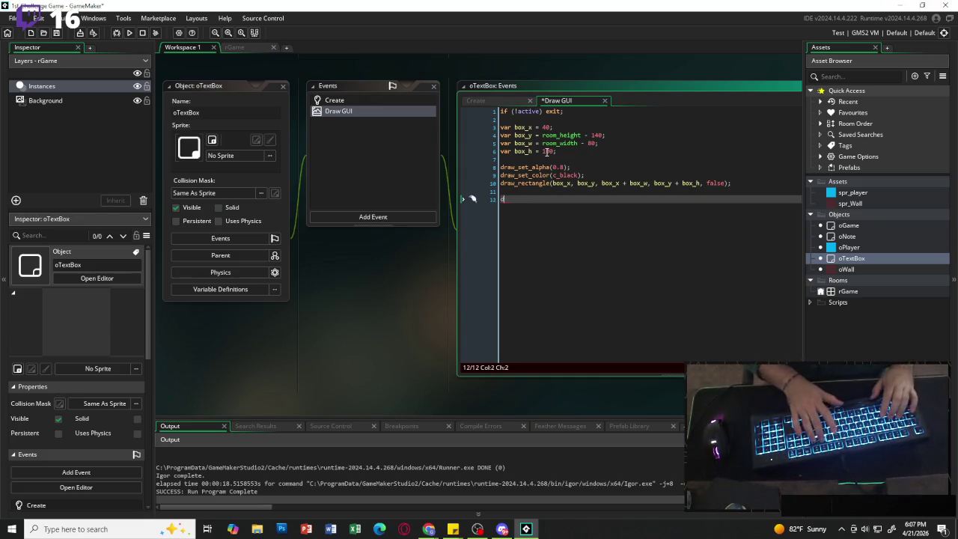
pyautogui.write('raw')
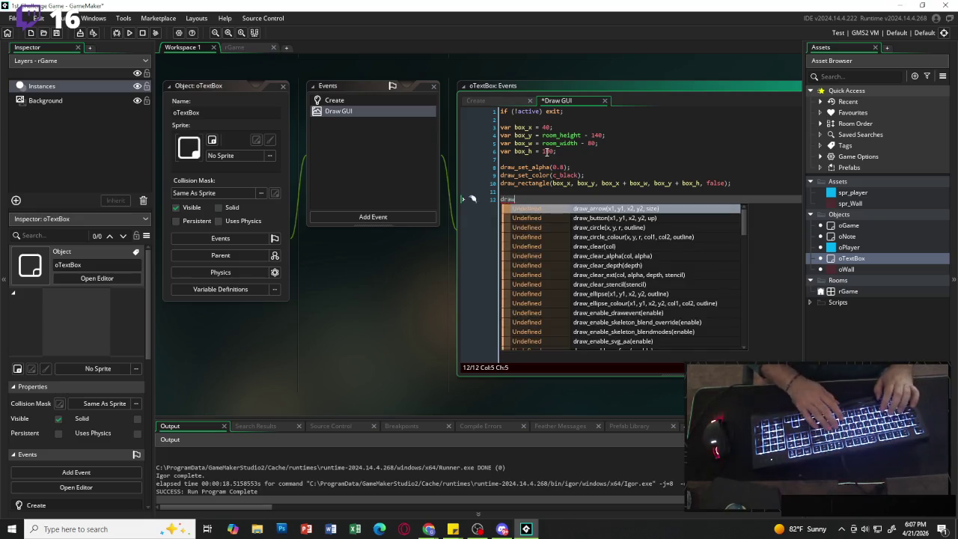
pyautogui.write('_(set_a')
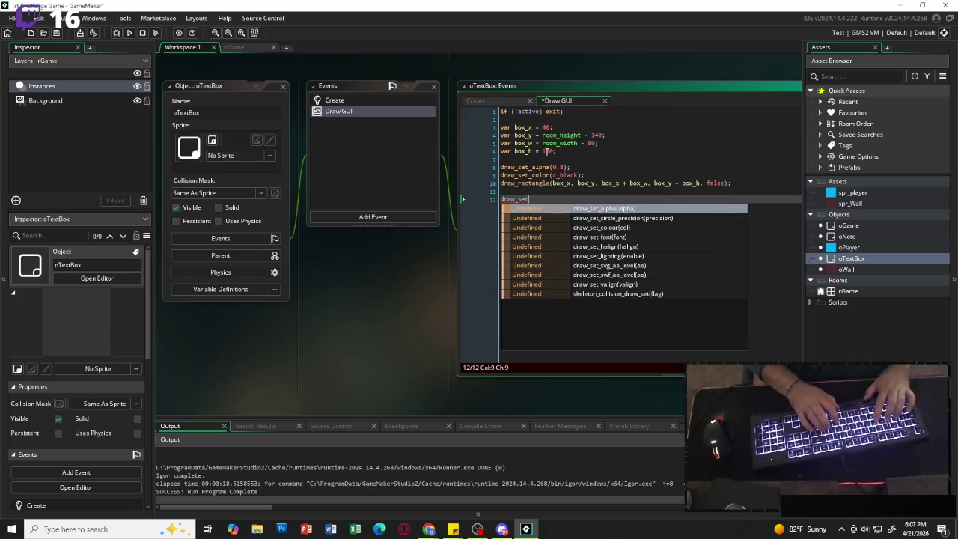
pyautogui.press('Return')
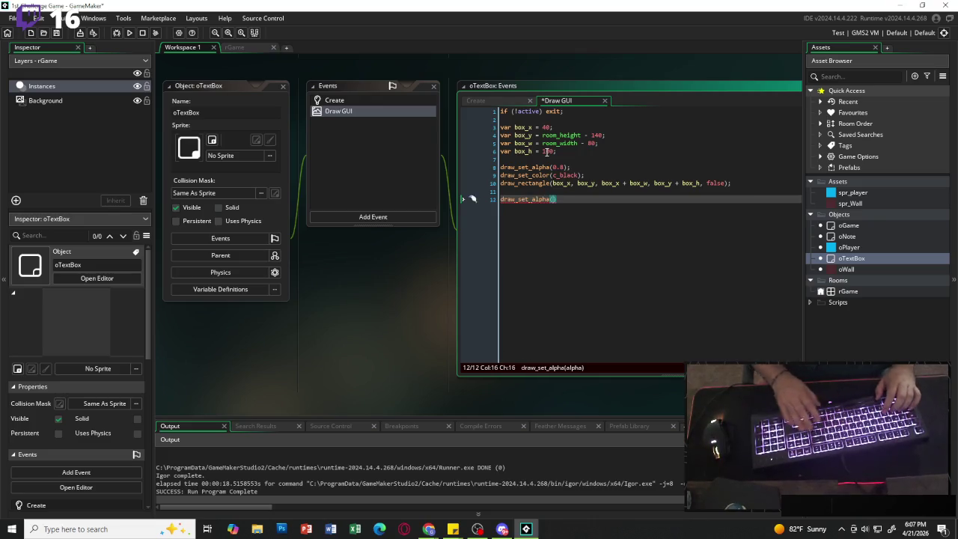
pyautogui.write('1)')
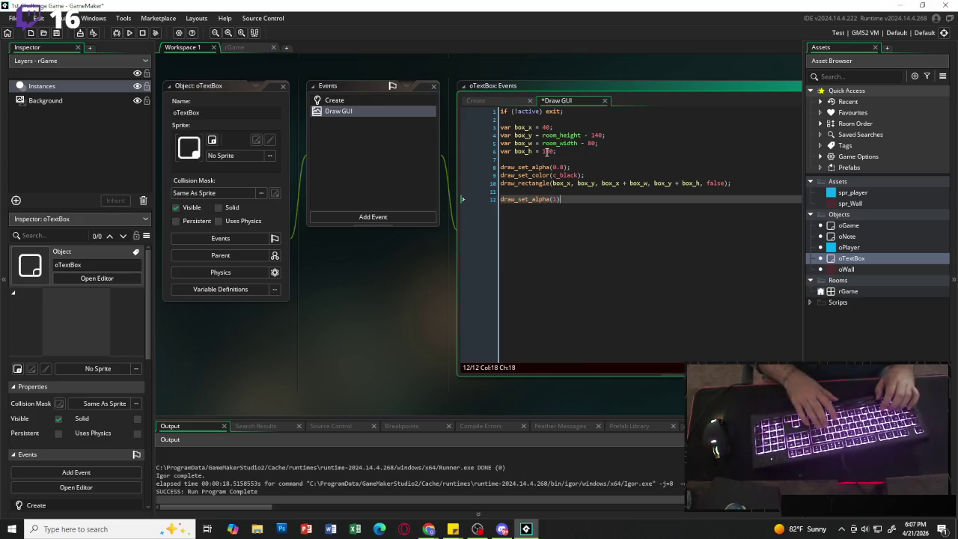
pyautogui.write(';')
pyautogui.press('Return')
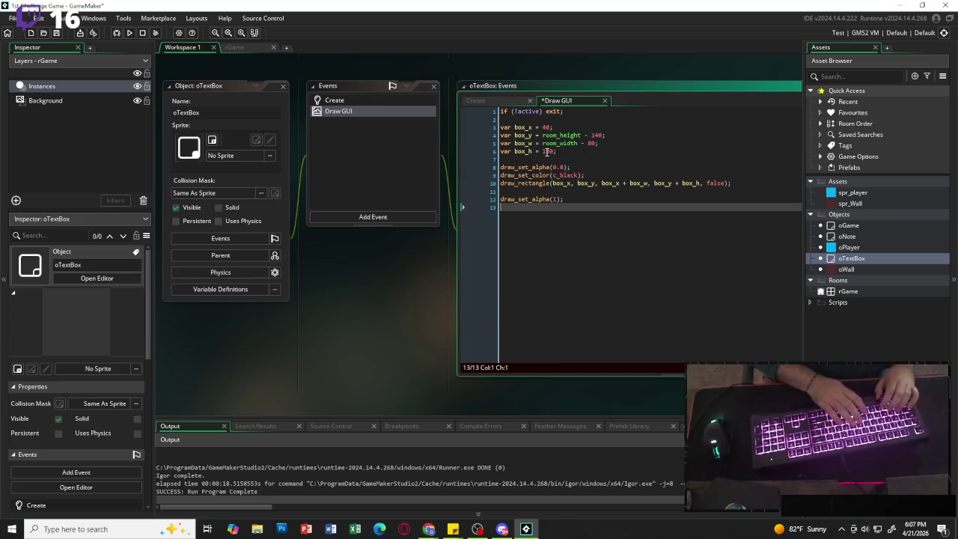
# Switch the drawing colour to white with draw_set_color(c_white);.
pyautogui.write('darw')
pyautogui.press('BackSpace')
pyautogui.press('BackSpace')
pyautogui.write('raw')
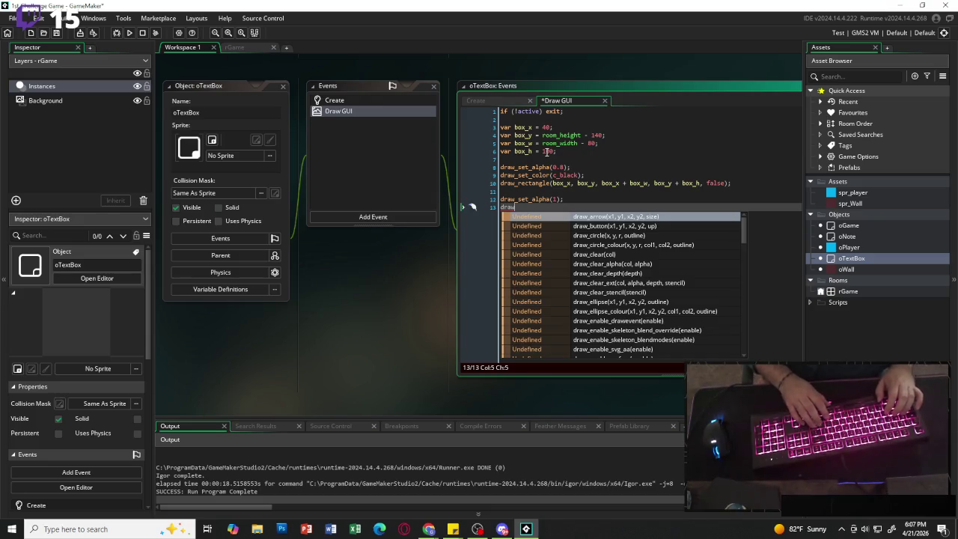
pyautogui.write('_set')
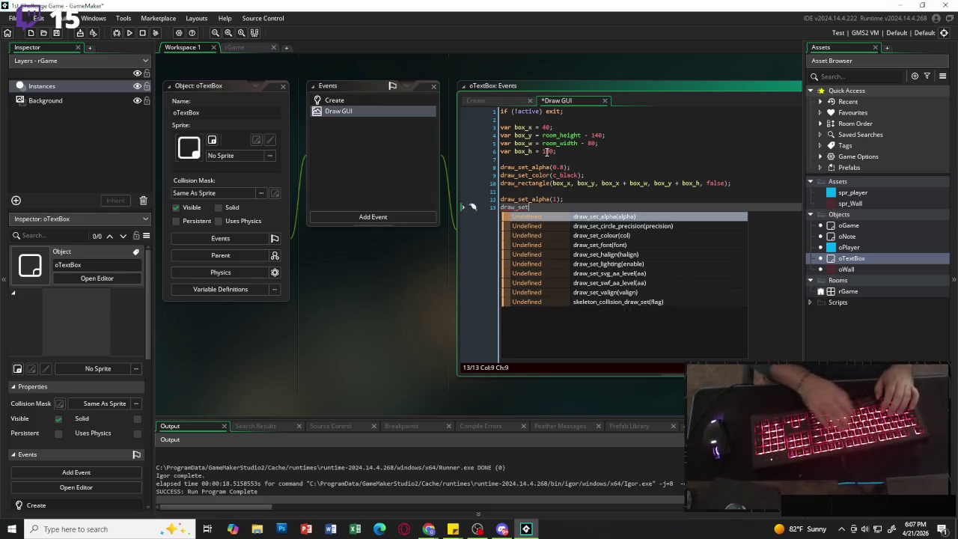
pyautogui.press('Down')
pyautogui.press('Down')
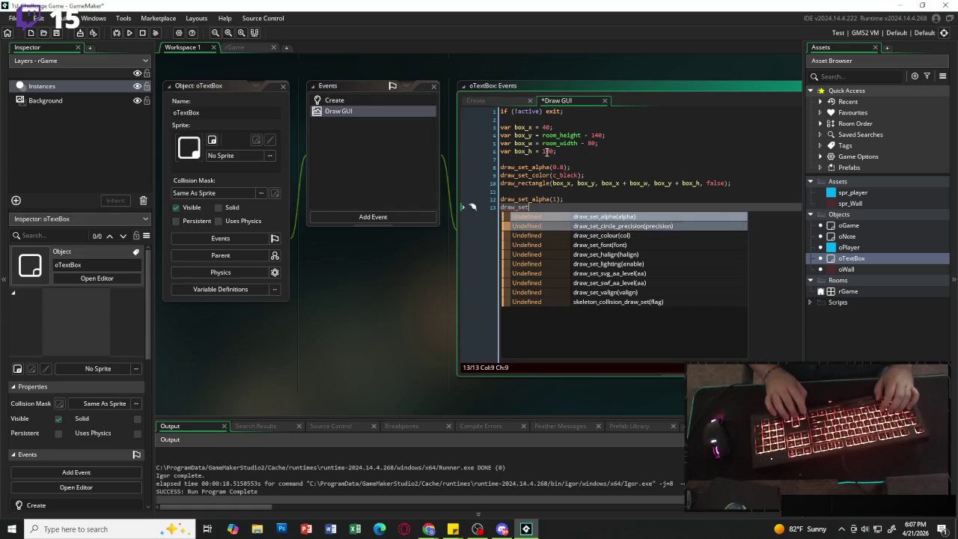
pyautogui.press('Return')
pyautogui.press('BackSpace')
pyautogui.press('BackSpace')
pyautogui.press('BackSpace')
pyautogui.write('r(')
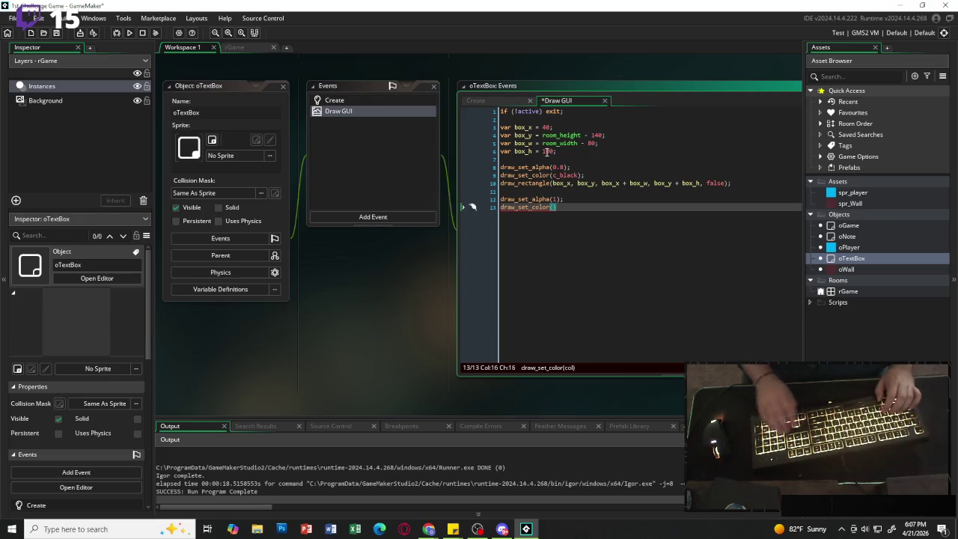
pyautogui.write('c_white')
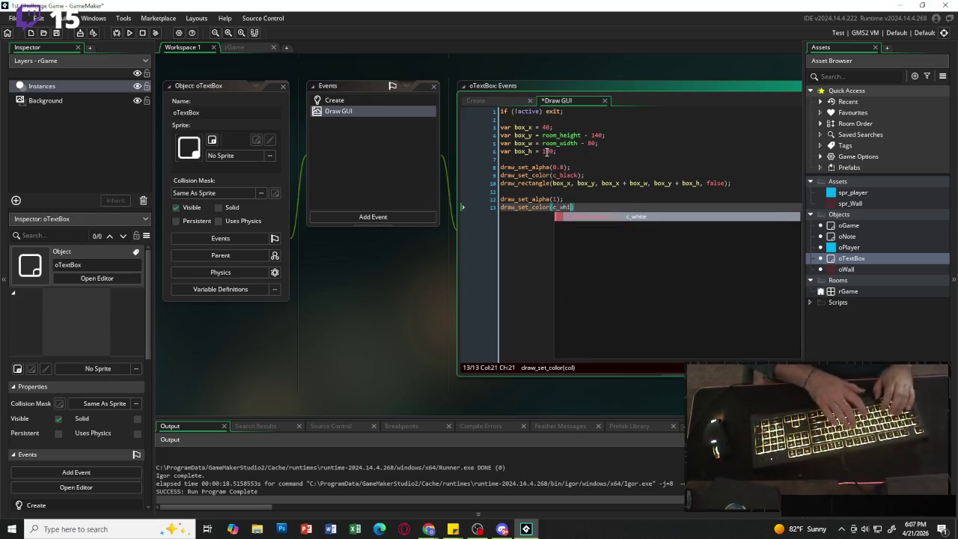
pyautogui.write(';')
pyautogui.press('Return')
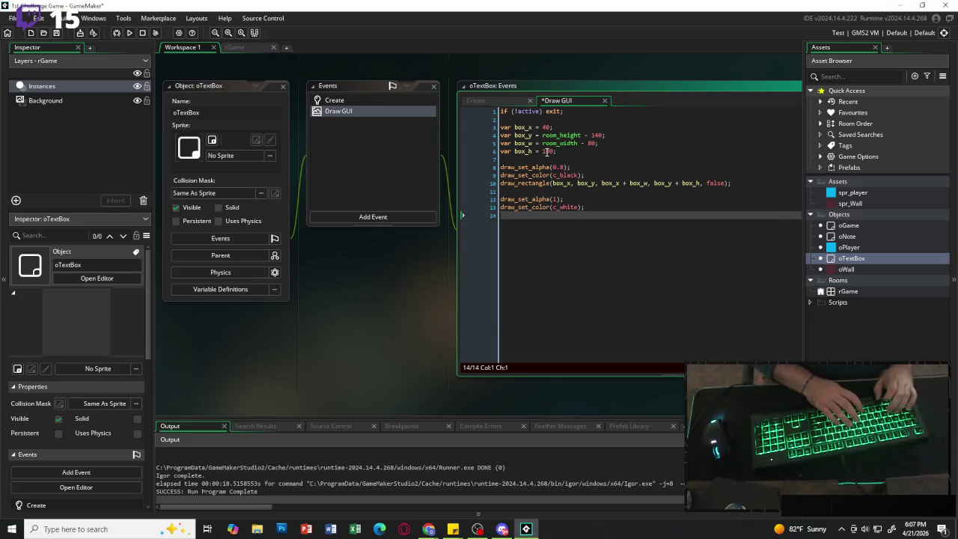
pyautogui.write('draw_rectangle')
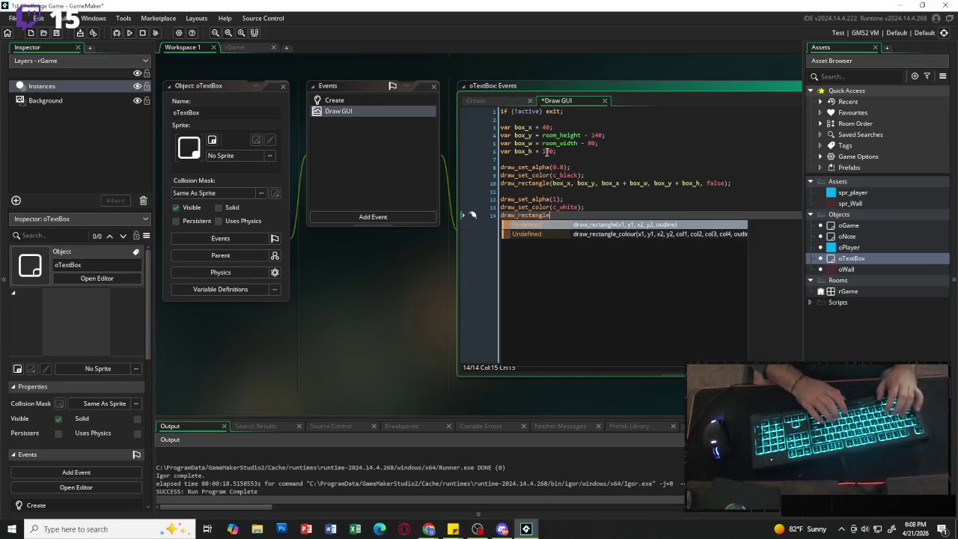
pyautogui.write('(box')
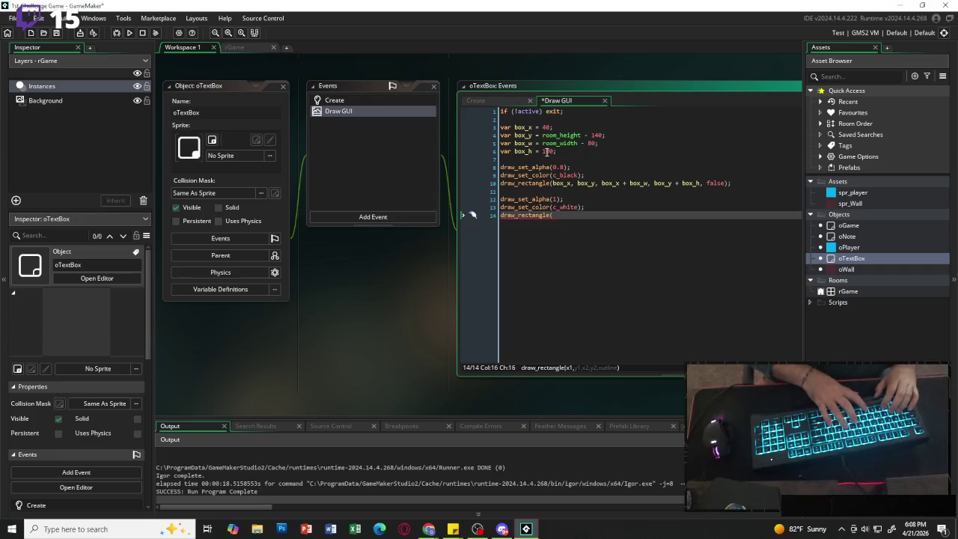
# Begin a second draw_rectangle call with box_x and box_y as its first arguments.
pyautogui.press('Down')
pyautogui.press('Down')
pyautogui.press('Down')
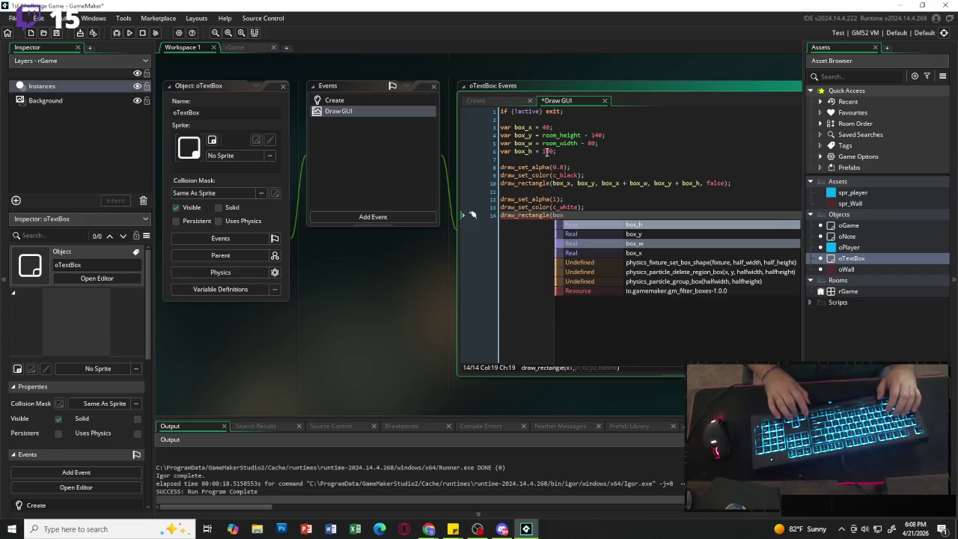
pyautogui.press('Return')
pyautogui.write(', box')
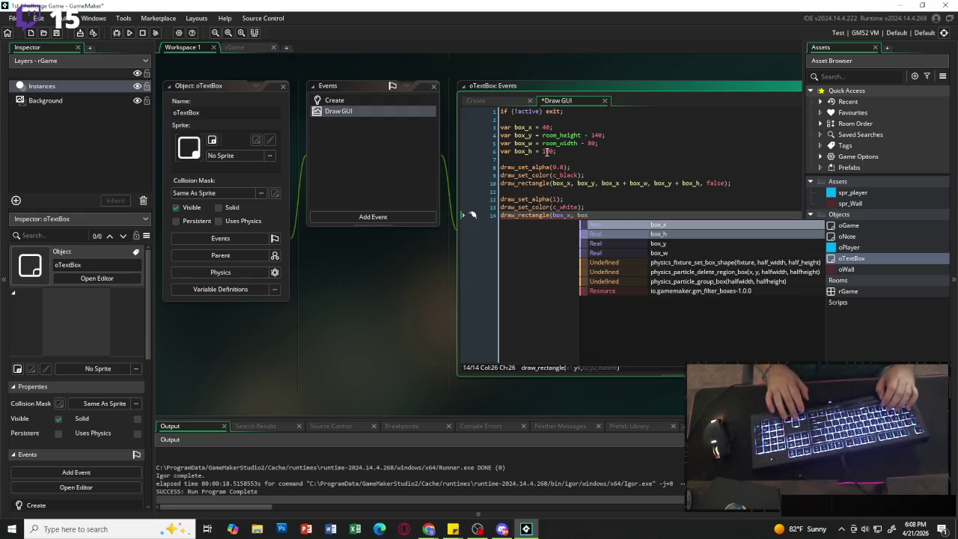
pyautogui.press('Down')
pyautogui.press('Return')
pyautogui.write(', box')
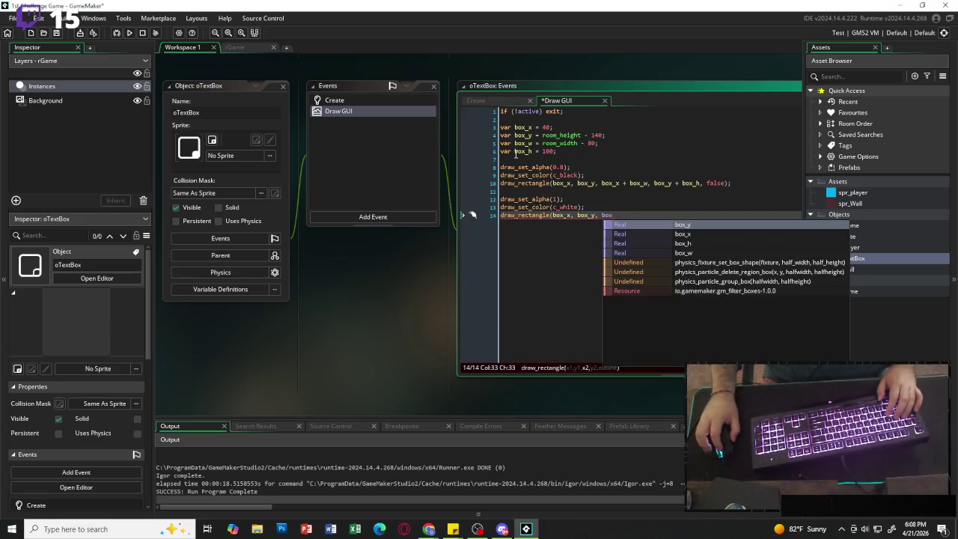
# Reuse line 10's remaining rectangle arguments, changing false to true for an outline.
pyautogui.moveTo(730, 183); pyautogui.dragTo(540, 183)
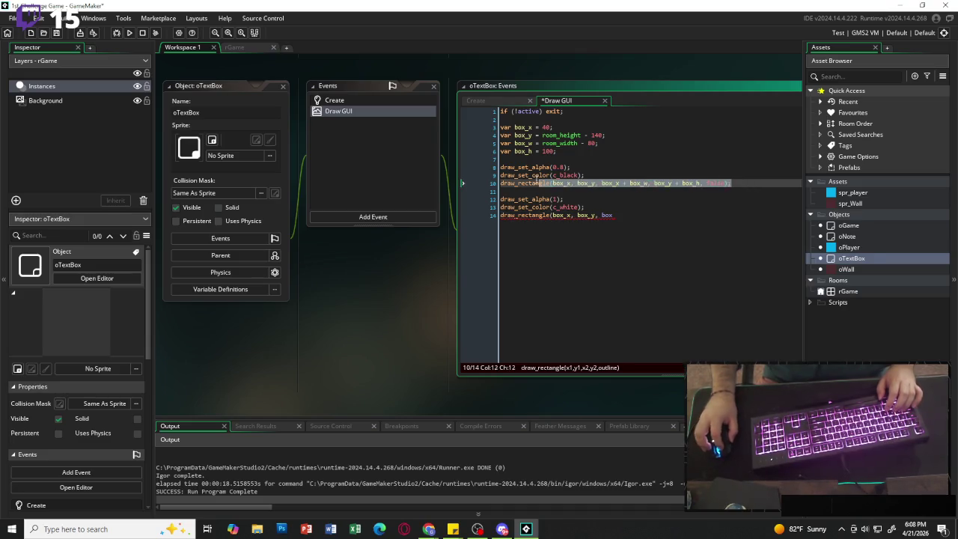
pyautogui.click(602, 215)
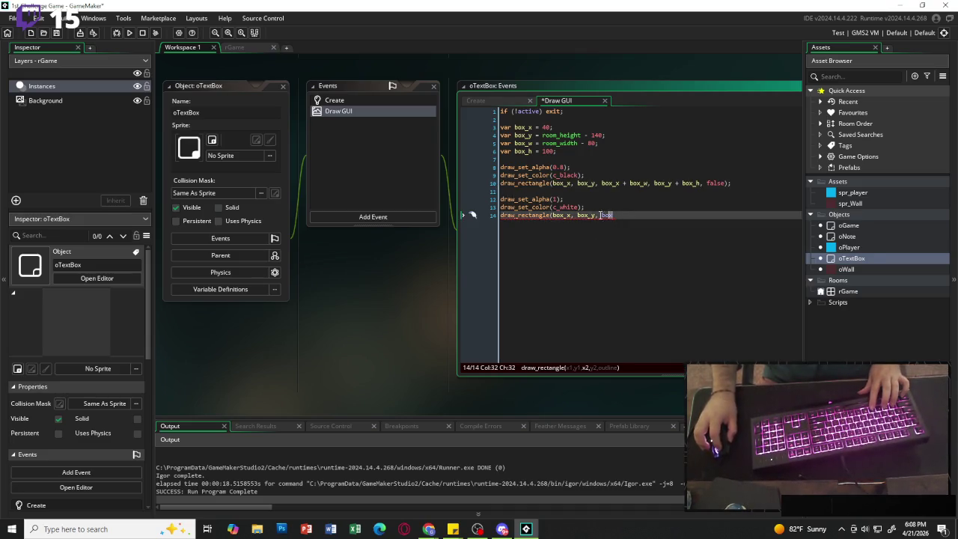
pyautogui.write('draw_rectangle(box_x, box_y, box_x + box_w, box_y + box_h, false);')
pyautogui.click(721, 215)
pyautogui.press('BackSpace')
pyautogui.press('BackSpace')
pyautogui.press('BackSpace')
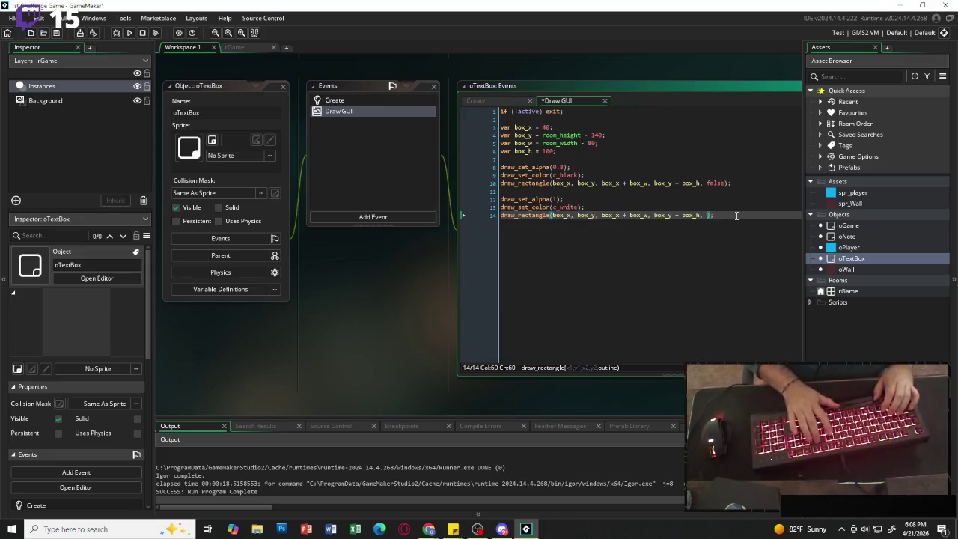
pyautogui.write('true')
pyautogui.press('End')
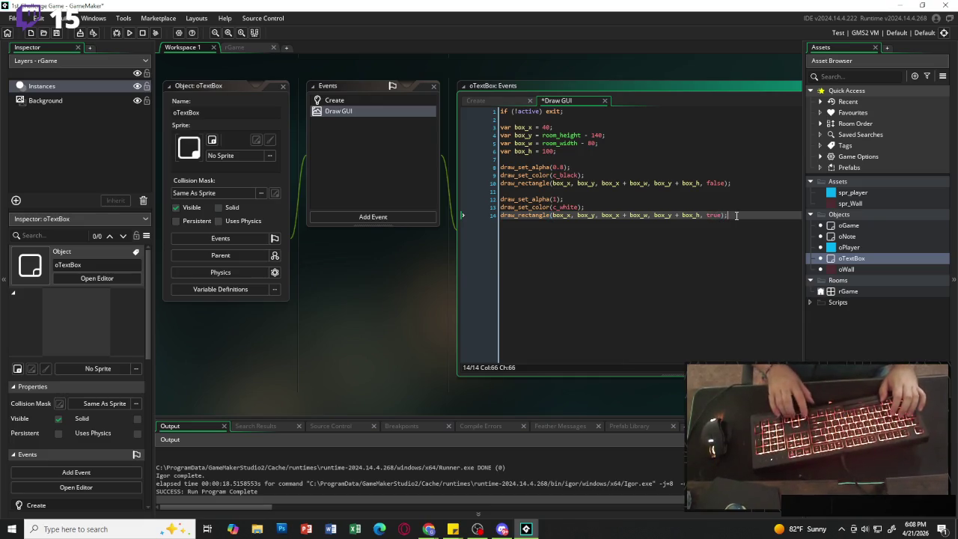
pyautogui.press('Return')
pyautogui.press('Return')
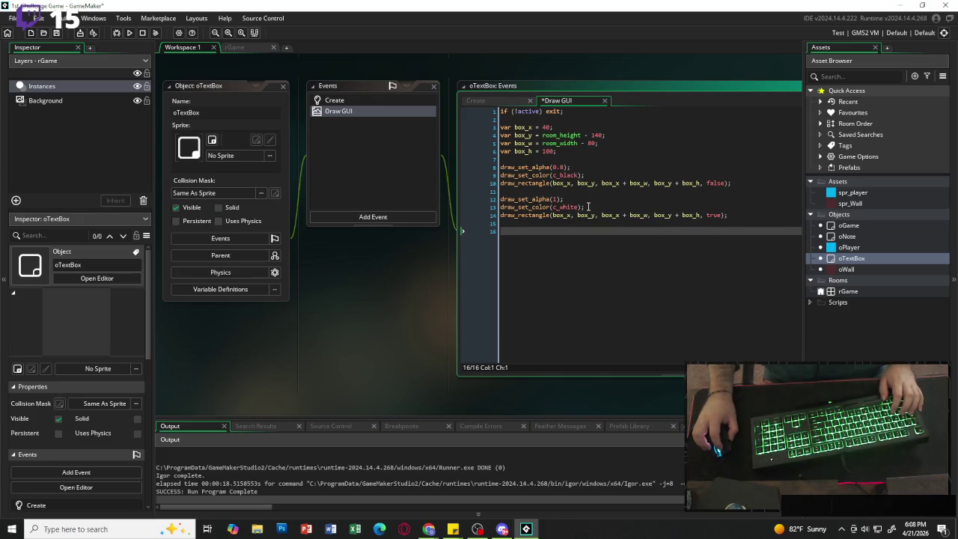
pyautogui.moveTo(602, 207); pyautogui.dragTo(488, 215)
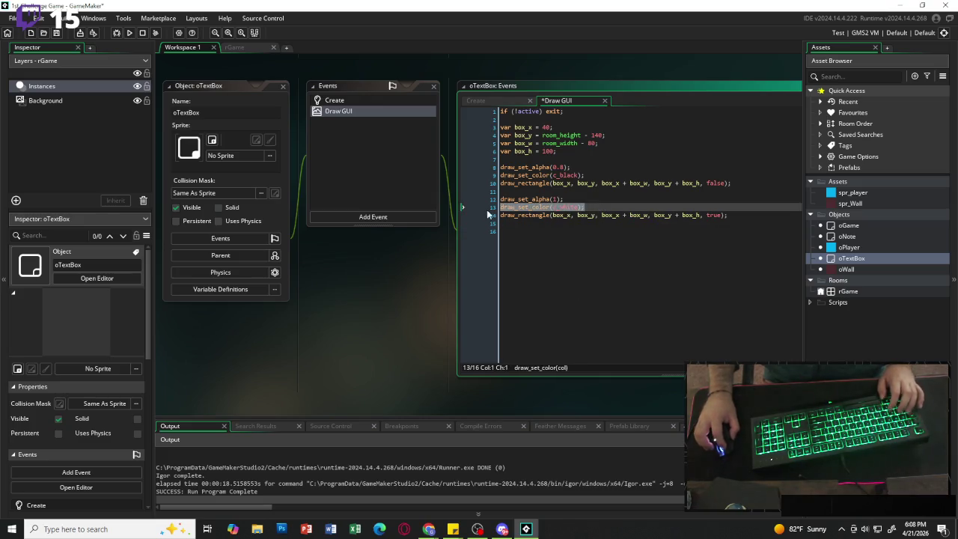
# Set white again and draw display_text at box_x + 16, box_y + 16.
pyautogui.hotkey('ctrl', 'c')
pyautogui.click(542, 247)
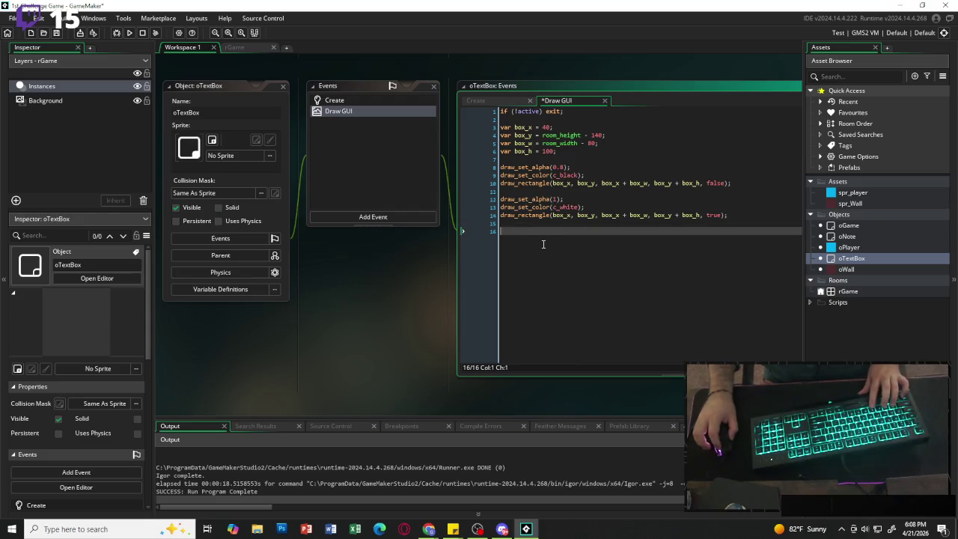
pyautogui.hotkey('ctrl', 'v')
pyautogui.press('Return')
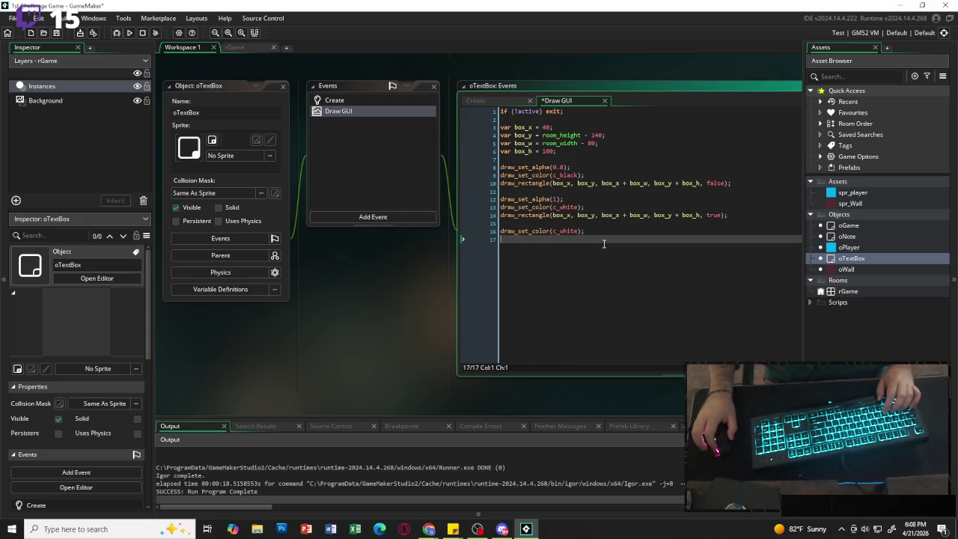
pyautogui.write('draw')
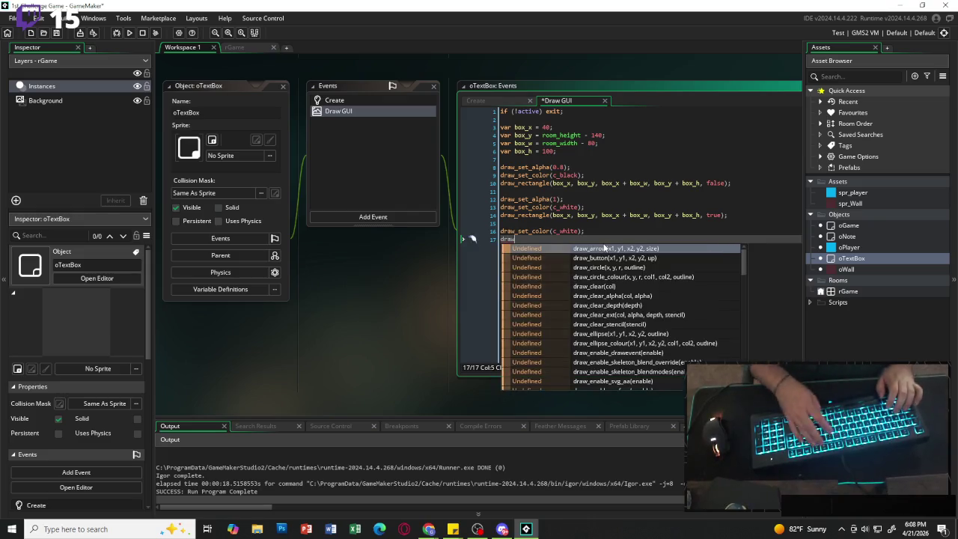
pyautogui.write('_text')
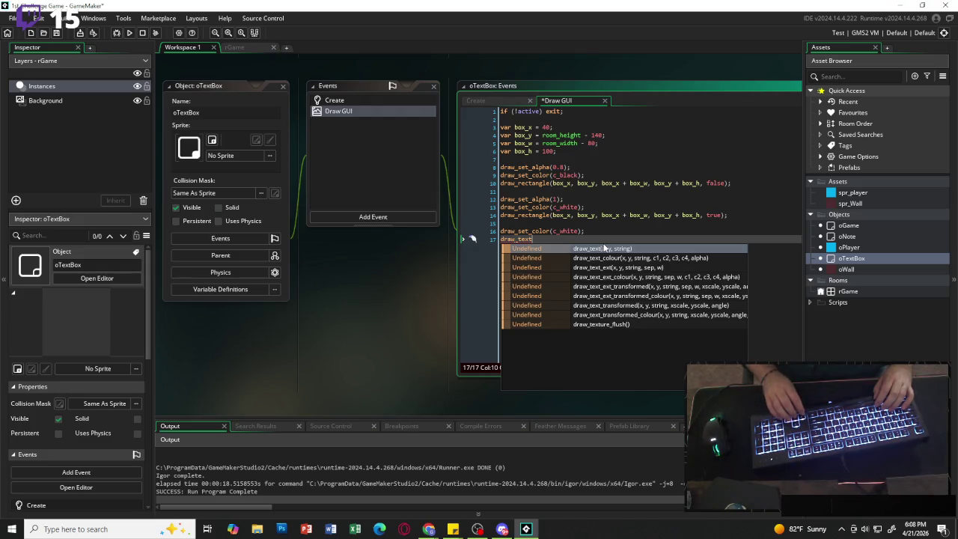
pyautogui.write('(')
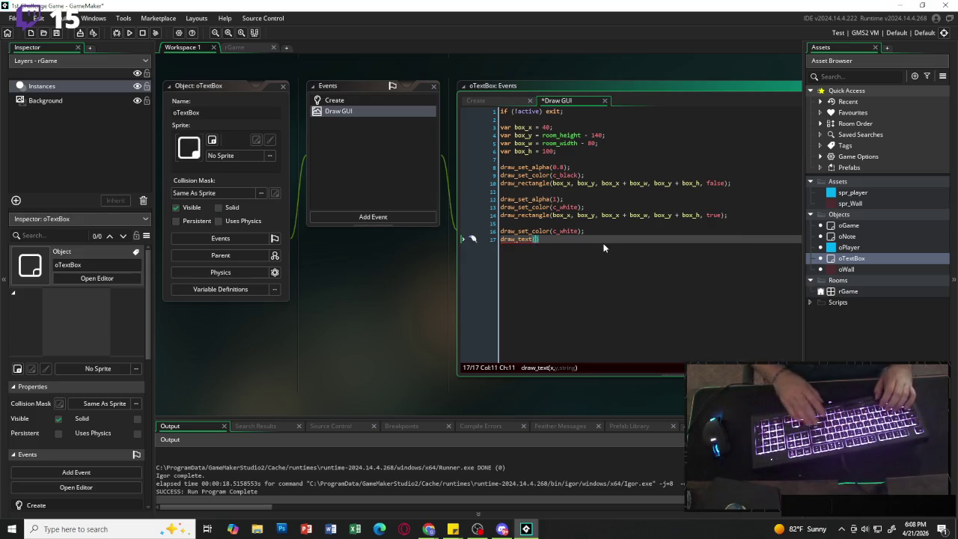
pyautogui.write('box_')
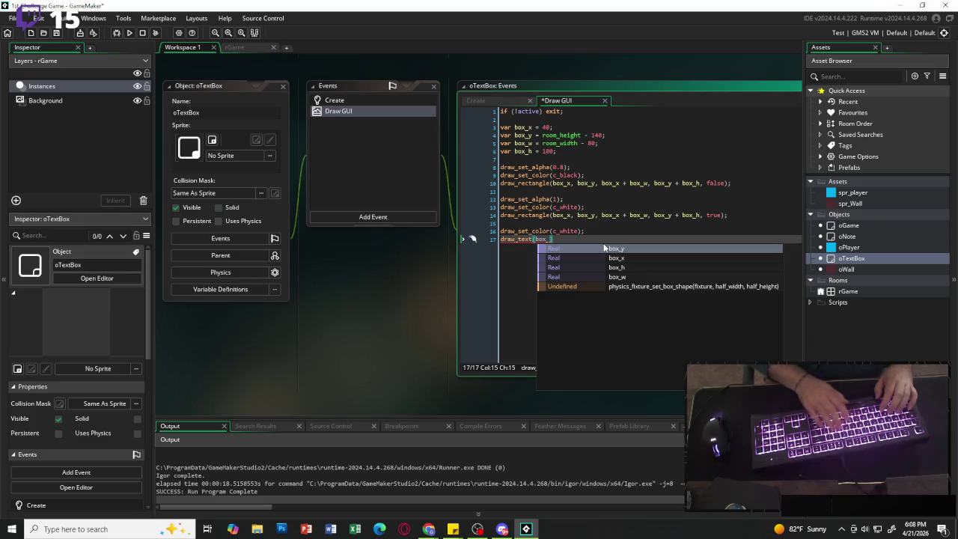
pyautogui.write('x + 16, ')
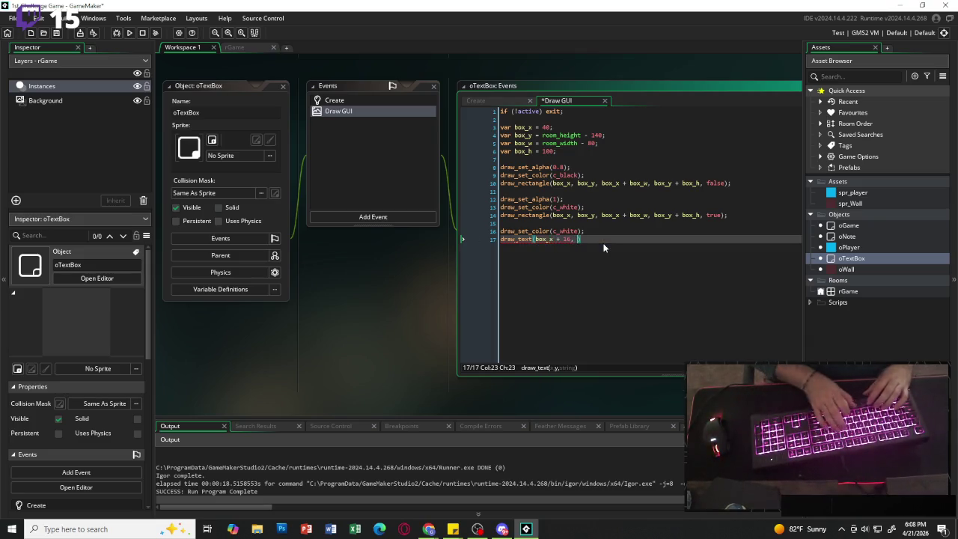
pyautogui.write('box')
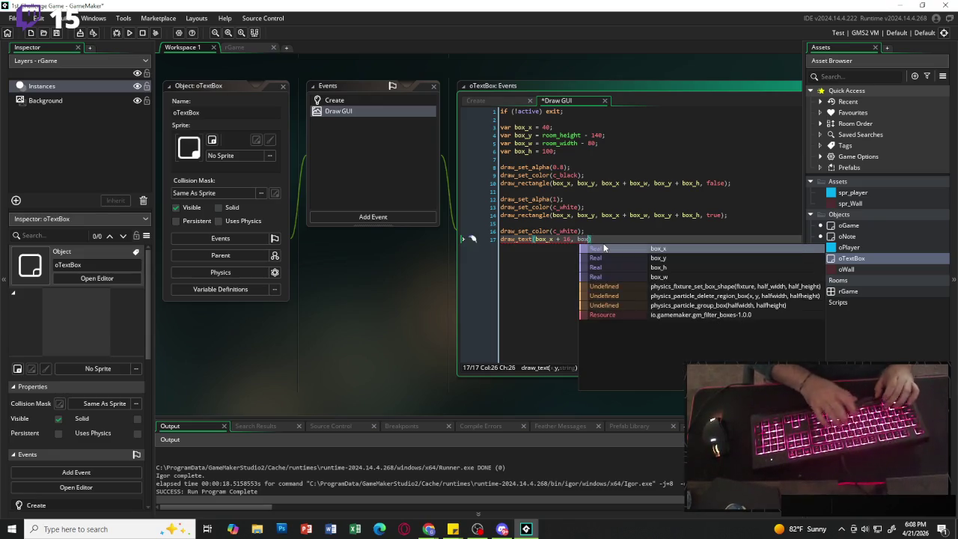
pyautogui.write('_y ')
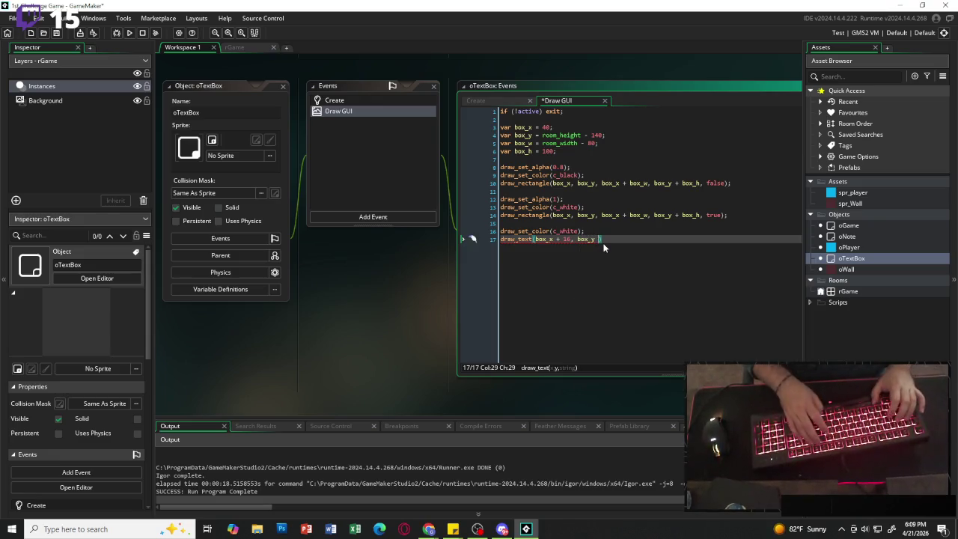
pyautogui.write('+ 16')
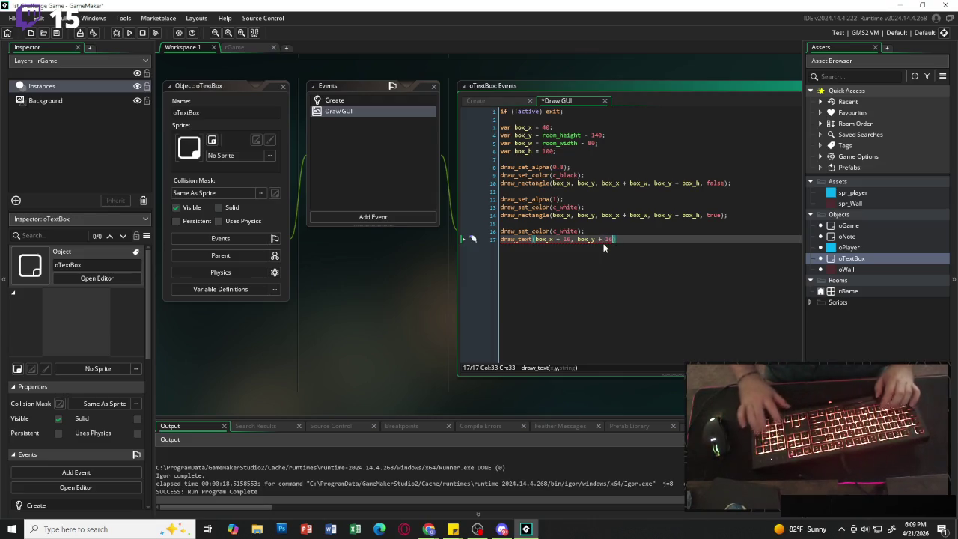
pyautogui.write(', display_')
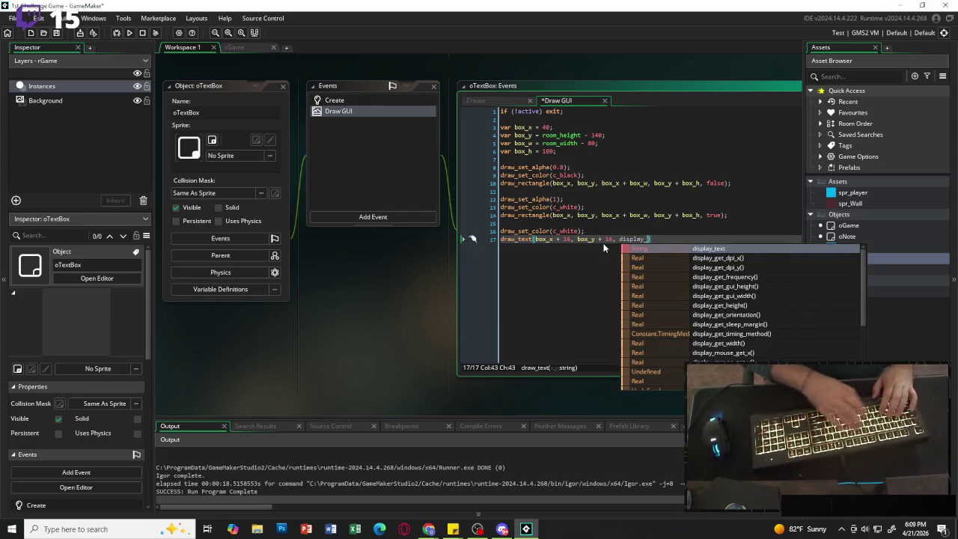
pyautogui.press('Return')
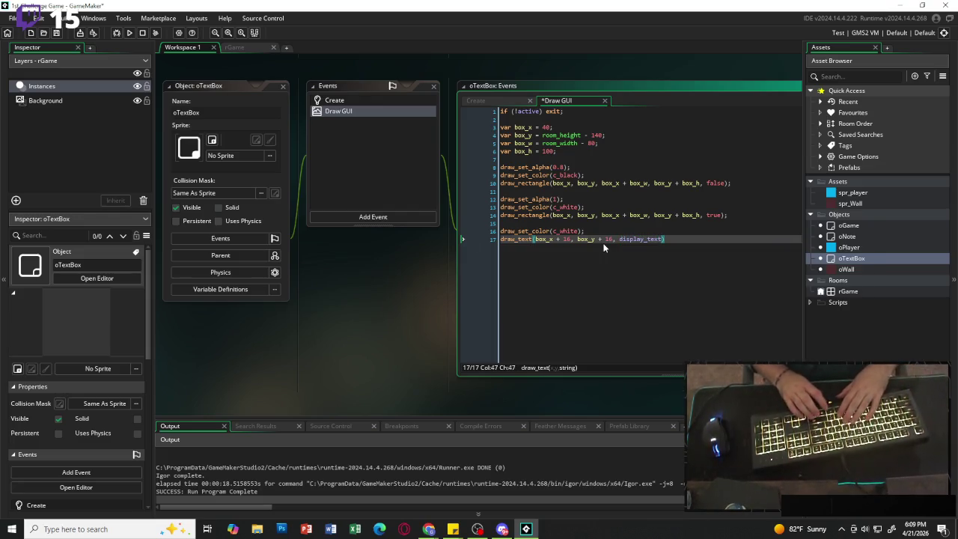
pyautogui.write(')')
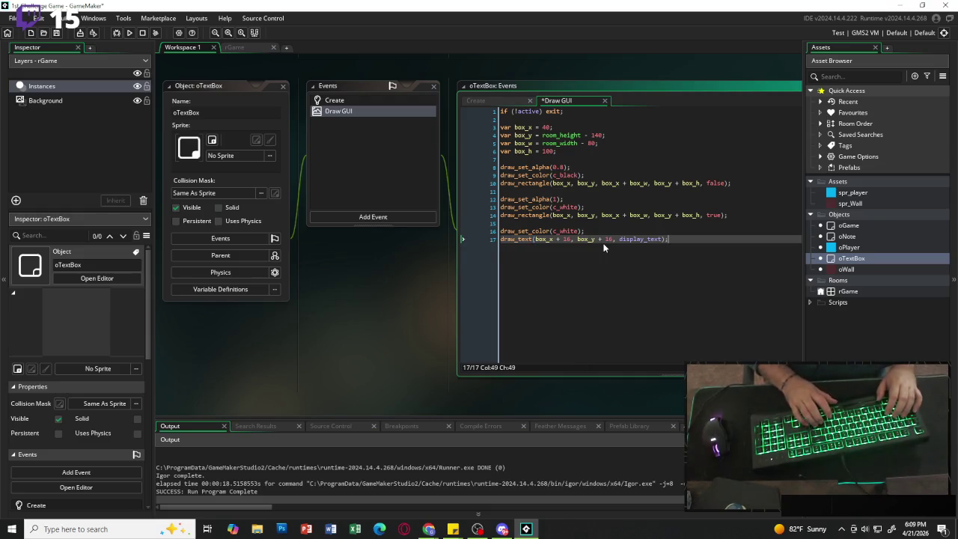
pyautogui.press('Return')
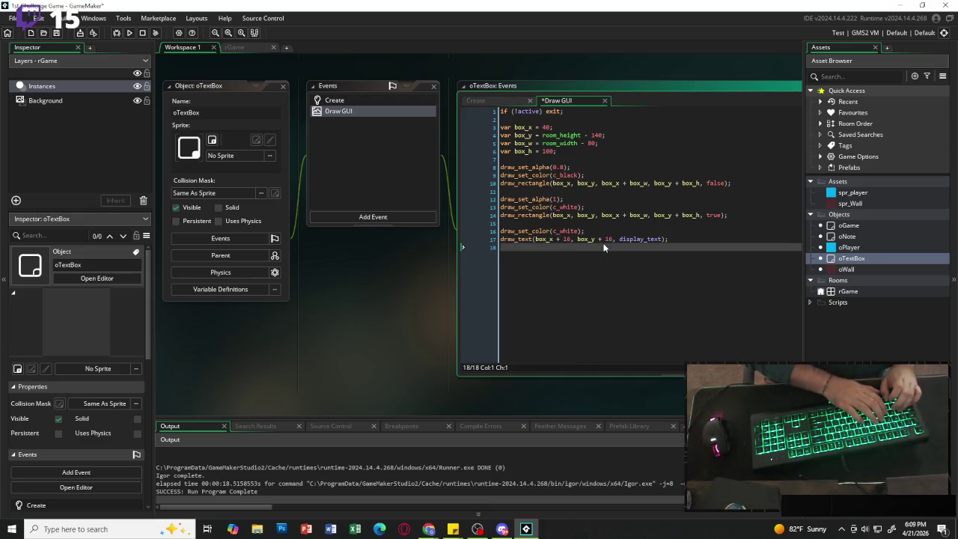
# Draw the hint "Press E to close" at box_x + 16, box_y + 64.
pyautogui.write('draw_')
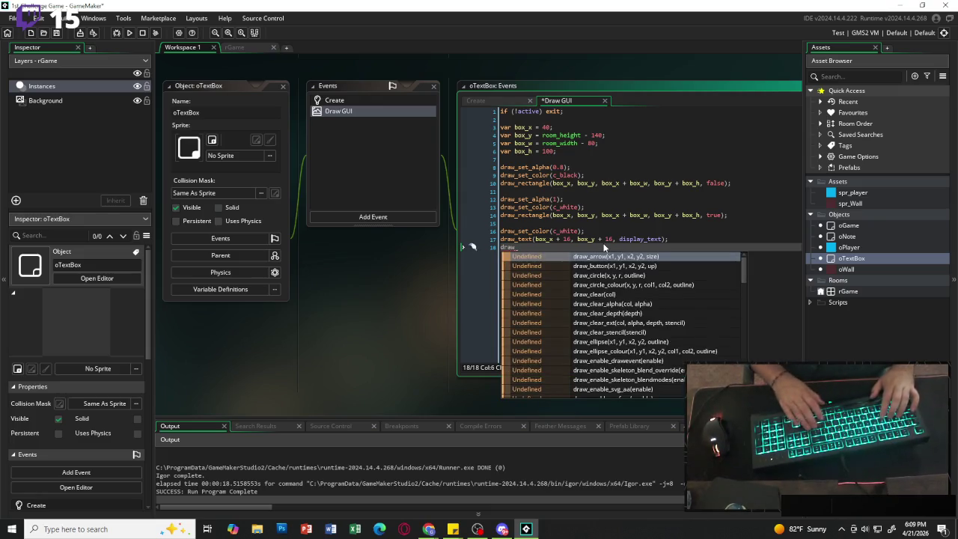
pyautogui.press('Return')
pyautogui.press('BackSpace')
pyautogui.press('BackSpace')
pyautogui.press('BackSpace')
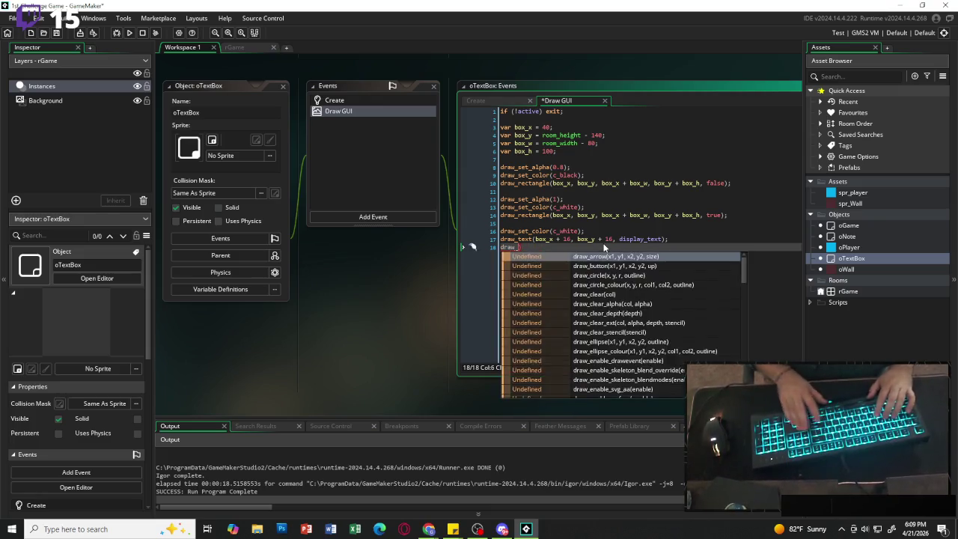
pyautogui.write('text')
pyautogui.press('Return')
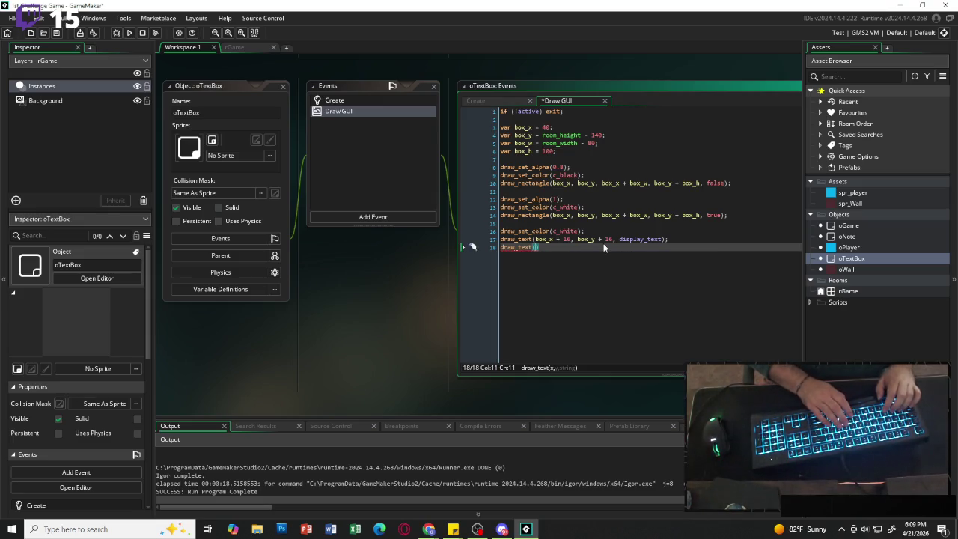
pyautogui.write('box_')
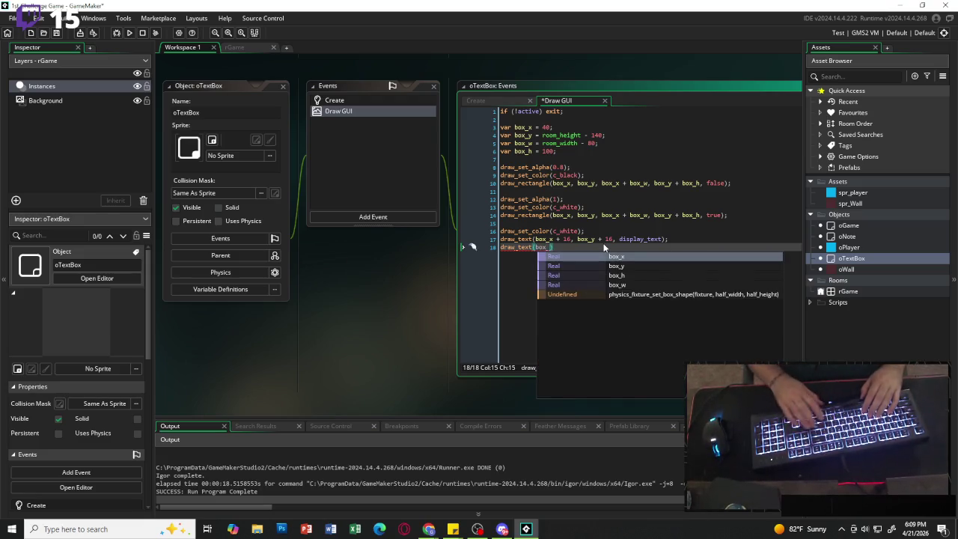
pyautogui.write('x + 16 ')
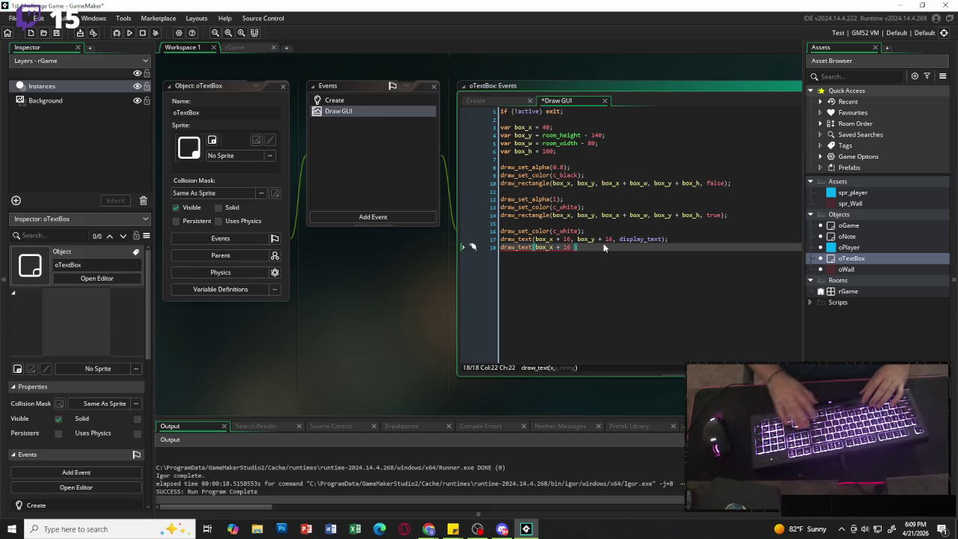
pyautogui.write(', bo')
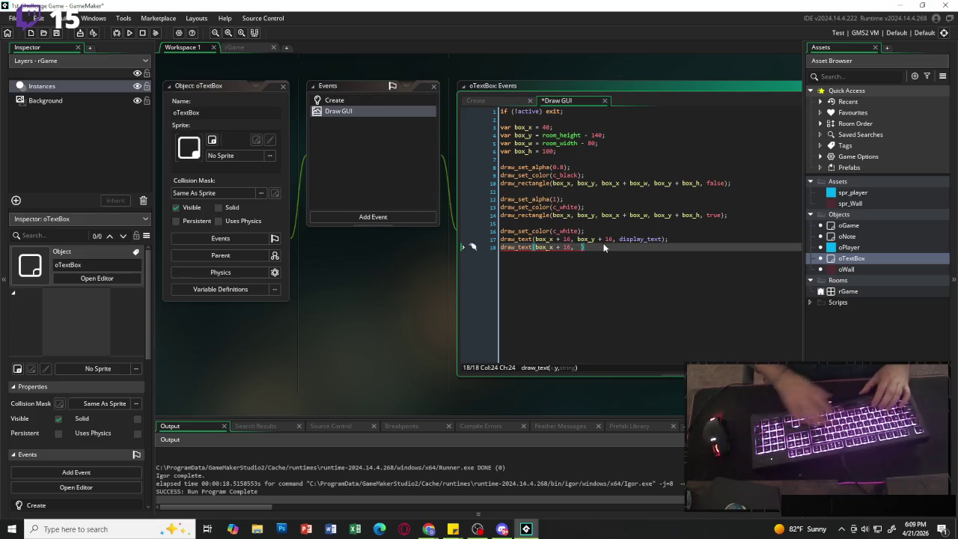
pyautogui.write('x_y ')
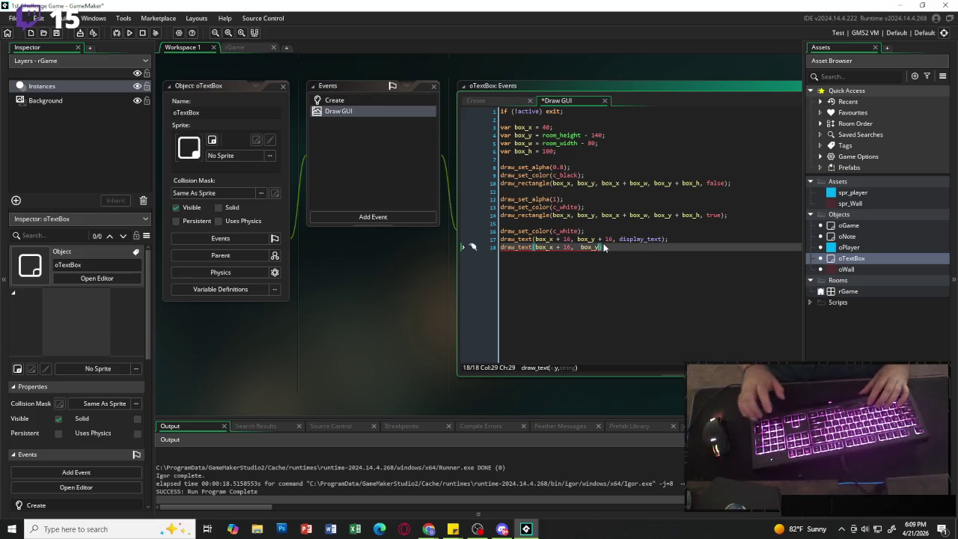
pyautogui.write('+ 16')
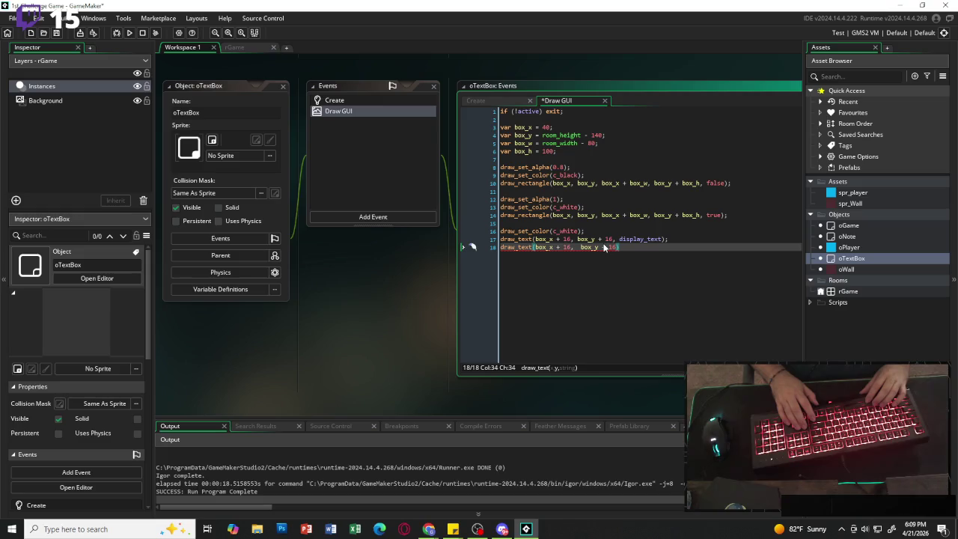
pyautogui.press('BackSpace')
pyautogui.press('BackSpace')
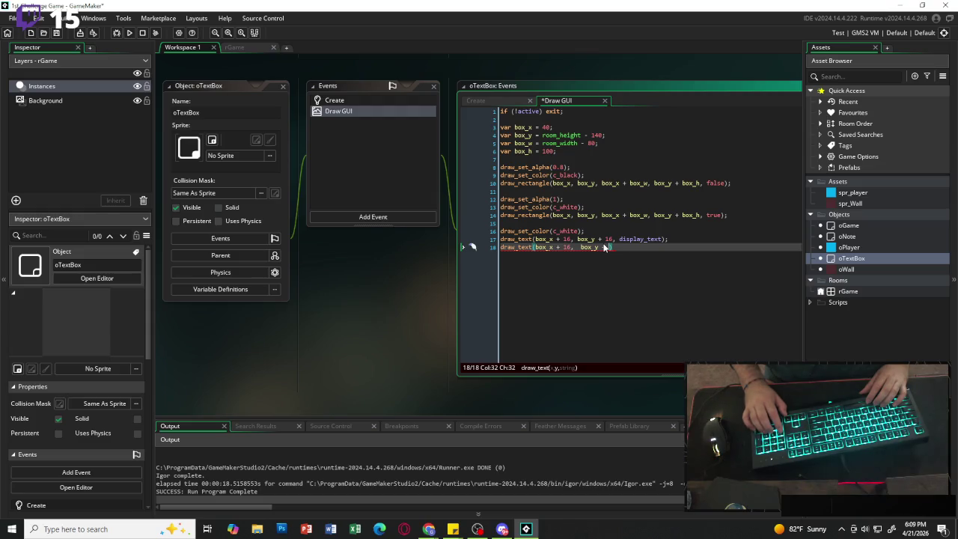
pyautogui.write('64')
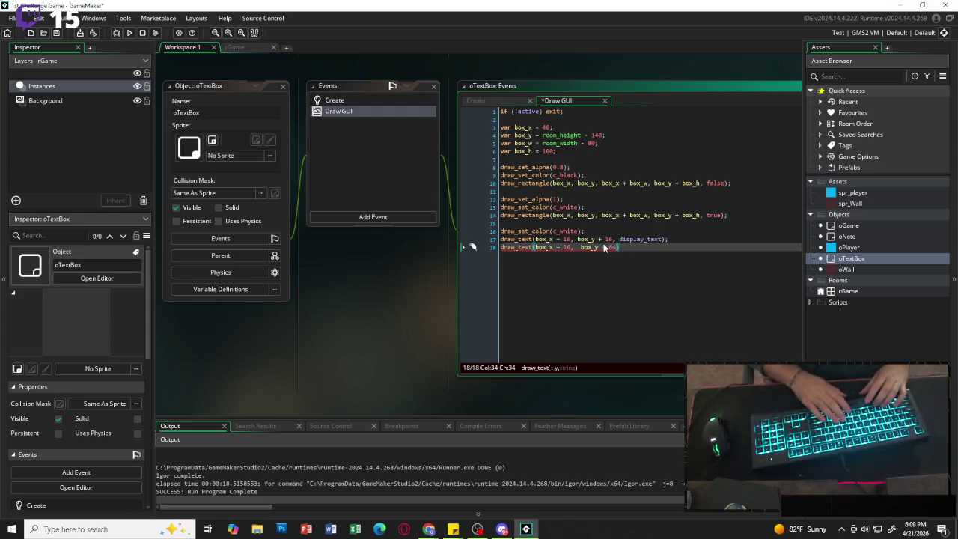
pyautogui.write(', "P')
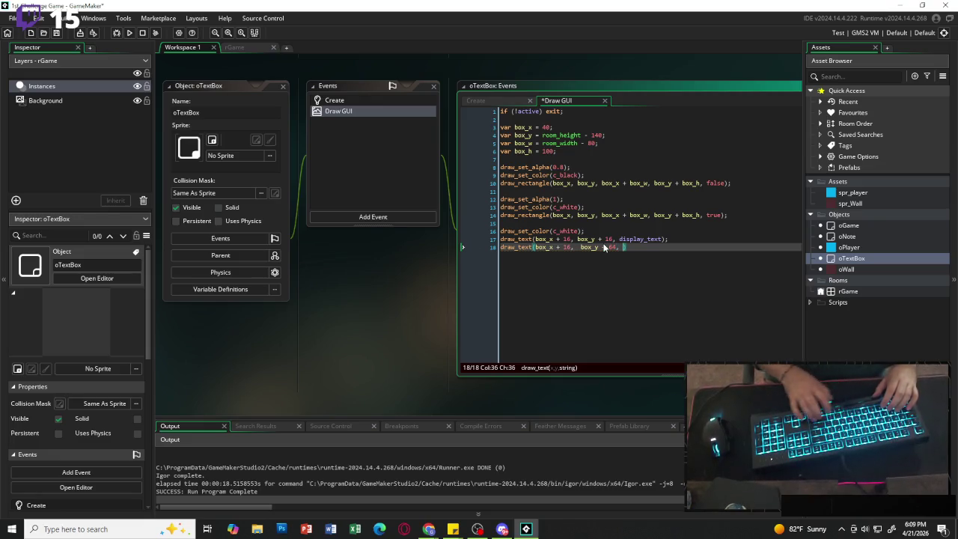
pyautogui.write('ress')
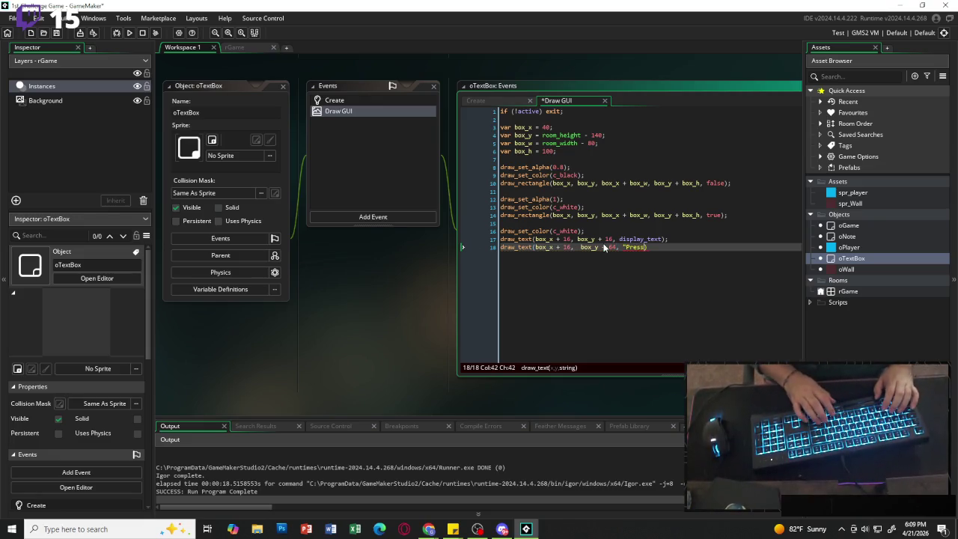
pyautogui.write('E to close"')
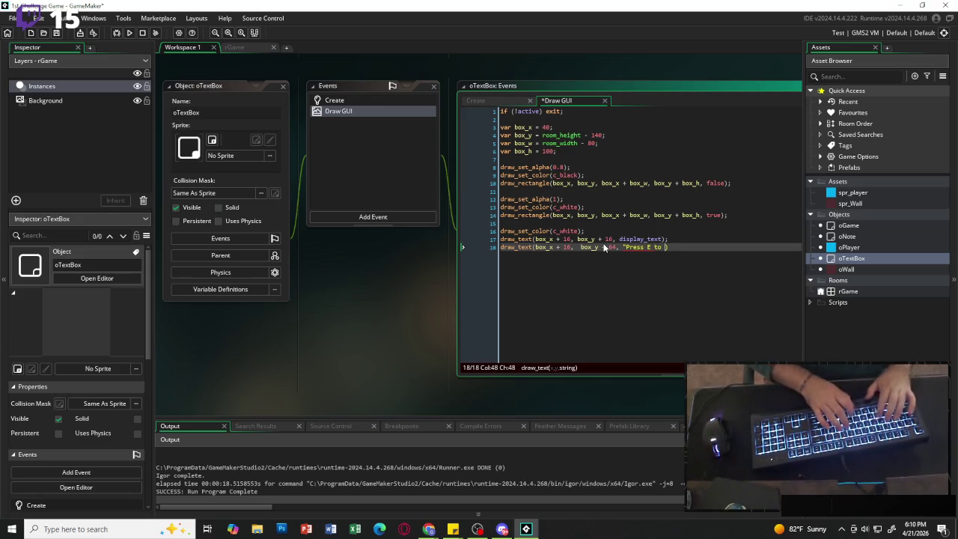
pyautogui.write('")')
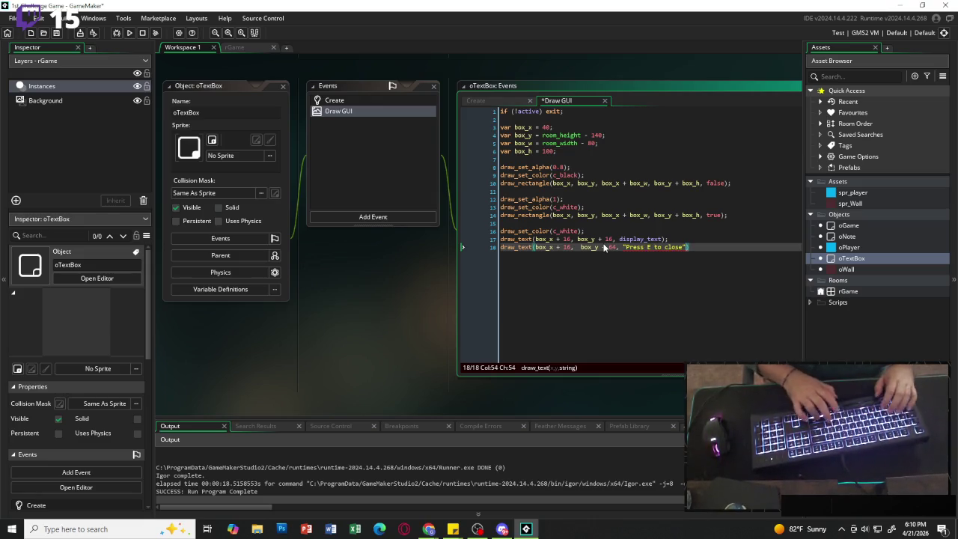
pyautogui.write(';')
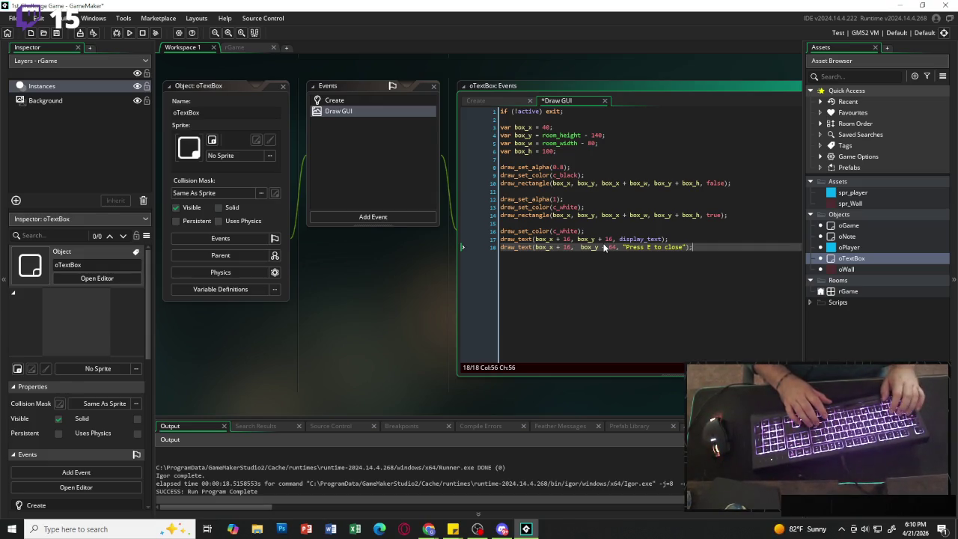
pyautogui.press('Return')
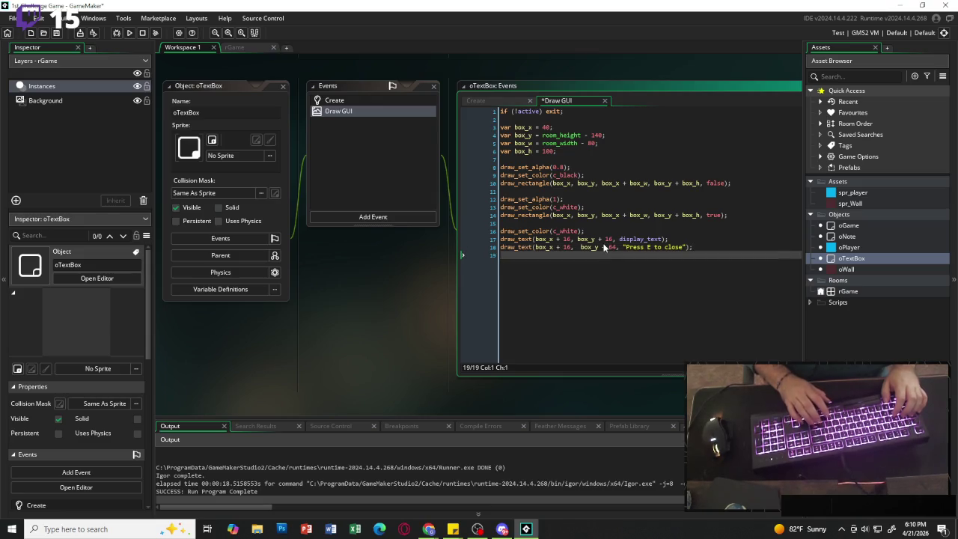
pyautogui.press('Return')
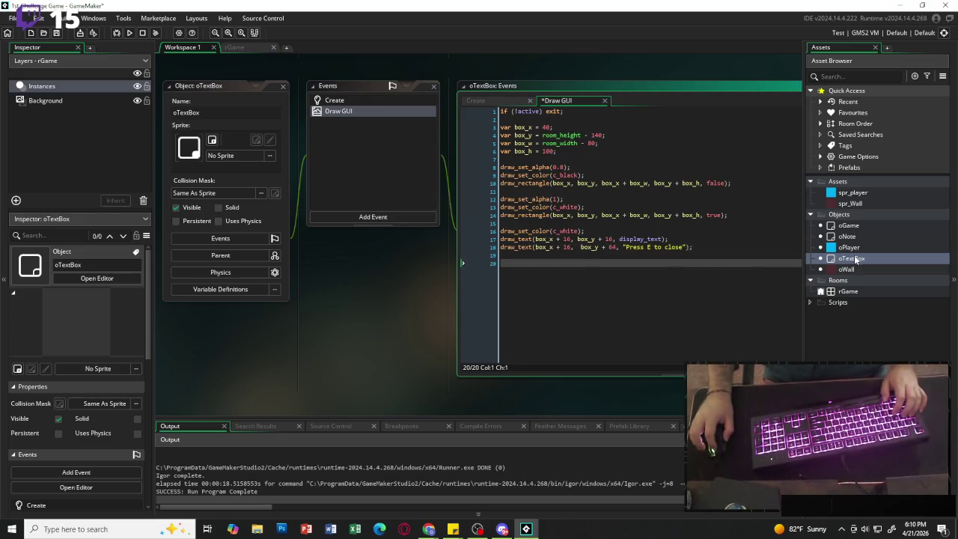
pyautogui.click(241, 49)
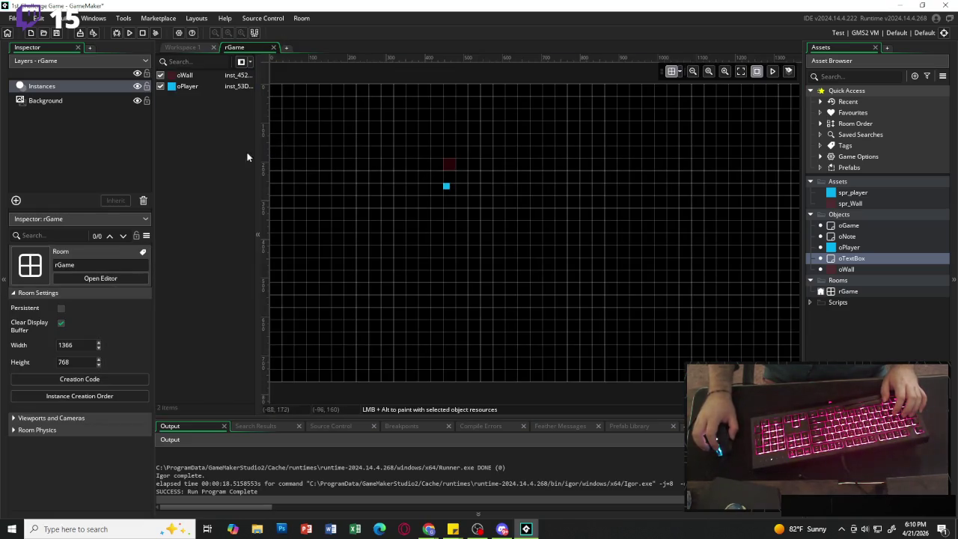
# Drop an oTextBox instance above the wall block in rGame and run the game.
pyautogui.moveTo(853, 260)
pyautogui.mouseDown()
pyautogui.moveTo(697, 237)
pyautogui.moveTo(452, 144)
pyautogui.mouseUp()
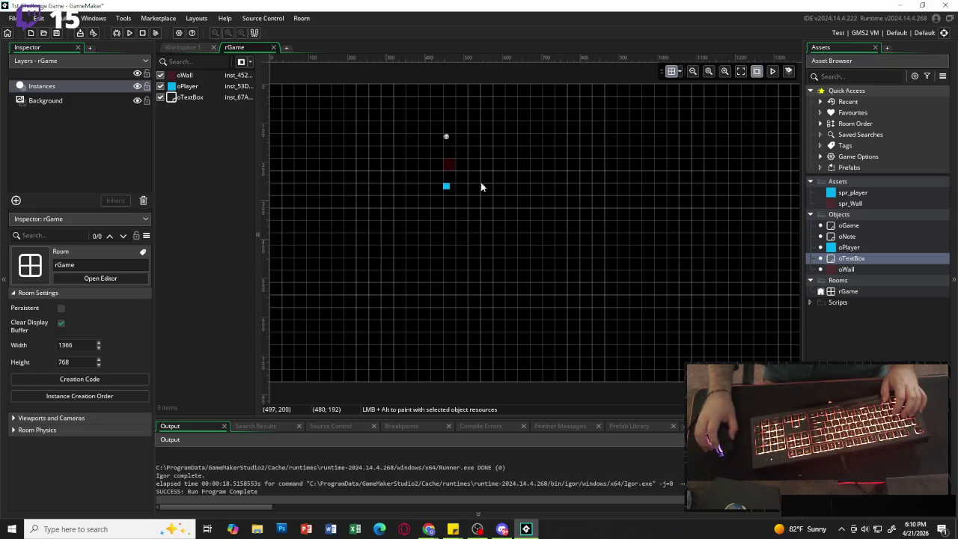
pyautogui.click(129, 33)
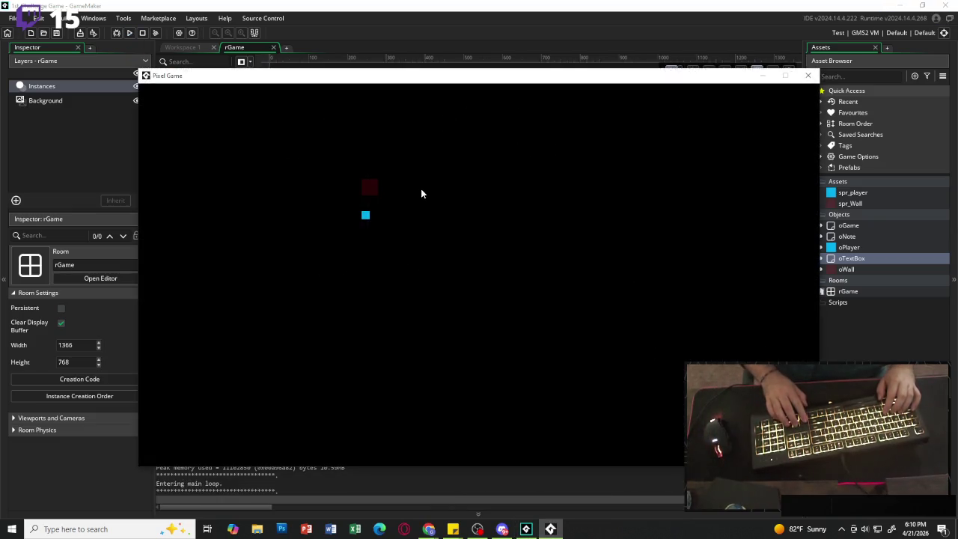
# Move the blue player square around the room with the arrow keys, then close the Pixel Game window.
pyautogui.press('Left')
pyautogui.press('Up')
pyautogui.press('Up')
pyautogui.press('Right')
pyautogui.press('Up')
pyautogui.press('Right')
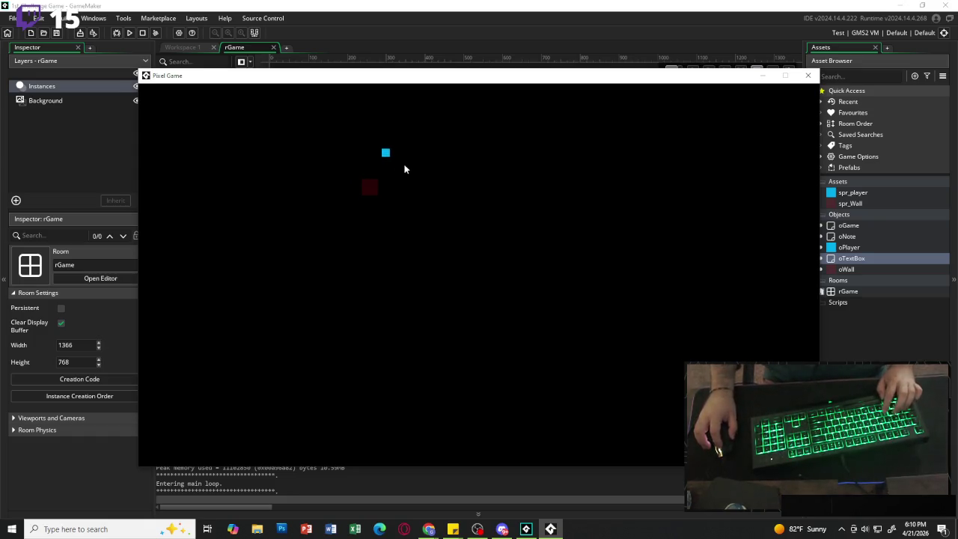
pyautogui.press('Left')
pyautogui.press('Right')
pyautogui.press('Left')
pyautogui.press('Right')
pyautogui.press('Up')
pyautogui.press('Right')
pyautogui.press('Down')
pyautogui.press('Left')
pyautogui.press('Right')
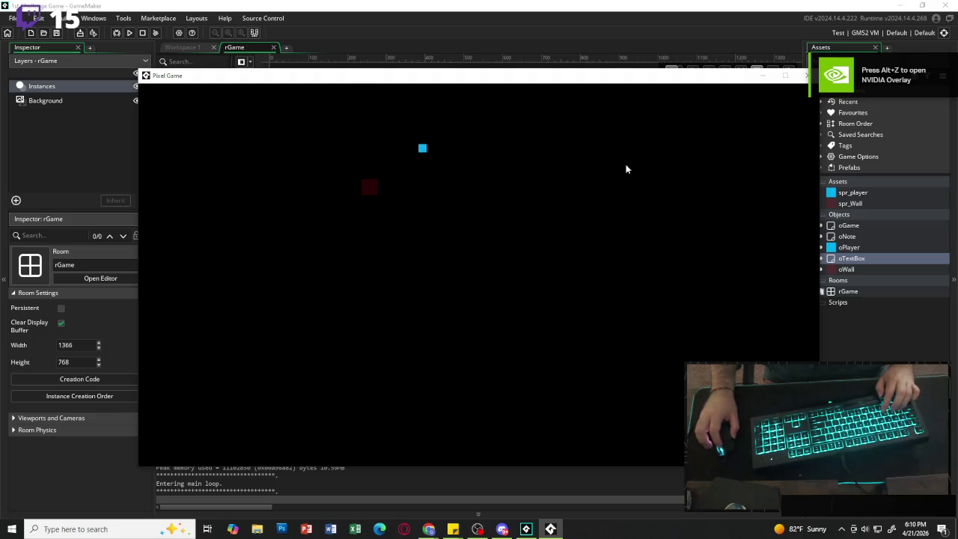
pyautogui.click(806, 76)
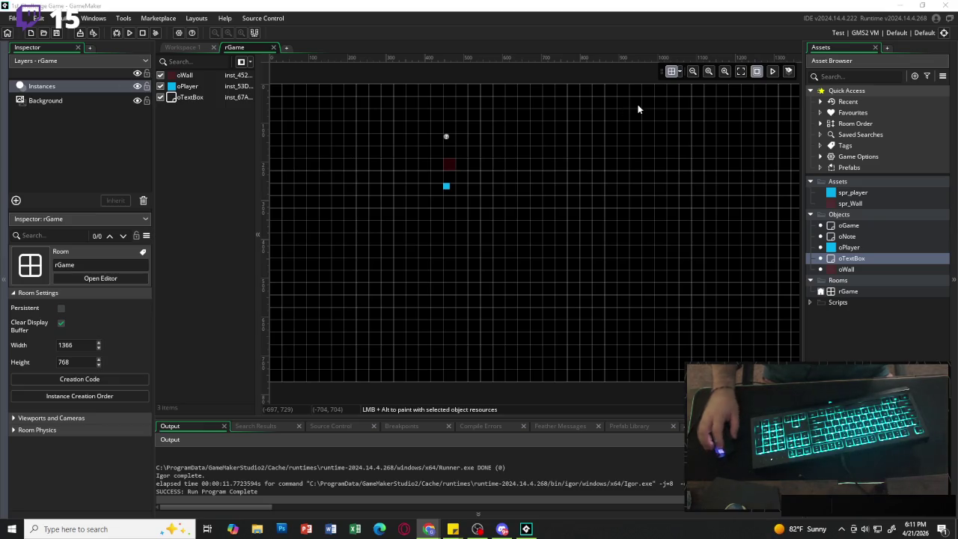
# In oPlayer's Step code, add var textbox = instance_find(oTextBox, 0); after the input lines.
pyautogui.click(862, 249)
pyautogui.doubleClick(862, 249)
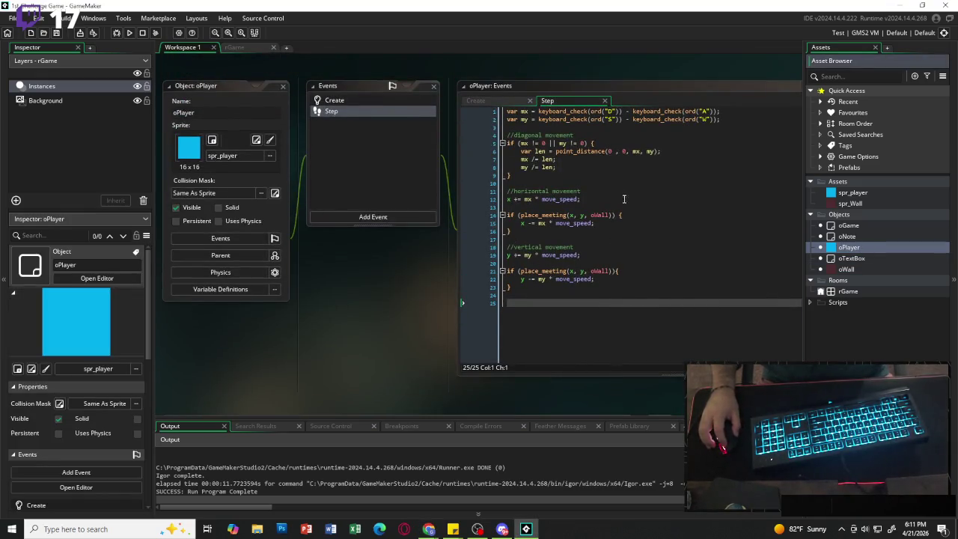
pyautogui.scroll(2, 585, 199)
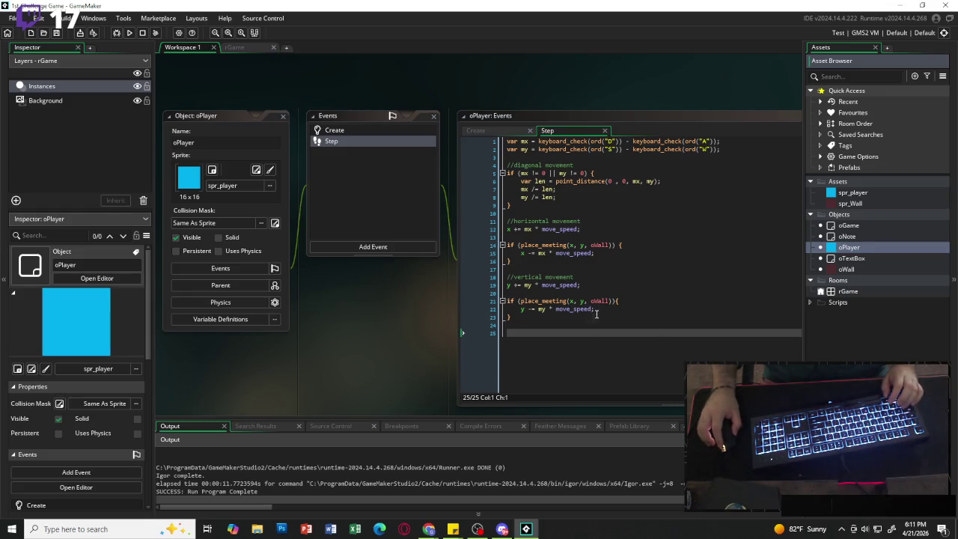
pyautogui.click(564, 157)
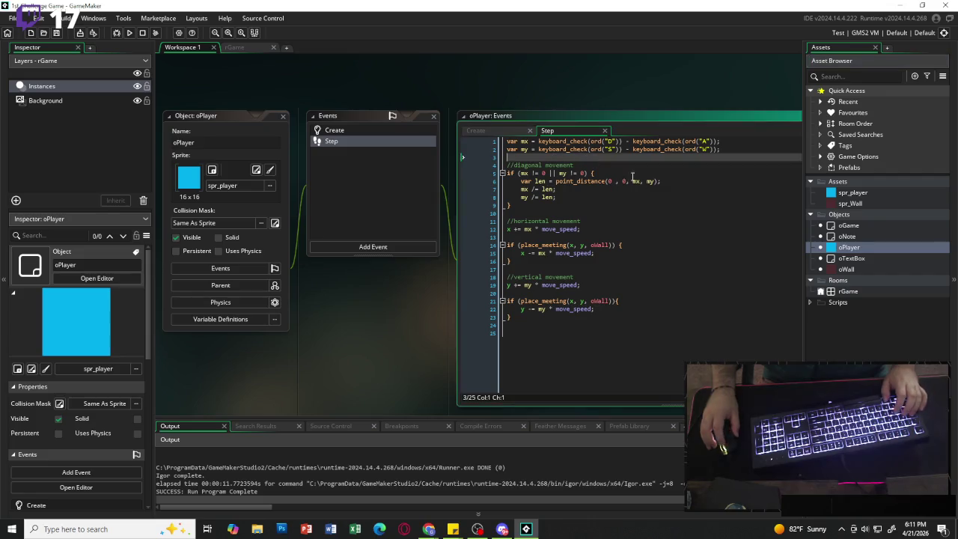
pyautogui.press('Return')
pyautogui.press('Return')
pyautogui.press('Up')
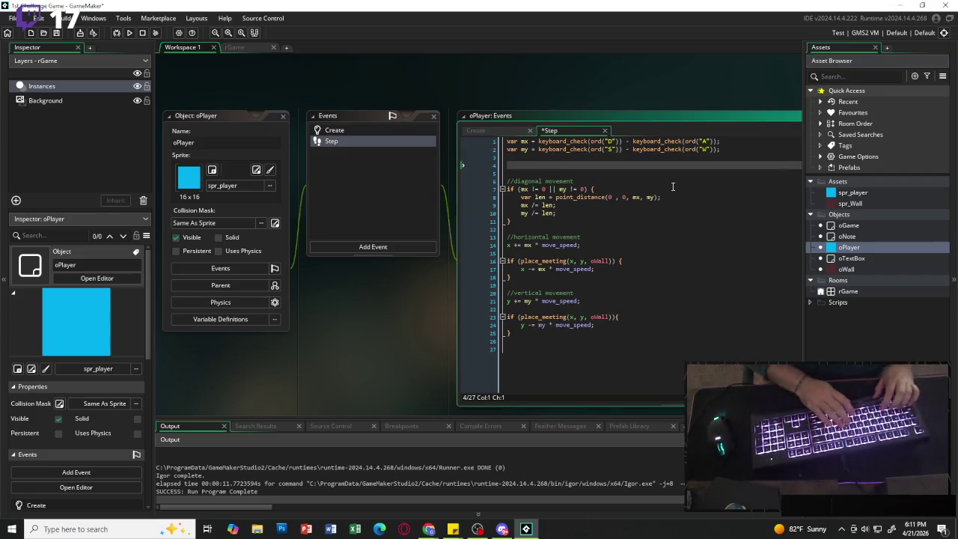
pyautogui.write('var textbox = ')
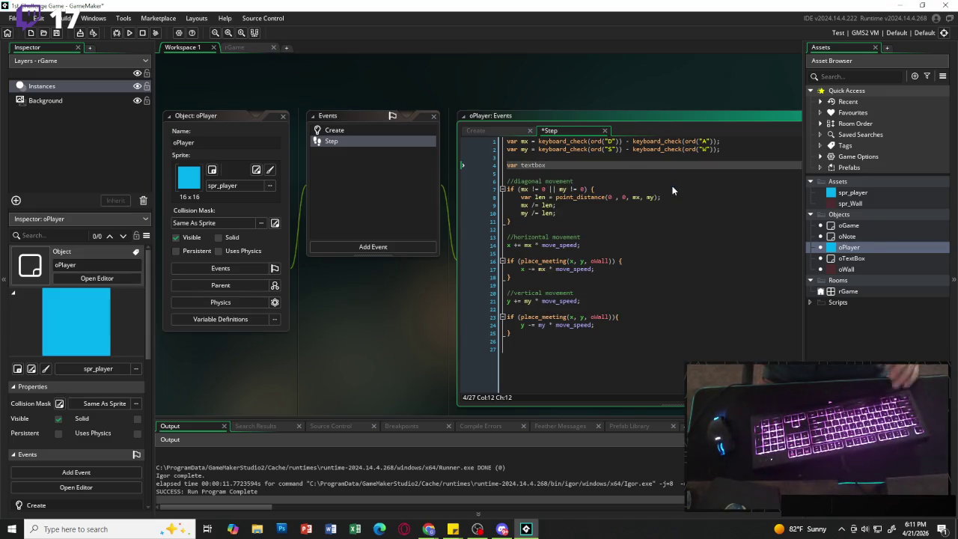
pyautogui.write('instance')
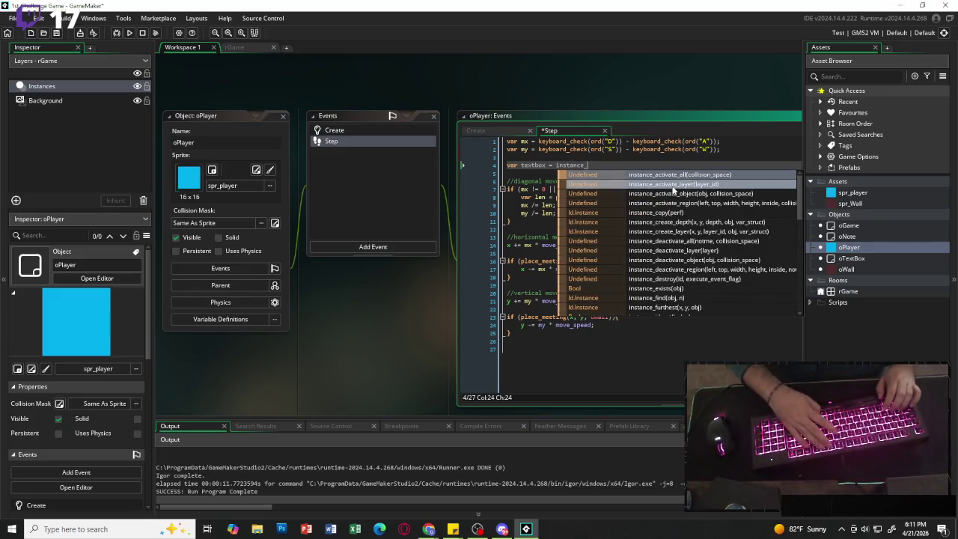
pyautogui.write('_find')
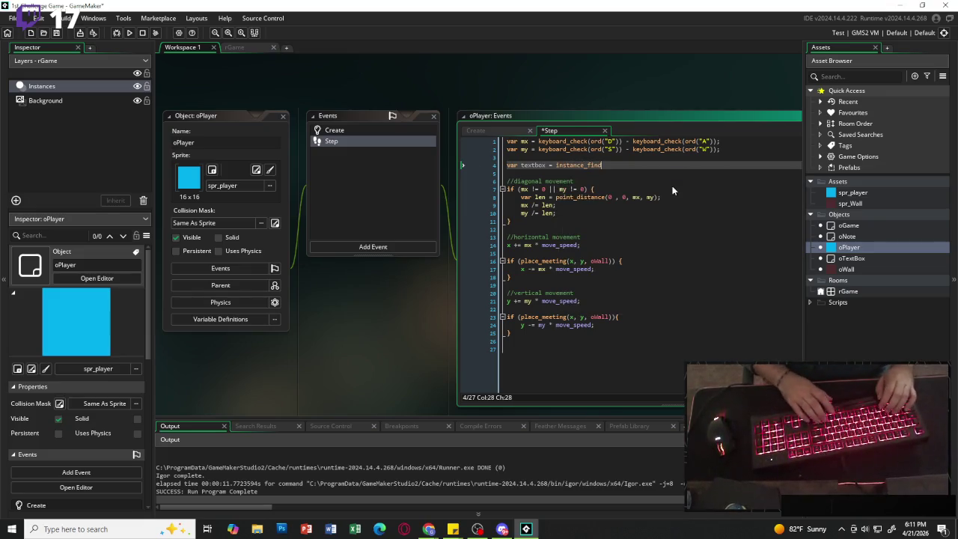
pyautogui.write('(otext')
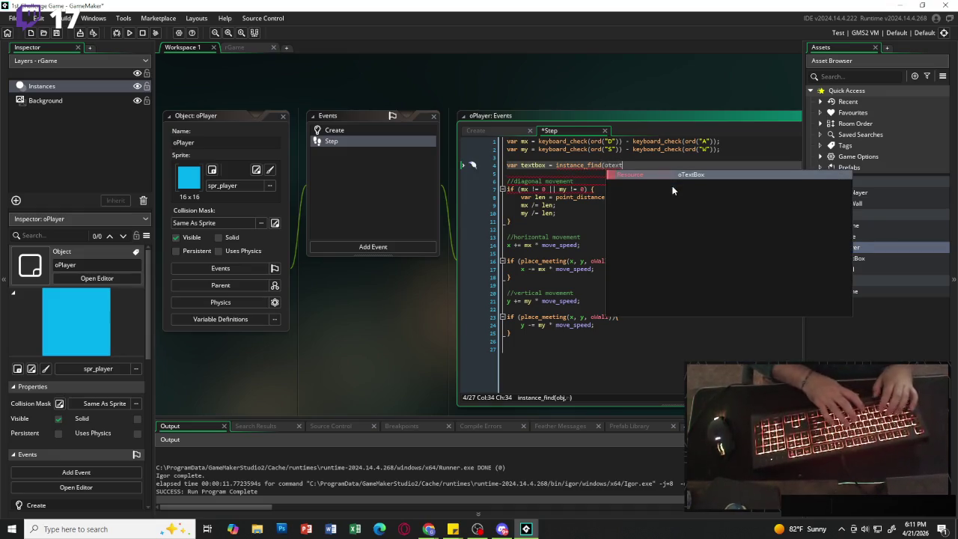
pyautogui.press('Return')
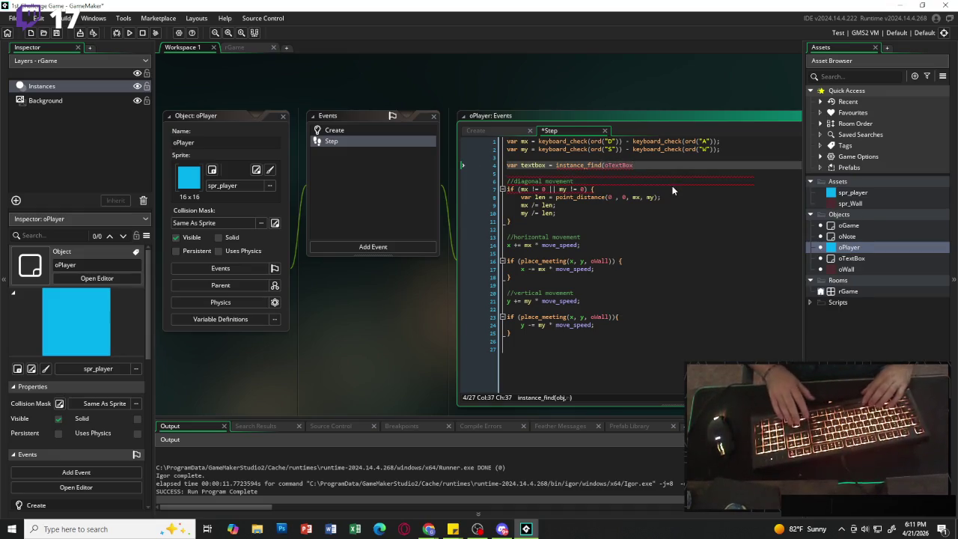
pyautogui.write(', 0)')
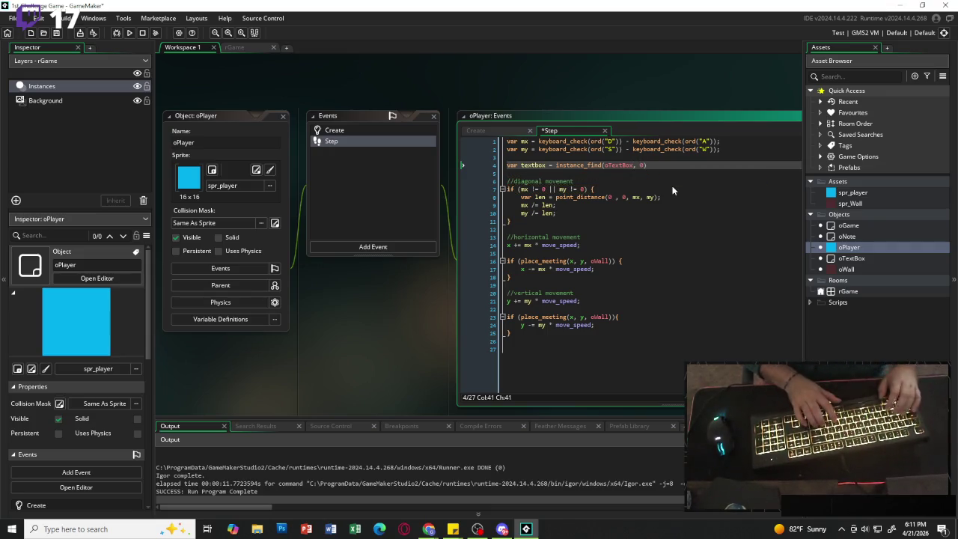
# Add the '// if open, only close' comment and an empty if (textbox != noone && textbox.active) block.
pyautogui.press('Return')
pyautogui.press('Return')
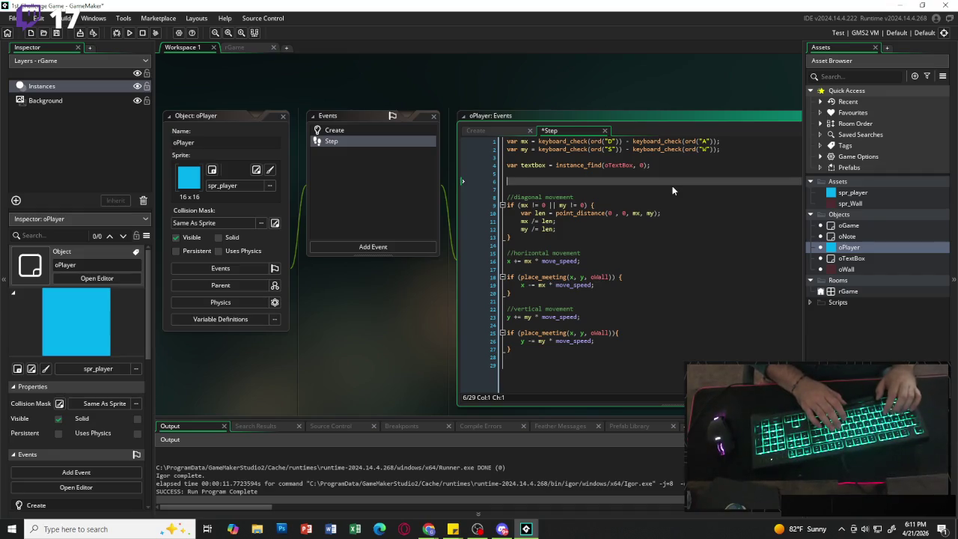
pyautogui.write('//')
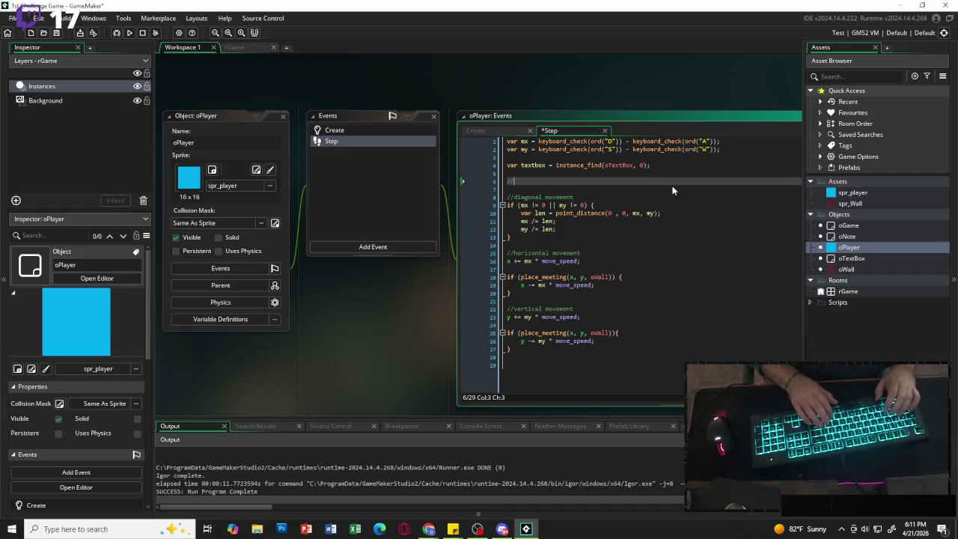
pyautogui.write(' if open')
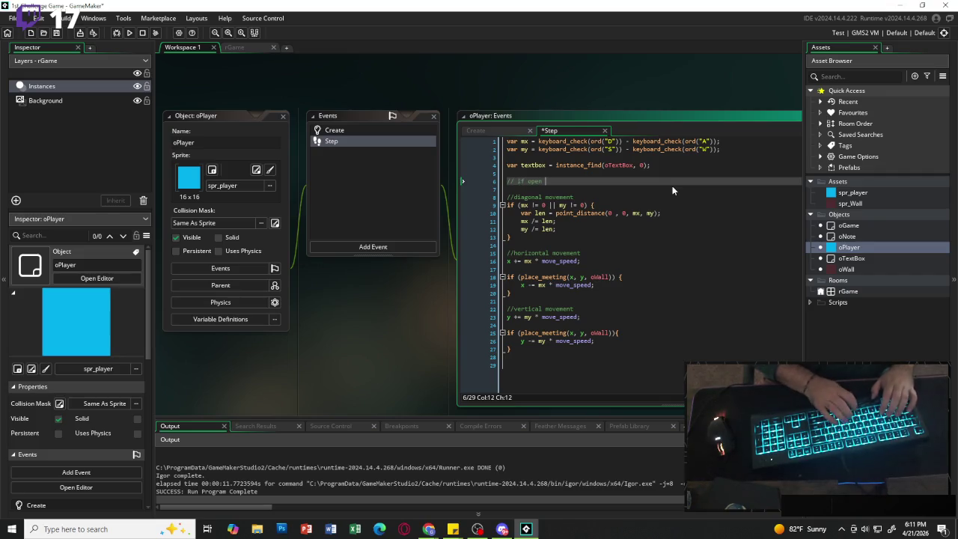
pyautogui.write(', only close')
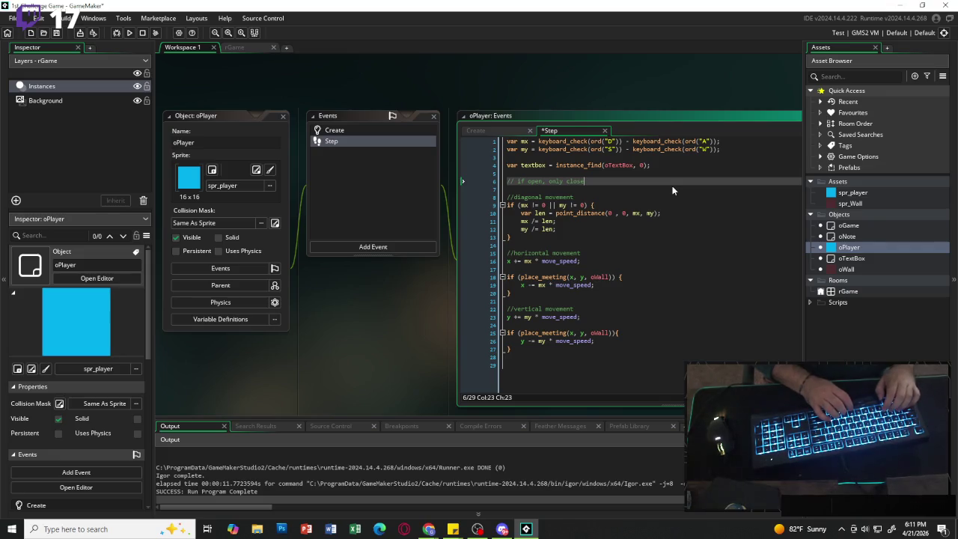
pyautogui.press('Return')
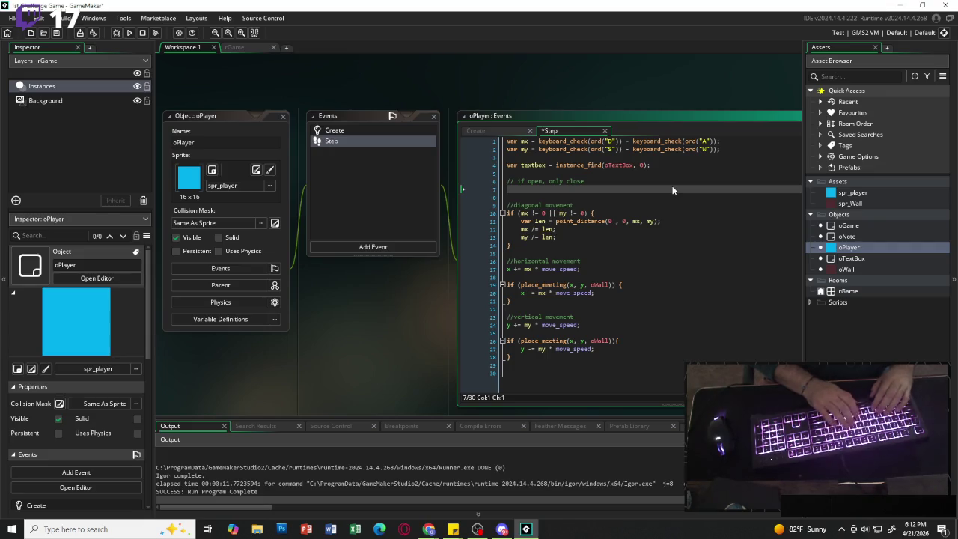
pyautogui.write('if (')
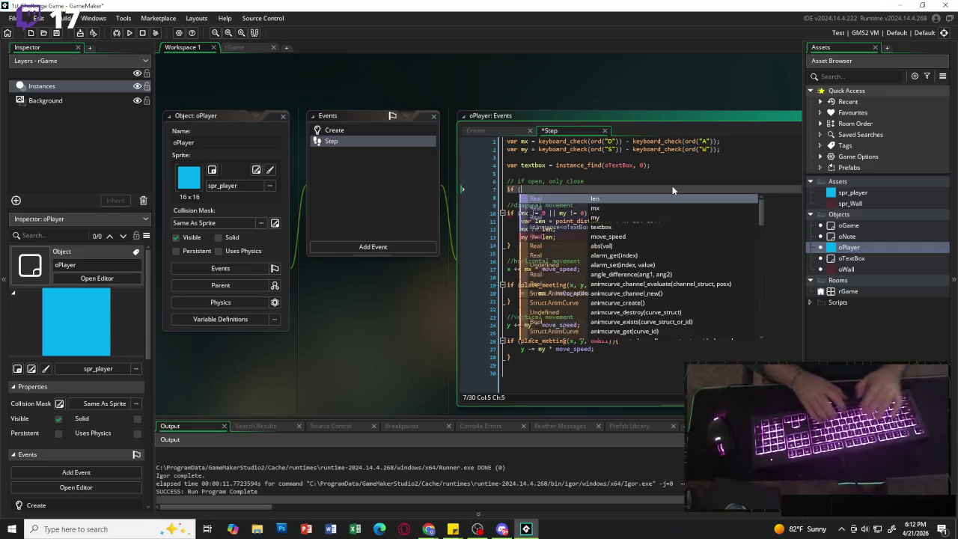
pyautogui.write('textbox')
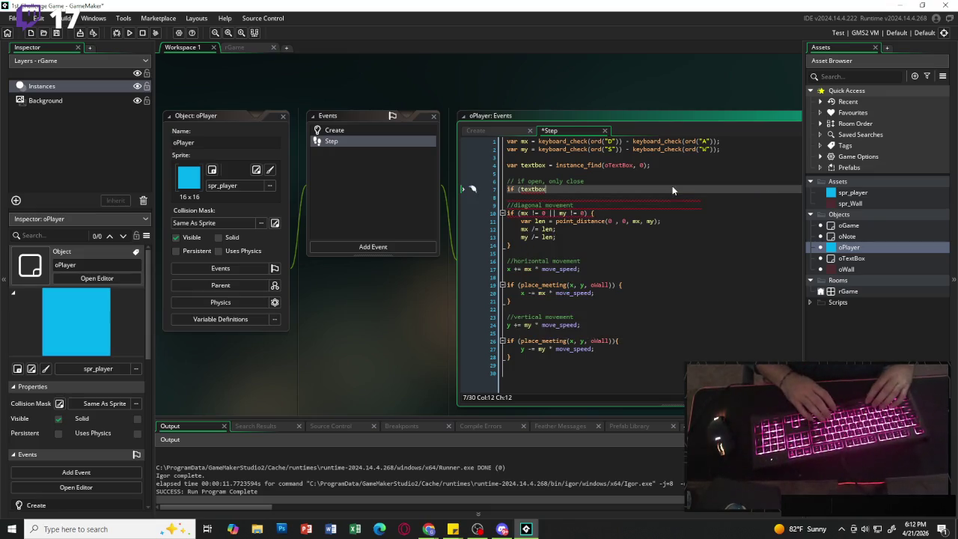
pyautogui.write(' != noone &&')
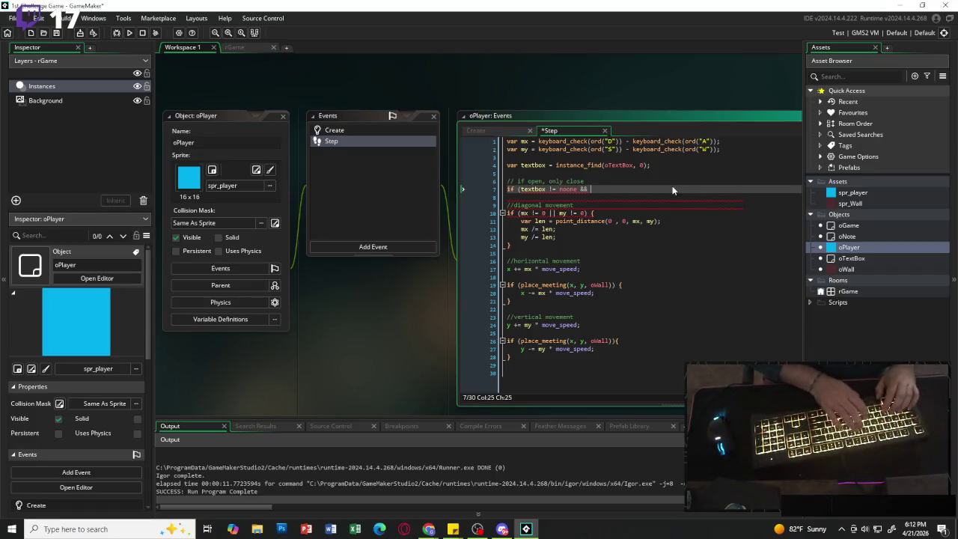
pyautogui.write(' textbox')
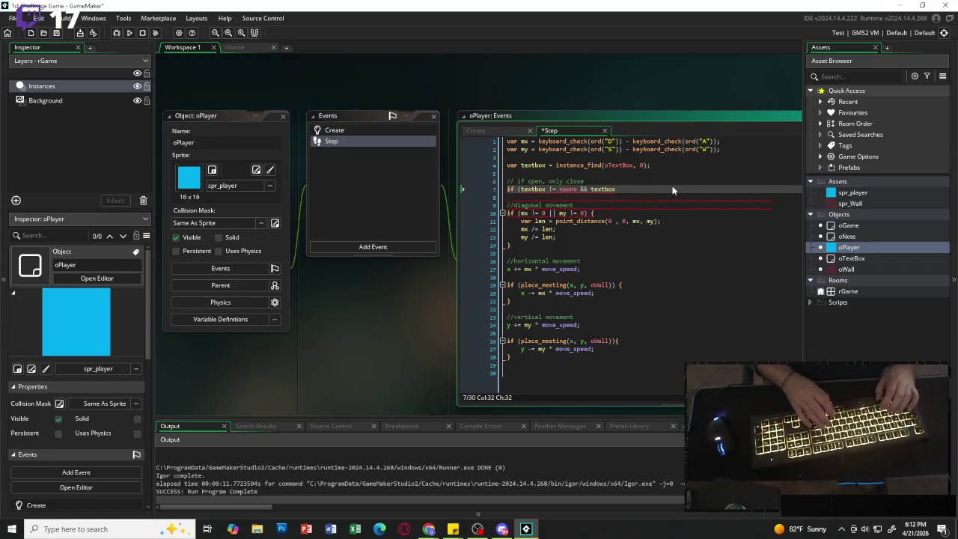
pyautogui.write('.active')
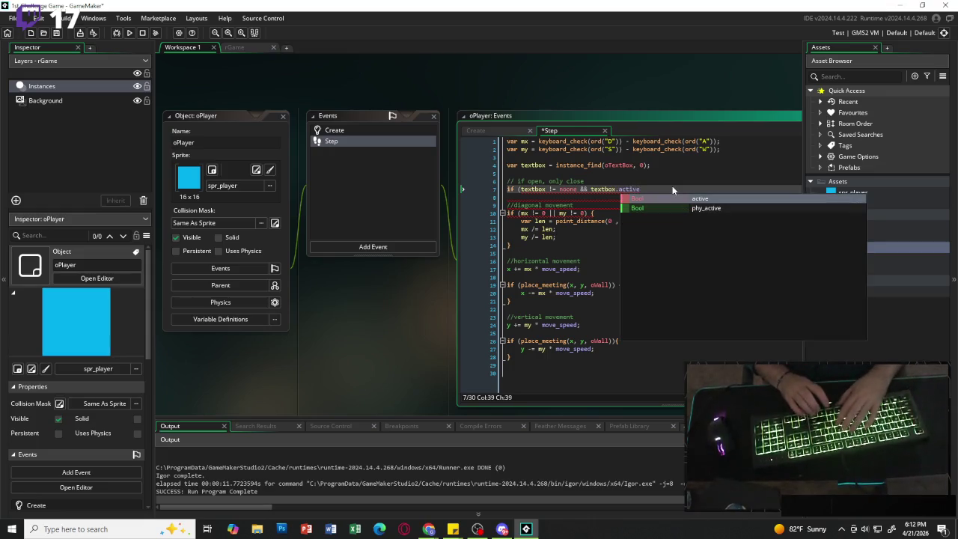
pyautogui.write('){')
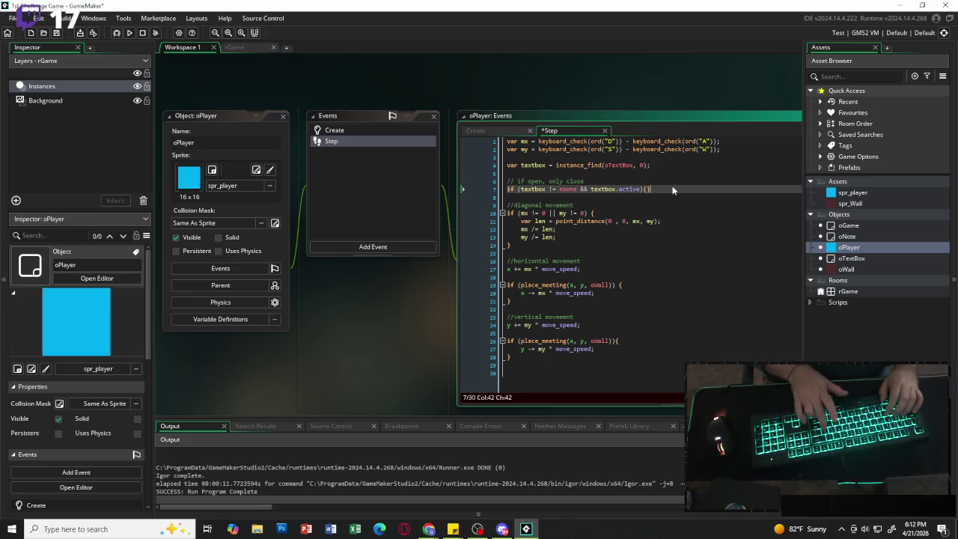
pyautogui.press('Return')
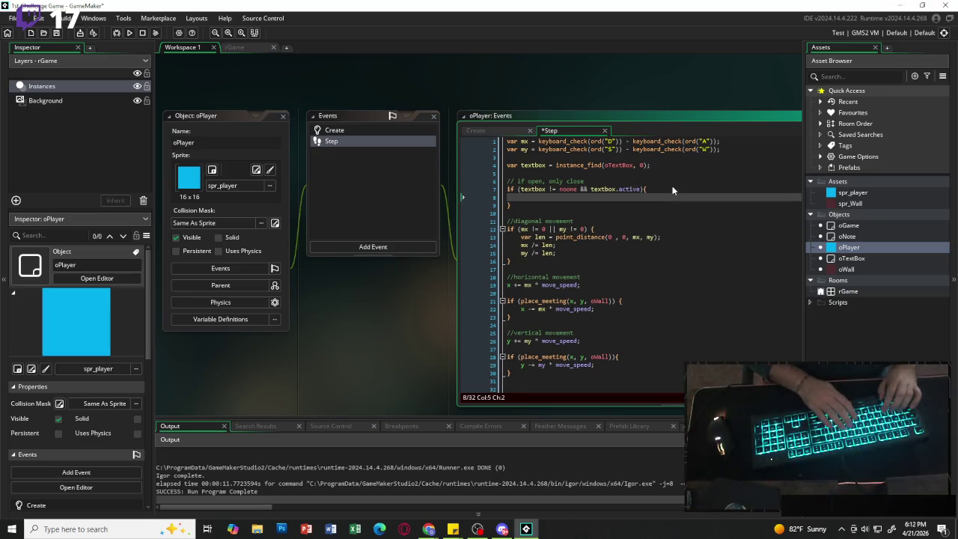
# Inside the textbox block, add an if (keyboard_check_pressed(ord("E"))) check.
pyautogui.write('if ')
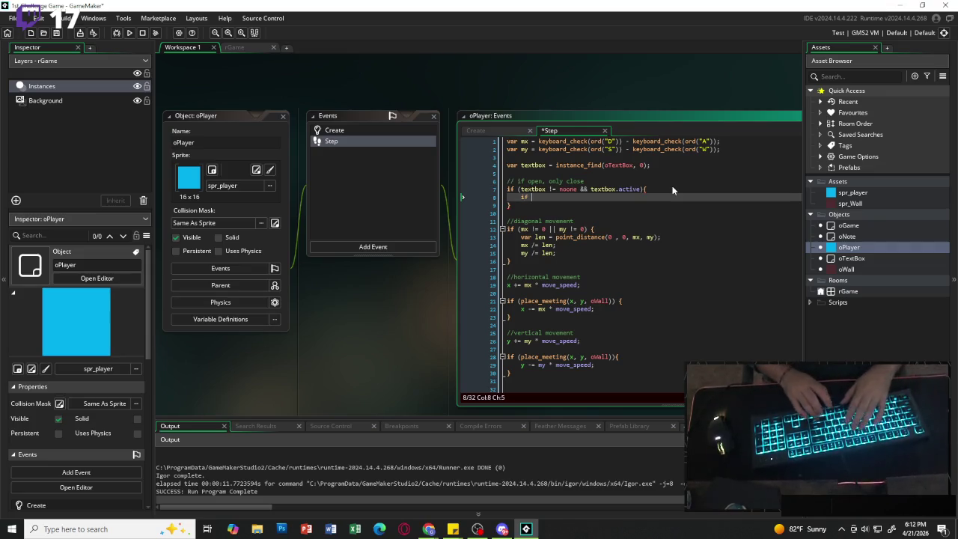
pyautogui.write('(')
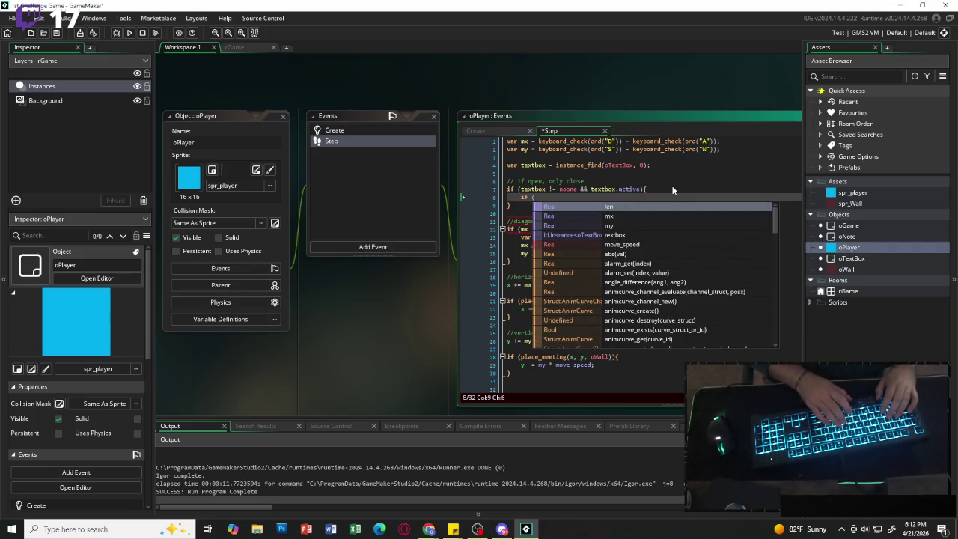
pyautogui.write('keyboard')
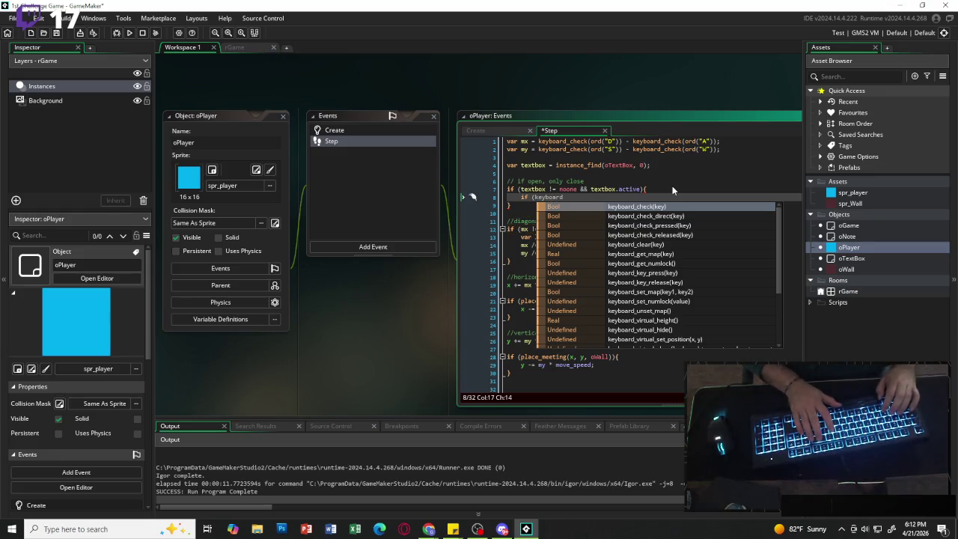
pyautogui.press('Down')
pyautogui.press('Down')
pyautogui.press('Return')
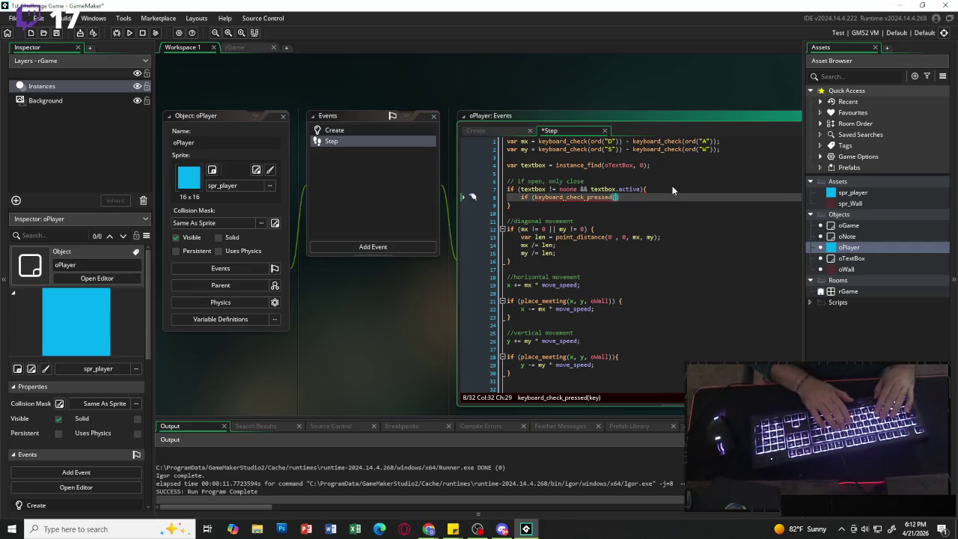
pyautogui.write('ord(')
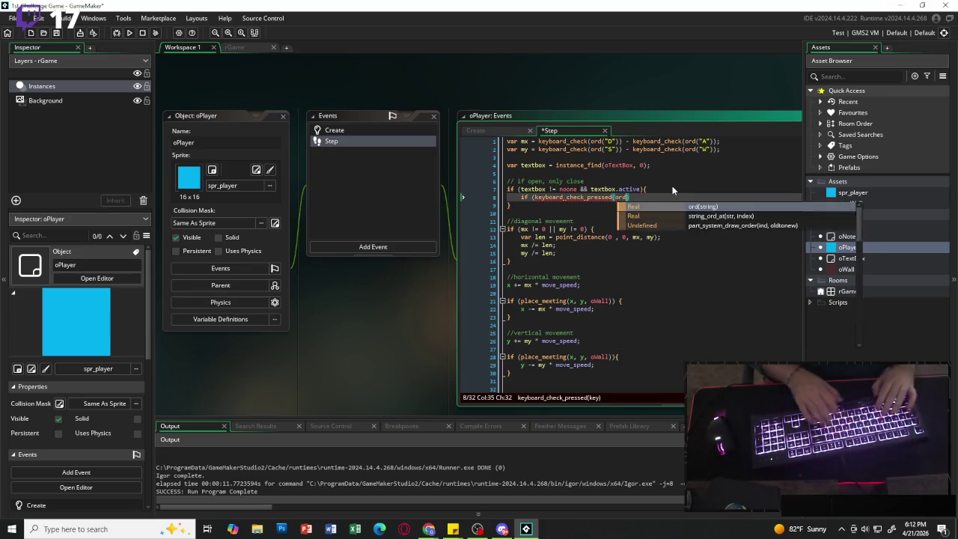
pyautogui.write('"E"')
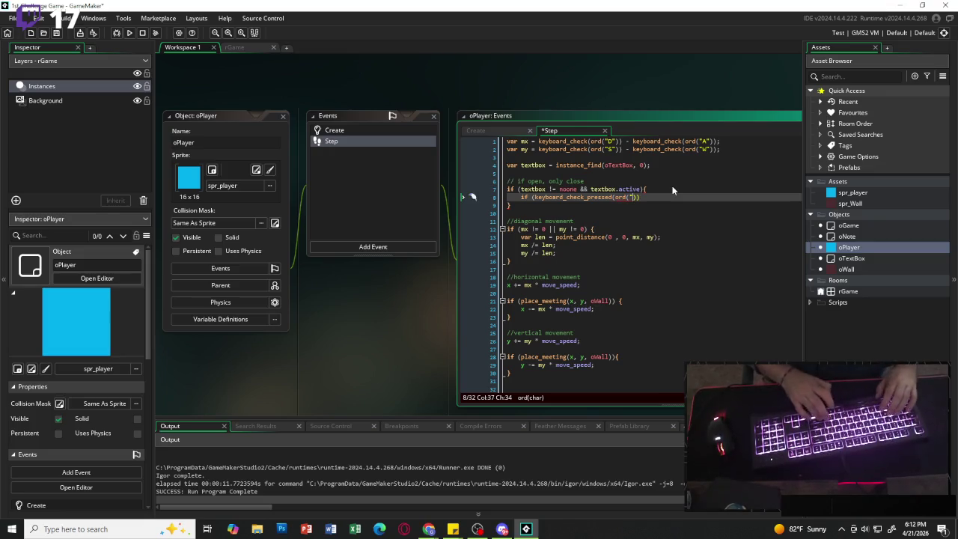
pyautogui.write('))')
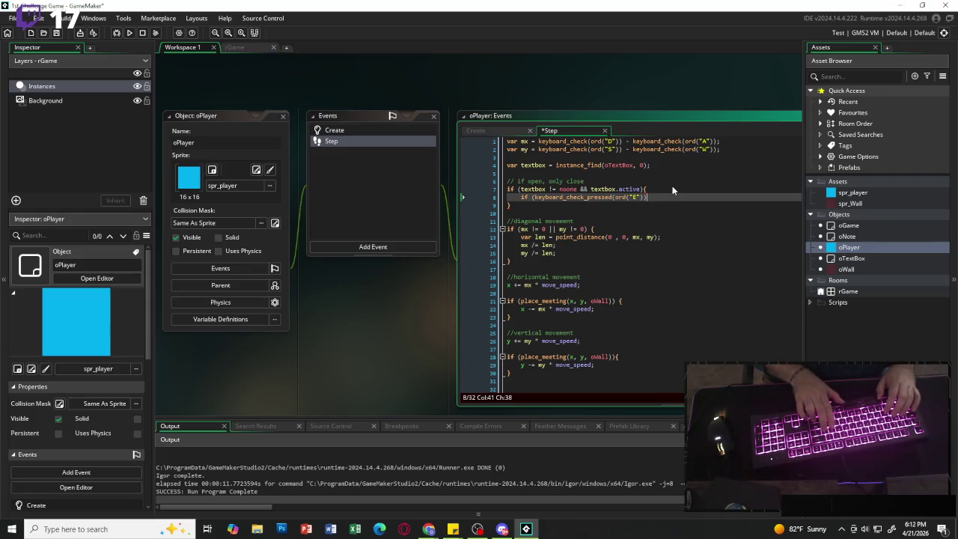
pyautogui.press('Return')
pyautogui.press('Return')
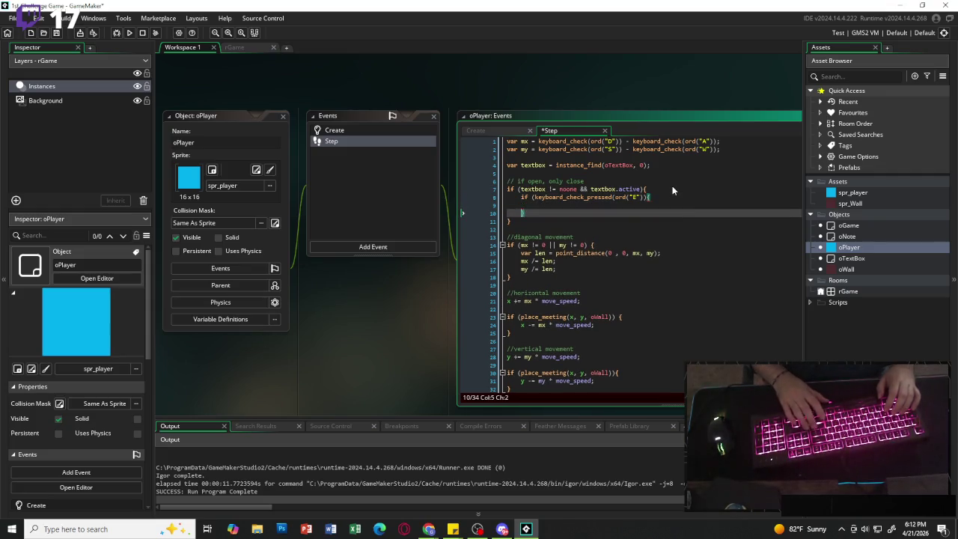
pyautogui.press('Left')
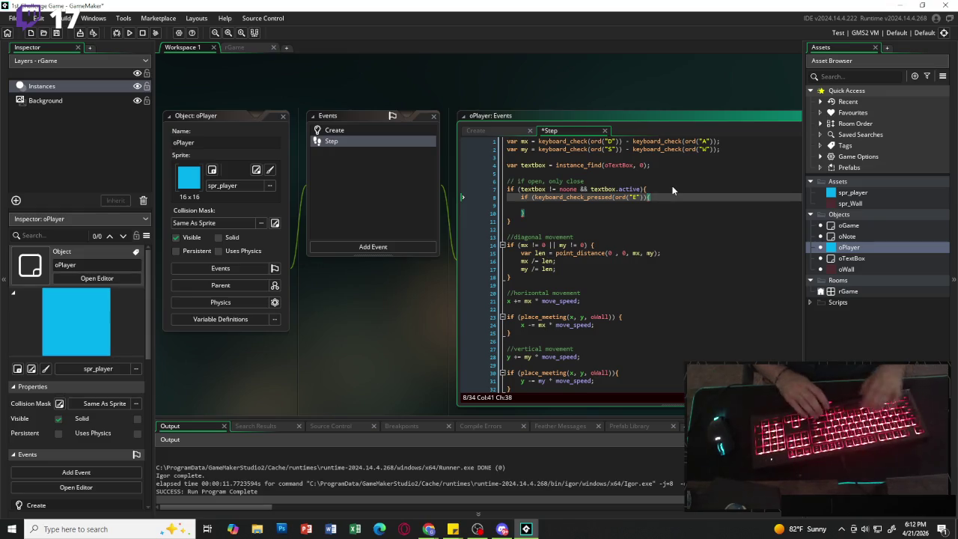
pyautogui.write(')')
pyautogui.press('Down')
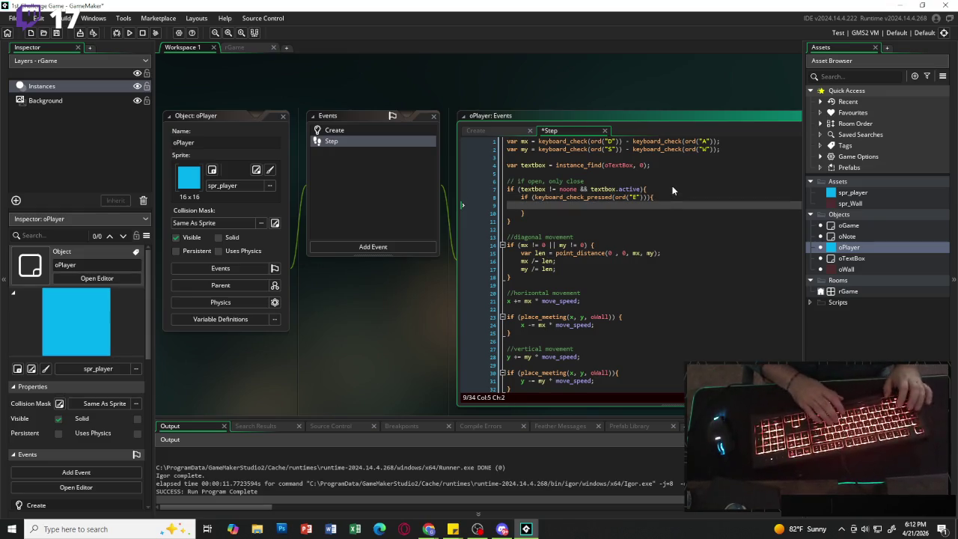
# In the E-key block, set textbox.active = false; and textbox.display_text = "";.
pyautogui.write('textbox')
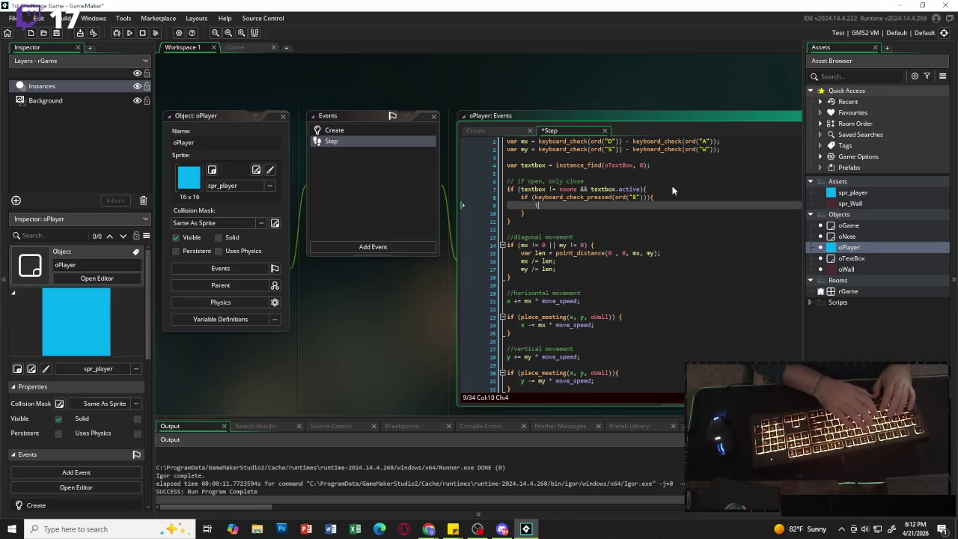
pyautogui.press('Return')
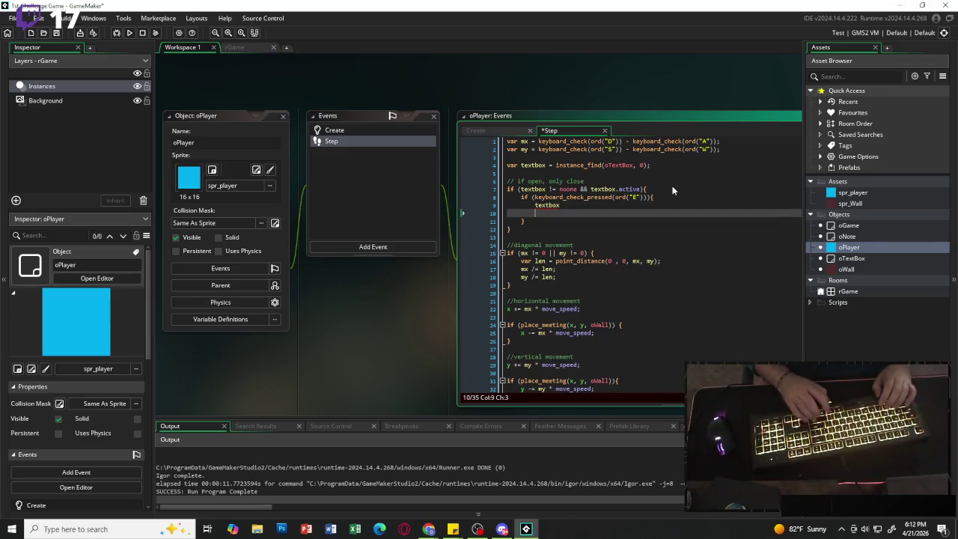
pyautogui.press('BackSpace')
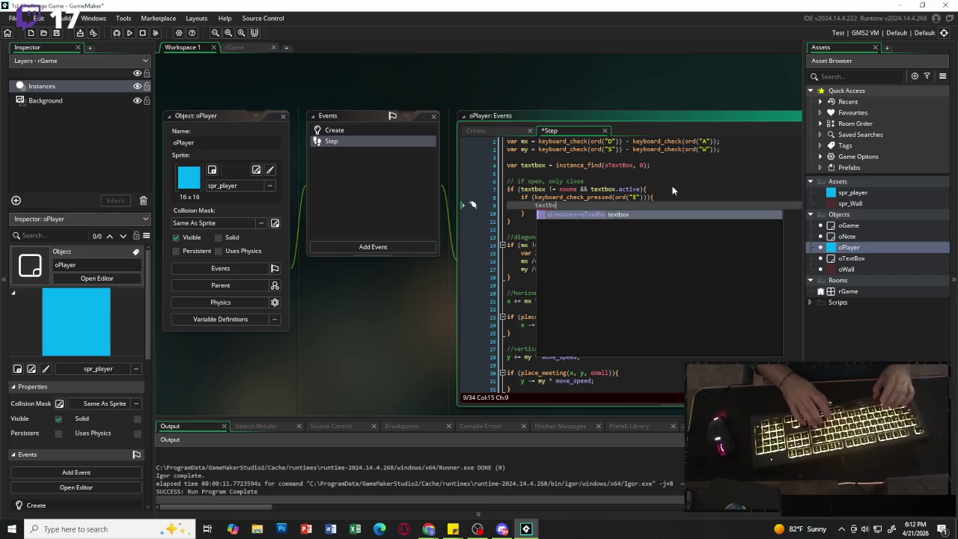
pyautogui.press('Escape')
pyautogui.write('.active = flse')
pyautogui.press('BackSpace')
pyautogui.press('BackSpace')
pyautogui.press('BackSpace')
pyautogui.write('alse;')
pyautogui.press('Return')
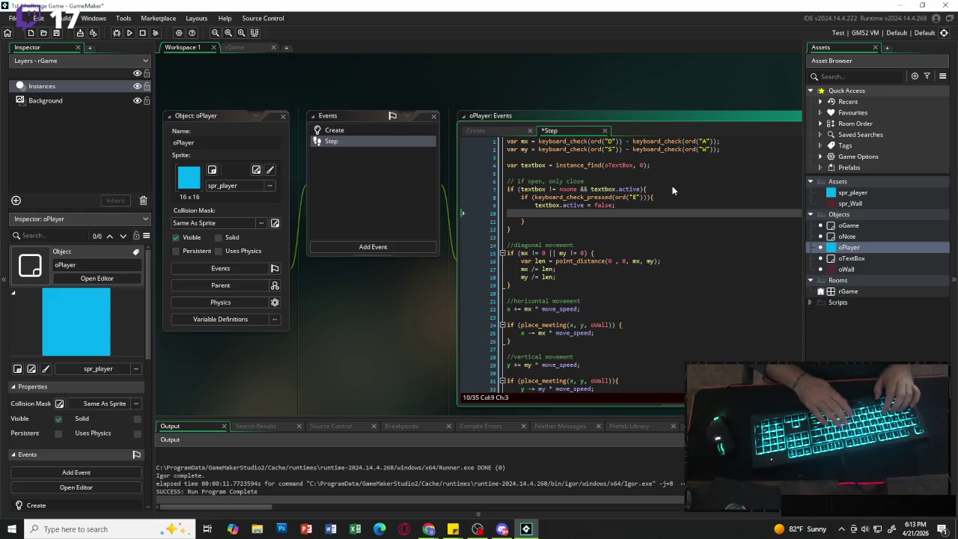
pyautogui.write('textbox')
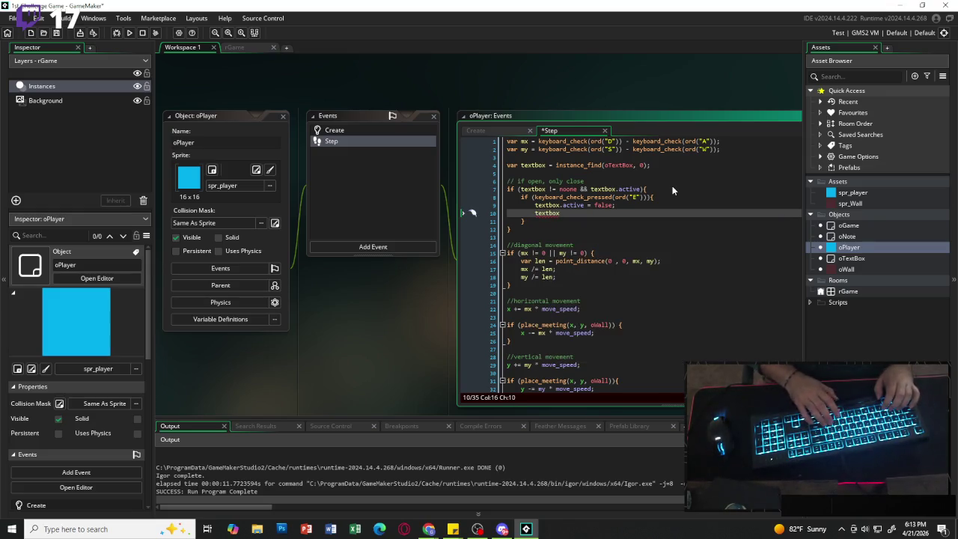
pyautogui.write('.display_text')
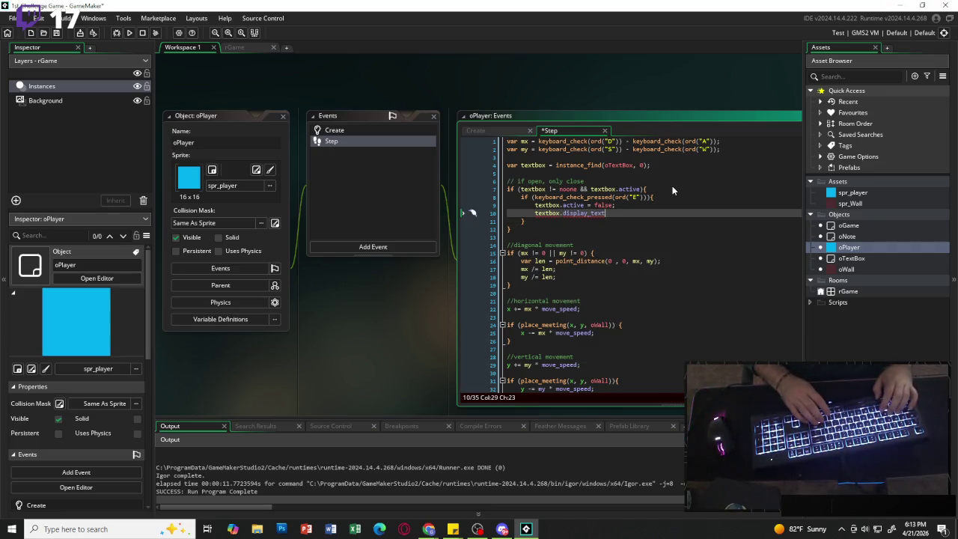
pyautogui.write(' = ""')
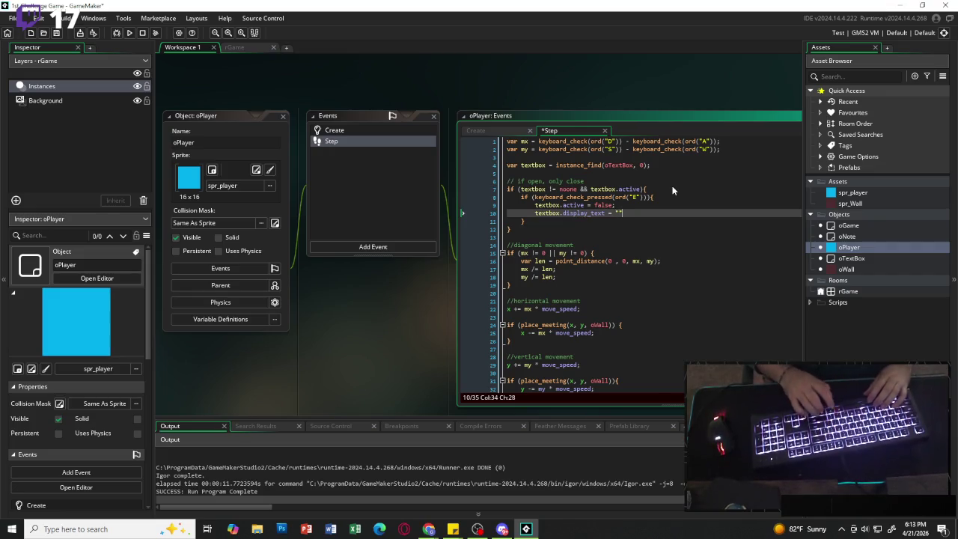
pyautogui.write(';')
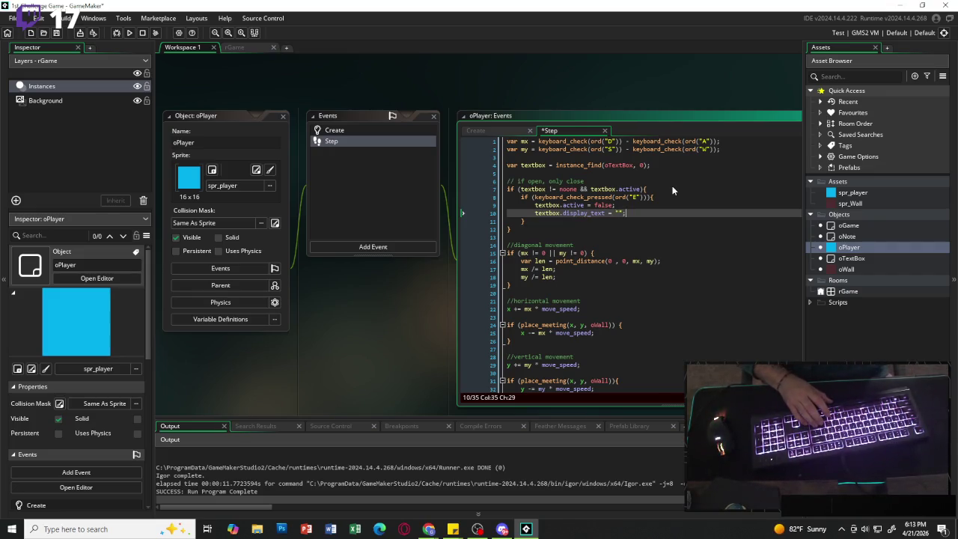
# Add exit; after the E-key block so the Step event returns early.
pyautogui.press('Down')
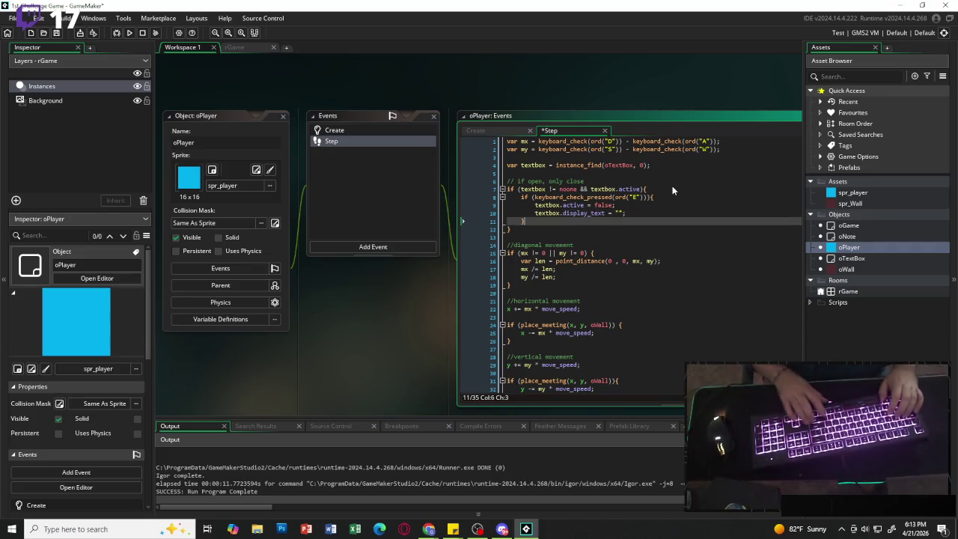
pyautogui.press('Return')
pyautogui.write('exit;')
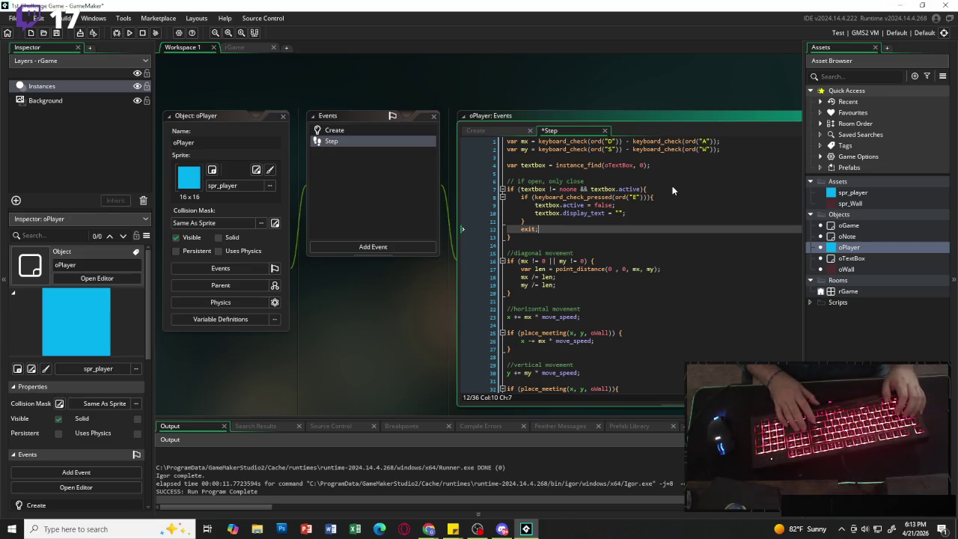
pyautogui.press('Down')
pyautogui.press('Down')
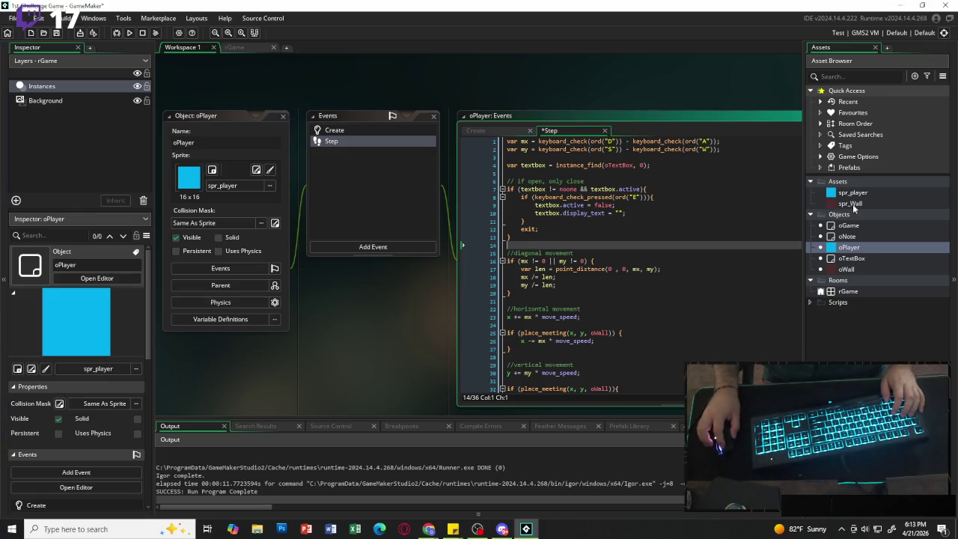
pyautogui.doubleClick(853, 258)
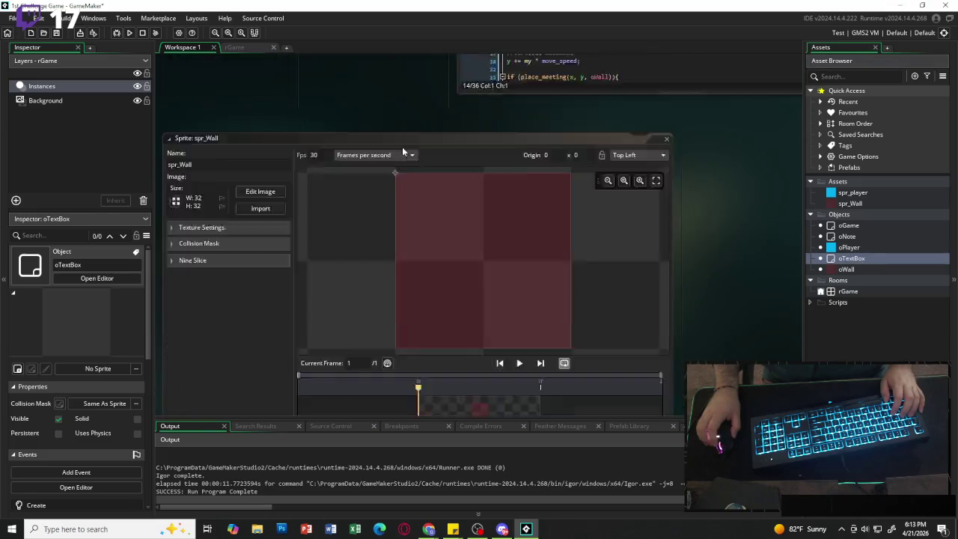
# In the rGame room, move the oTextBox instance to the top-left at (160,0).
pyautogui.click(234, 47)
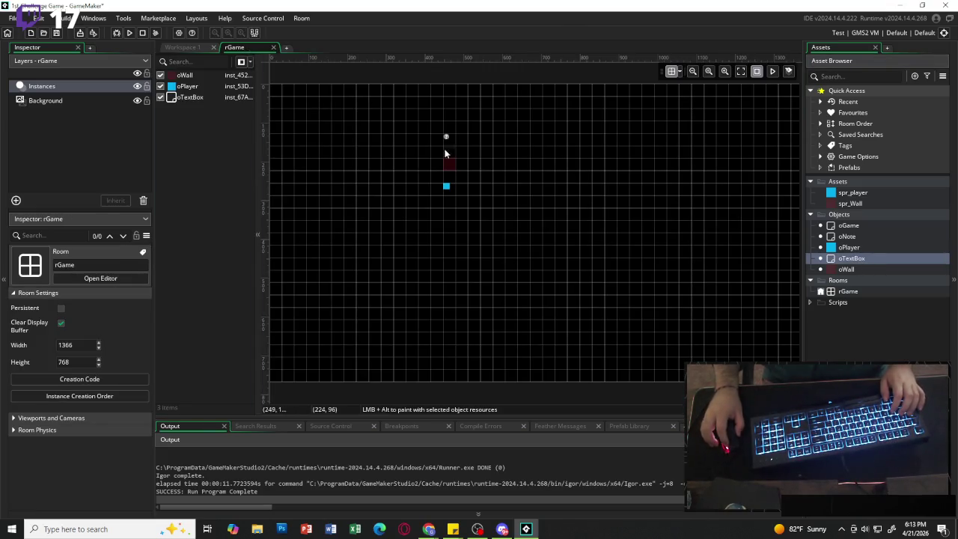
pyautogui.click(451, 140)
pyautogui.moveTo(452, 140)
pyautogui.mouseDown()
pyautogui.moveTo(337, 98)
pyautogui.moveTo(334, 88)
pyautogui.mouseUp()
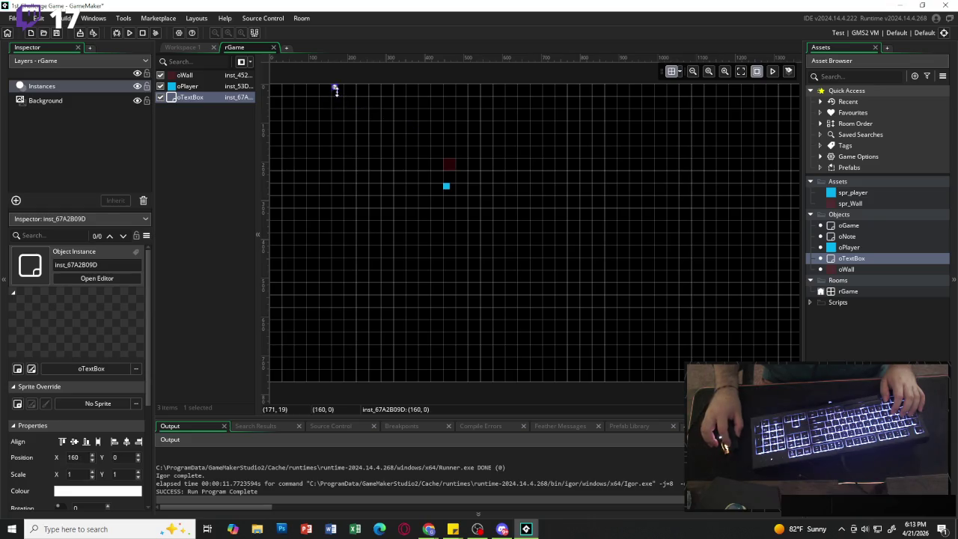
# Place an oNote instance into rGame and start a test run.
pyautogui.click(852, 238)
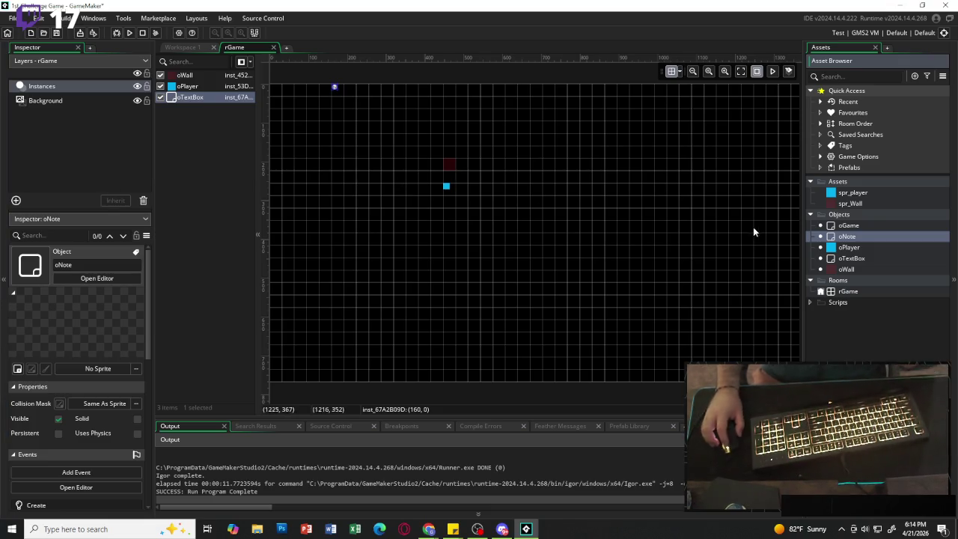
pyautogui.moveTo(855, 239)
pyautogui.mouseDown()
pyautogui.moveTo(711, 232)
pyautogui.moveTo(471, 138)
pyautogui.mouseUp()
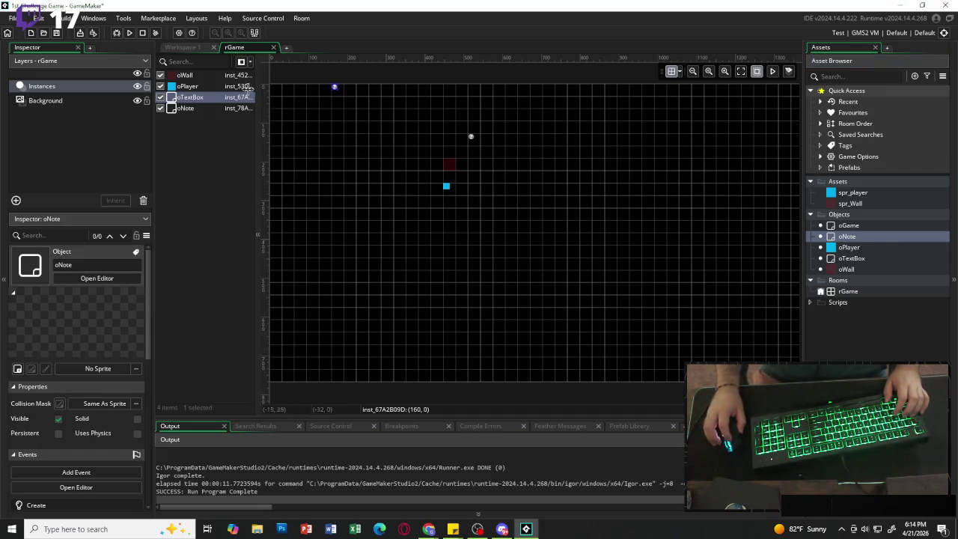
pyautogui.click(129, 33)
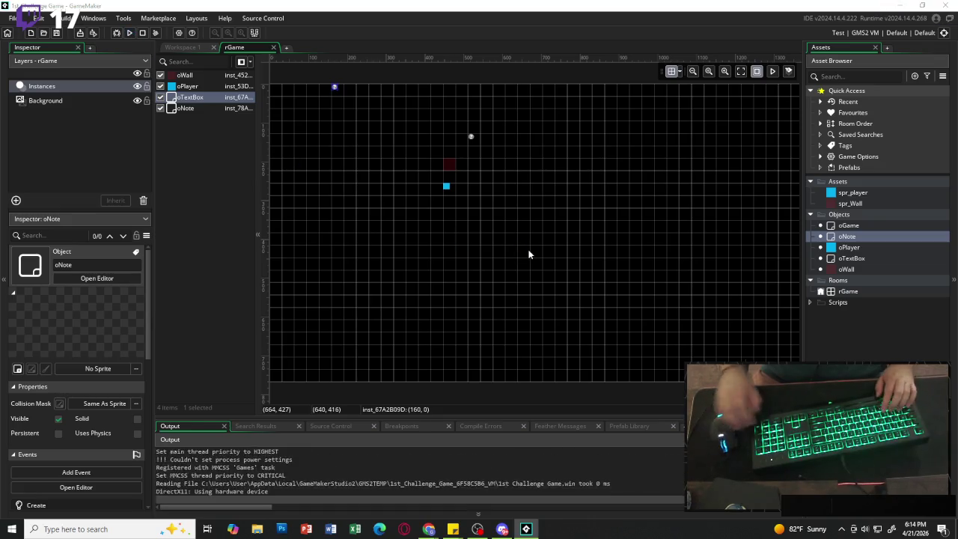
pyautogui.press('Left')
pyautogui.press('Up')
pyautogui.press('Right')
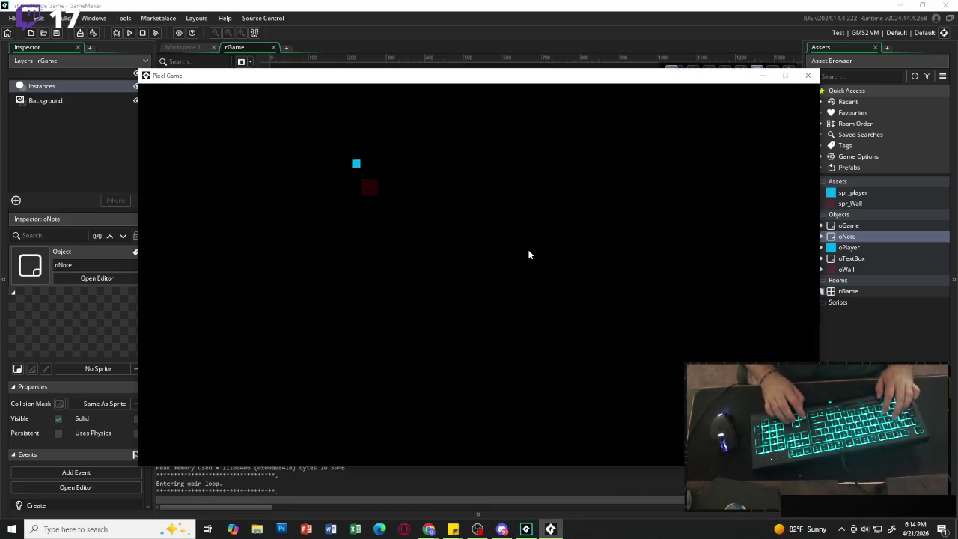
pyautogui.press('Left')
pyautogui.press('Down')
pyautogui.press('Up')
pyautogui.press('Right')
pyautogui.press('Down')
pyautogui.press('Left')
pyautogui.press('Down')
pyautogui.press('Left')
pyautogui.press('Up')
pyautogui.press('Up')
pyautogui.press('Right')
pyautogui.press('Left')
pyautogui.press('Up')
pyautogui.press('Left')
pyautogui.press('Up')
pyautogui.press('Left')
pyautogui.press('Down')
pyautogui.press('Up')
pyautogui.press('Down')
pyautogui.press('Right')
pyautogui.press('Right')
pyautogui.press('Down')
pyautogui.press('Up')
pyautogui.press('Down')
pyautogui.press('Left')
pyautogui.press('Right')
pyautogui.press('Up')
pyautogui.press('Down')
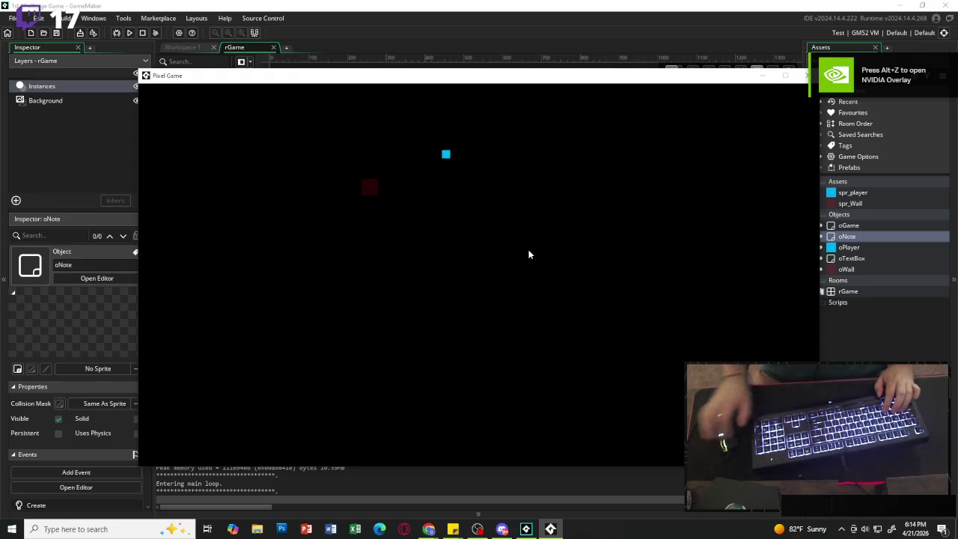
pyautogui.click(806, 75)
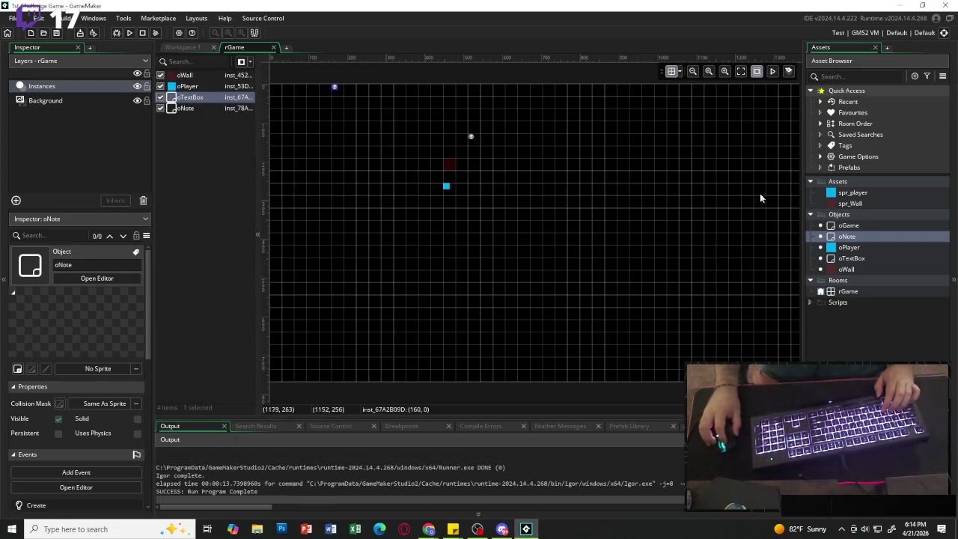
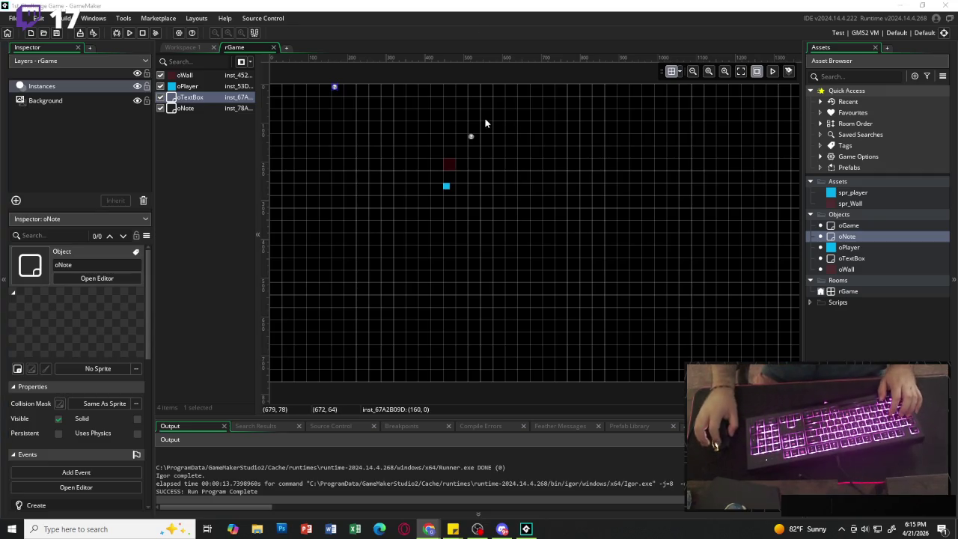
# Open the oNote object and make it persistent.
pyautogui.click(471, 136)
pyautogui.doubleClick(846, 236)
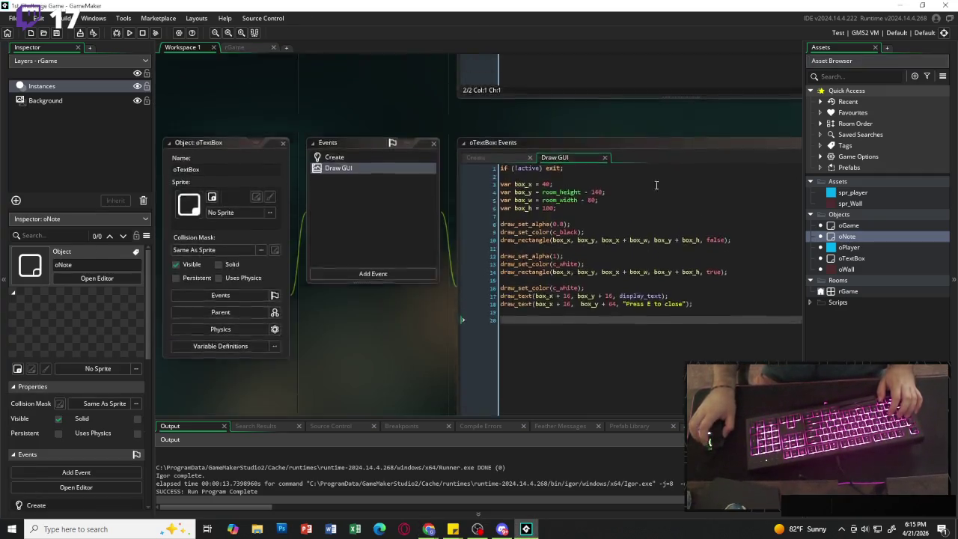
pyautogui.click(176, 221)
# Test-run the game, walk the player square around with the arrow keys, then close it.
pyautogui.click(129, 34)
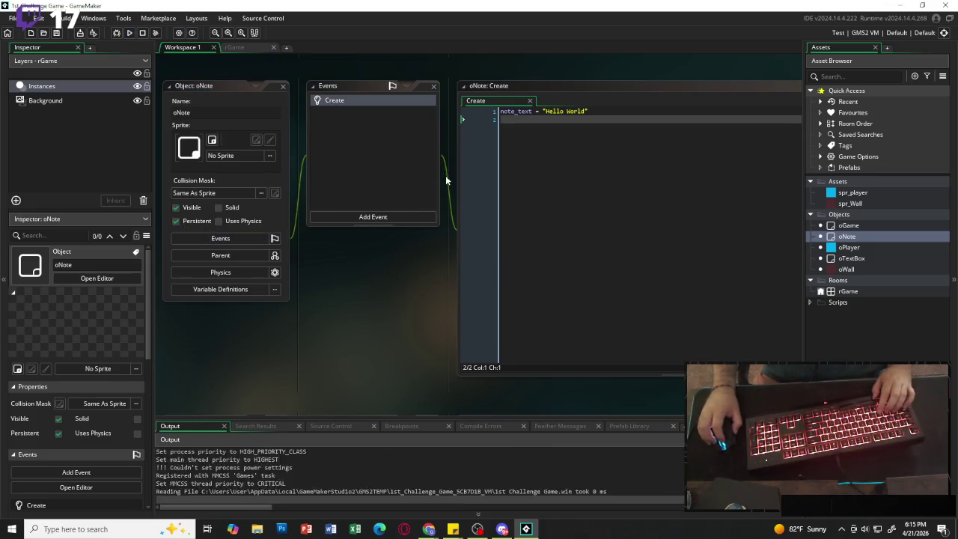
pyautogui.press('Right')
pyautogui.press('Up')
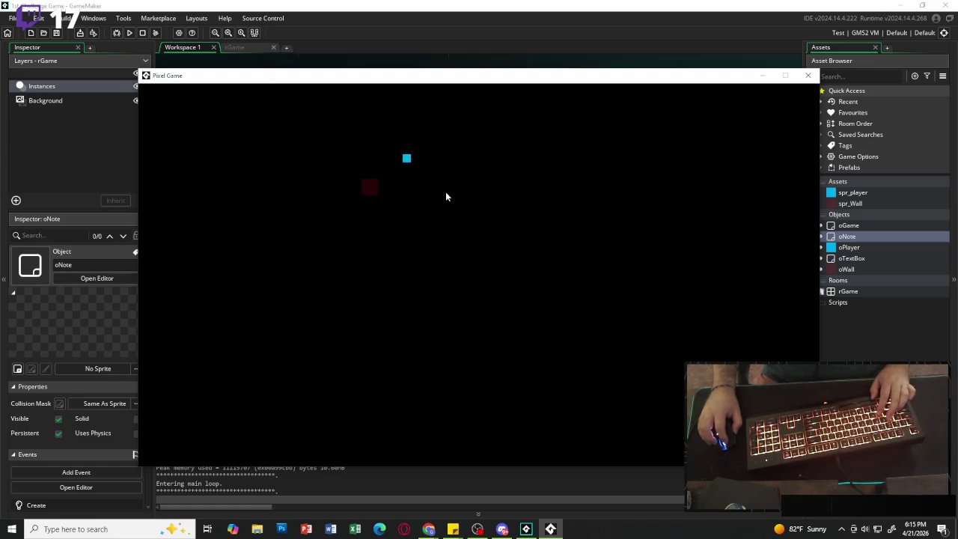
pyautogui.press('Down')
pyautogui.press('Left')
pyautogui.press('Up')
pyautogui.press('Down')
pyautogui.press('Down')
pyautogui.press('Right')
pyautogui.press('Up')
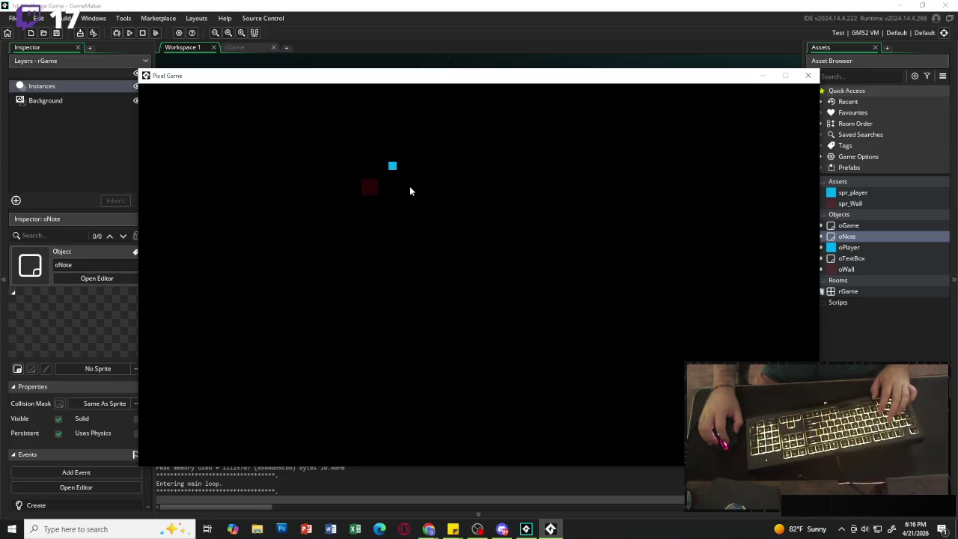
pyautogui.press('Right')
pyautogui.press('Up')
pyautogui.press('Left')
pyautogui.press('Left')
pyautogui.press('Up')
pyautogui.press('Down')
pyautogui.press('Right')
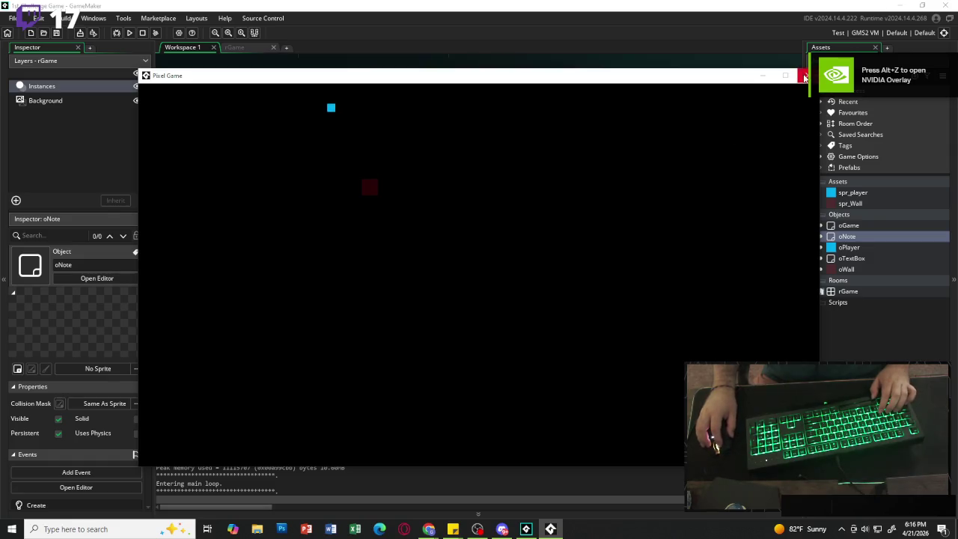
pyautogui.click(805, 77)
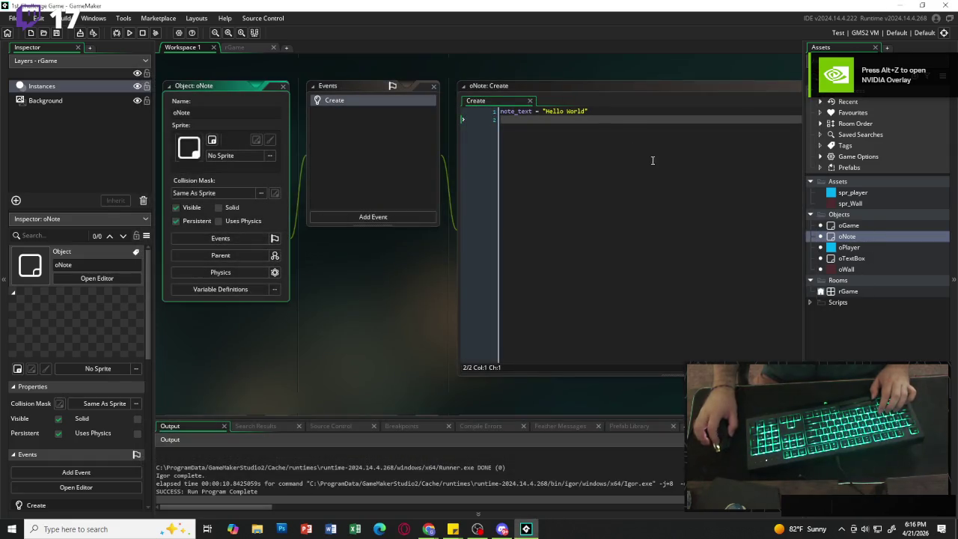
pyautogui.click(621, 112)
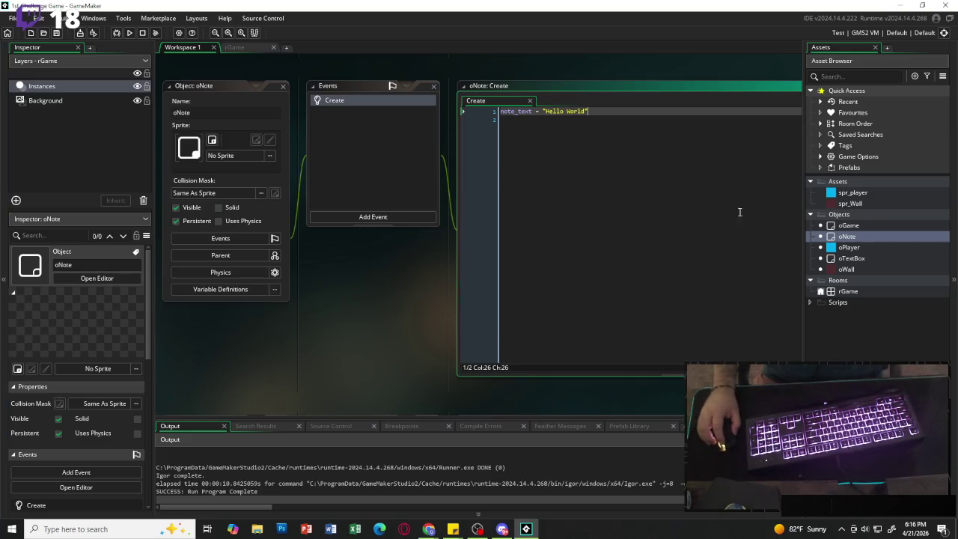
# Add a new sprite asset named spr_note and open its image.
pyautogui.rightClick(841, 183)
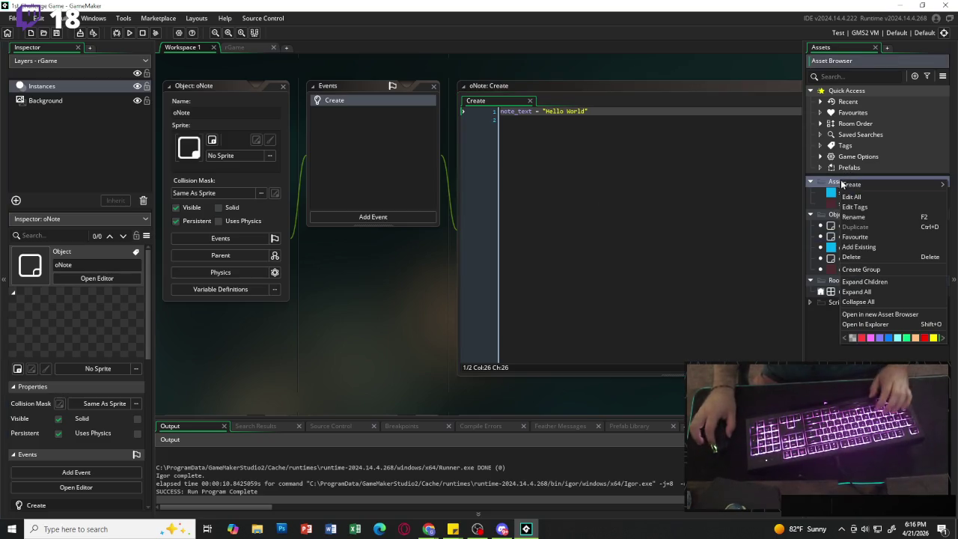
pyautogui.moveTo(851, 185)
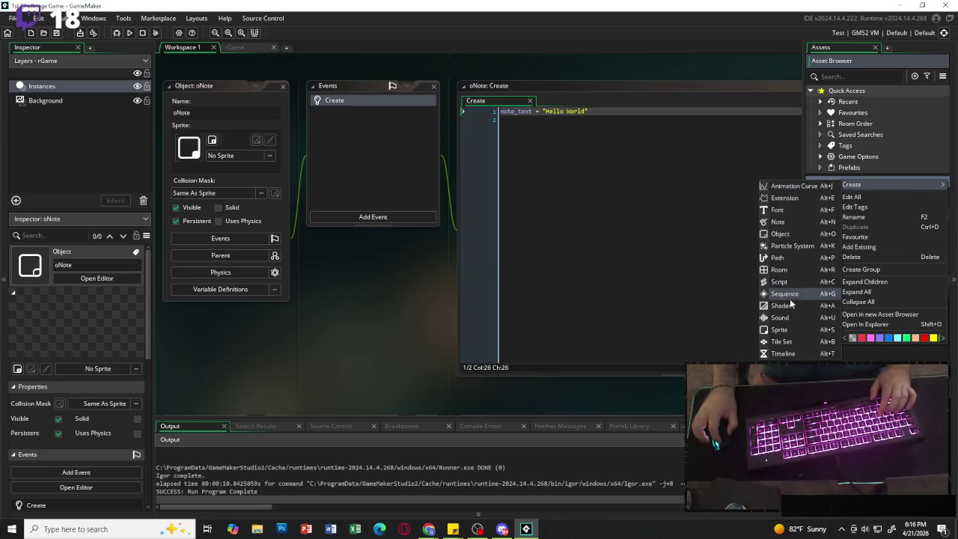
pyautogui.click(783, 330)
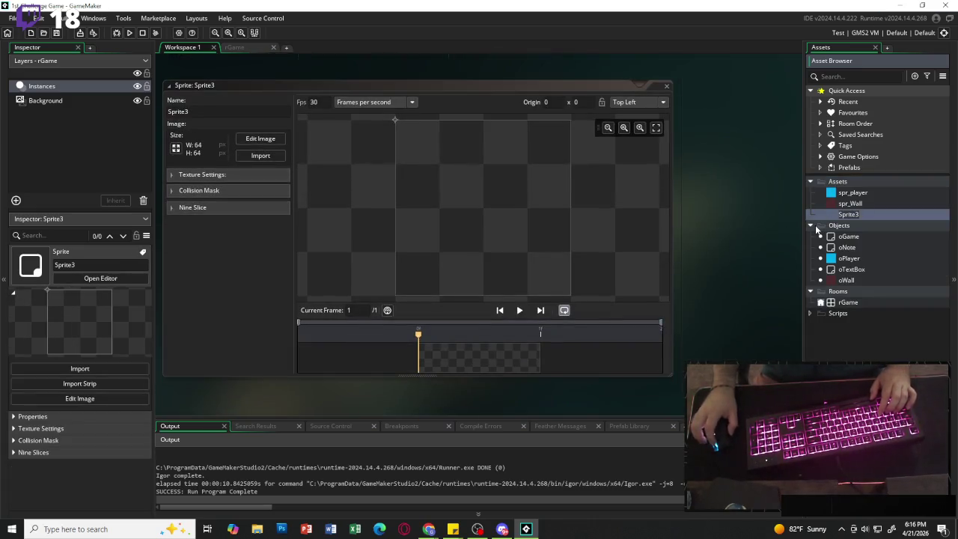
pyautogui.press('BackSpace')
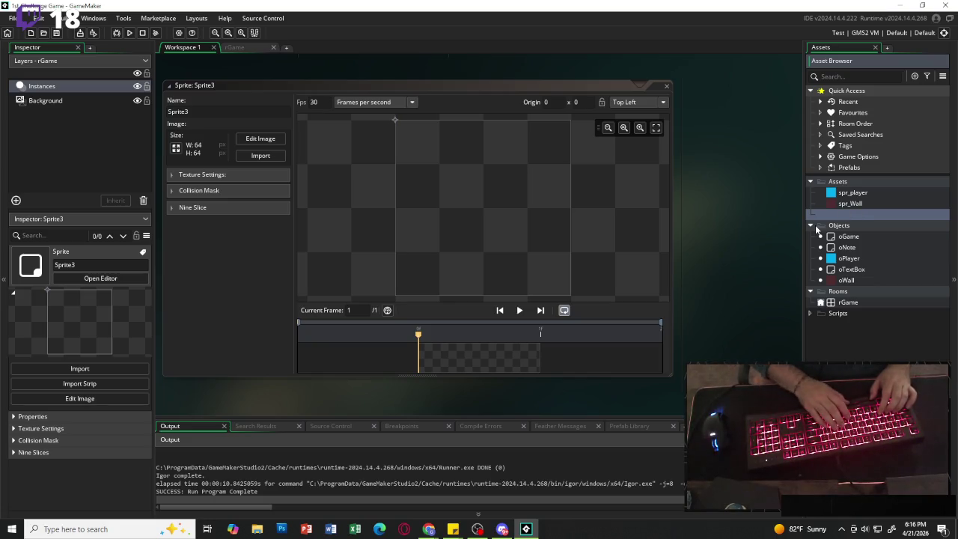
pyautogui.write('spr')
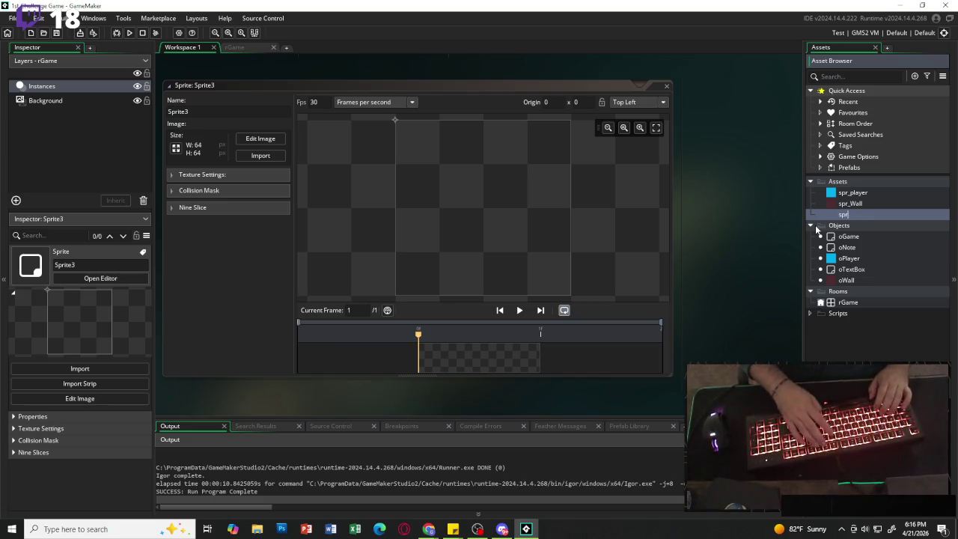
pyautogui.write('_note')
pyautogui.press('Return')
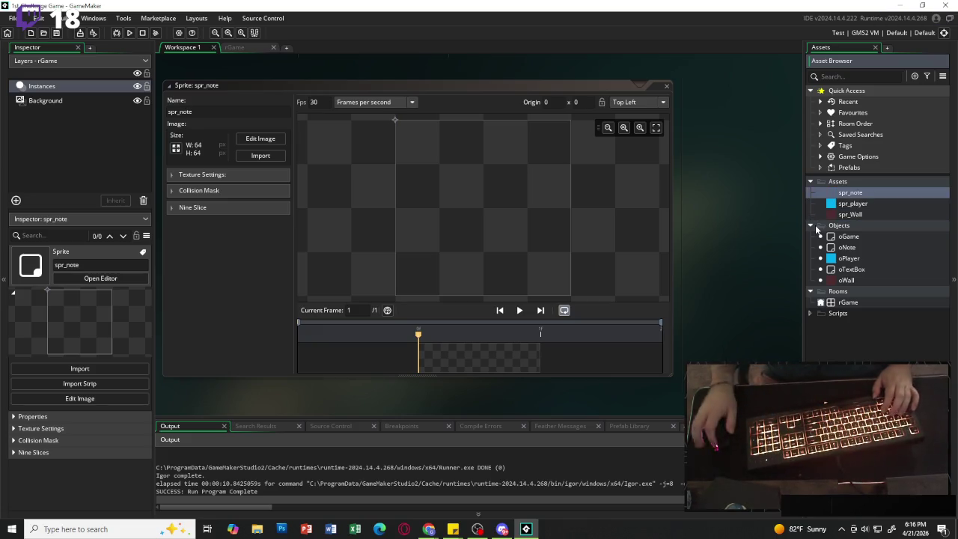
pyautogui.click(259, 142)
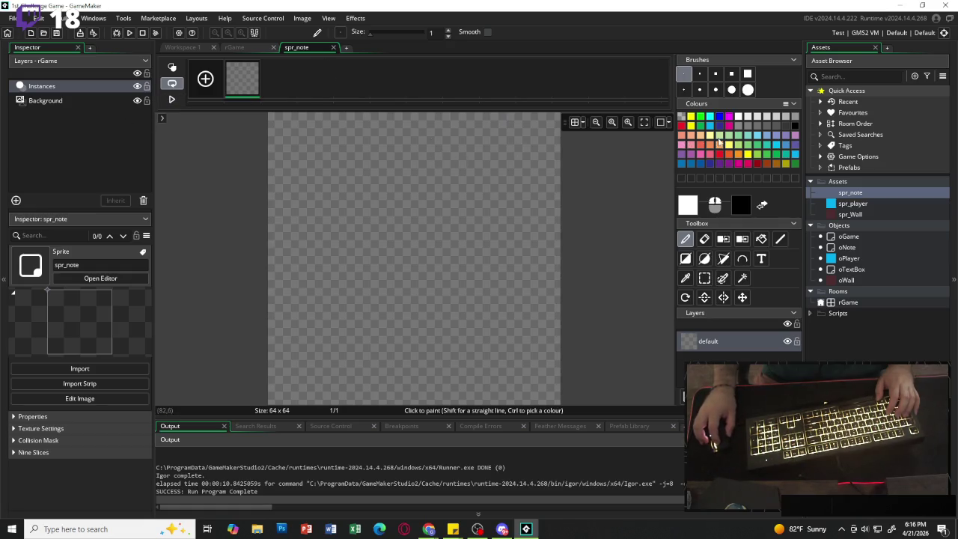
# Resize the spr_note canvas to 16×16 without scaling.
pyautogui.click(333, 47)
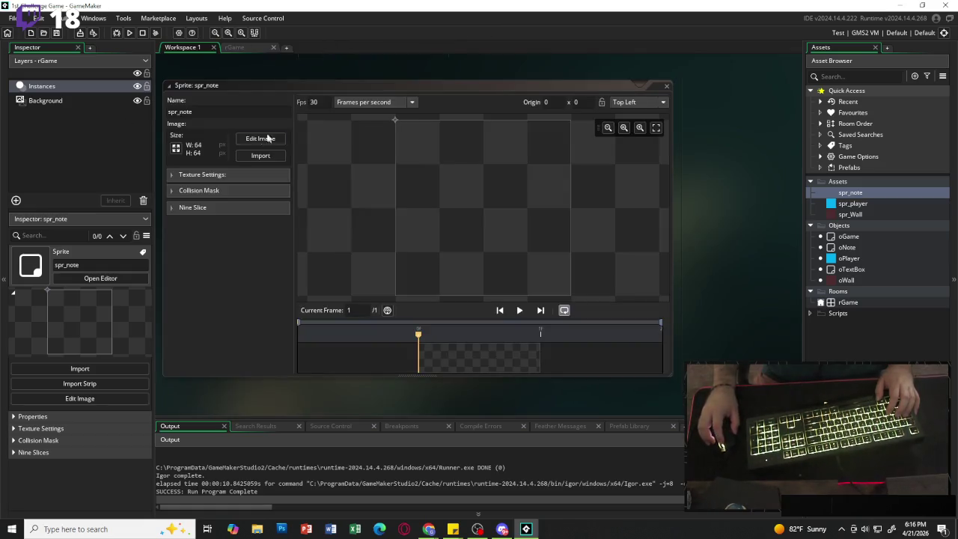
pyautogui.click(176, 148)
pyautogui.click(180, 113)
pyautogui.doubleClick(228, 132)
pyautogui.write('16')
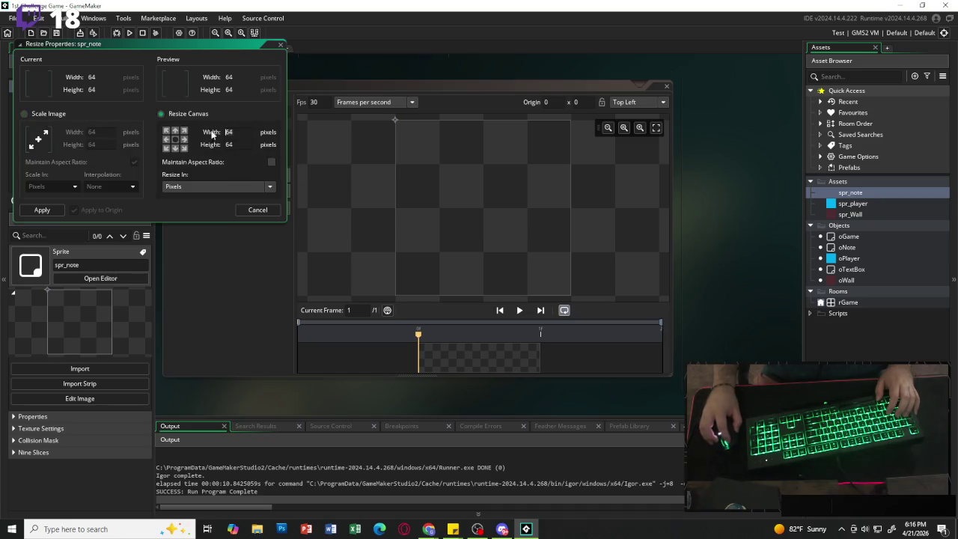
pyautogui.doubleClick(228, 144)
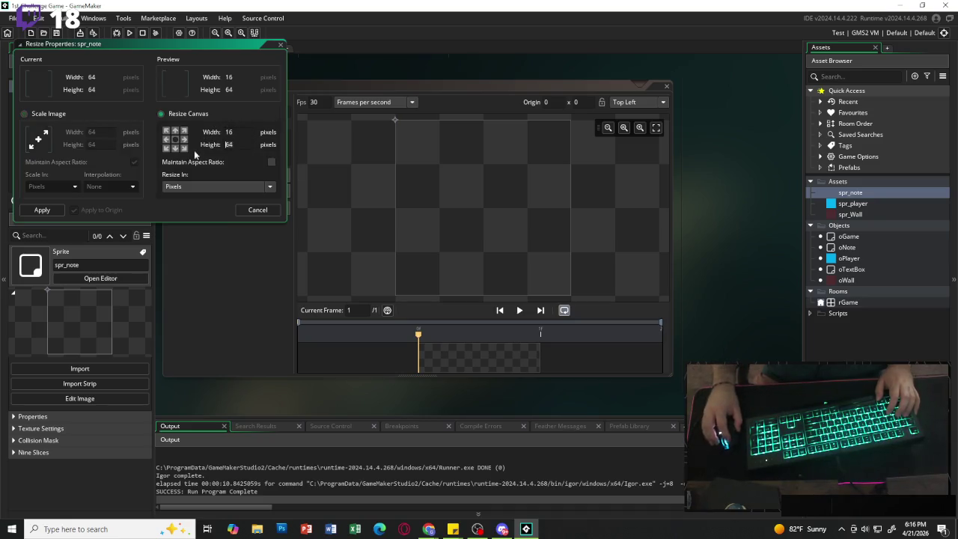
pyautogui.write('16')
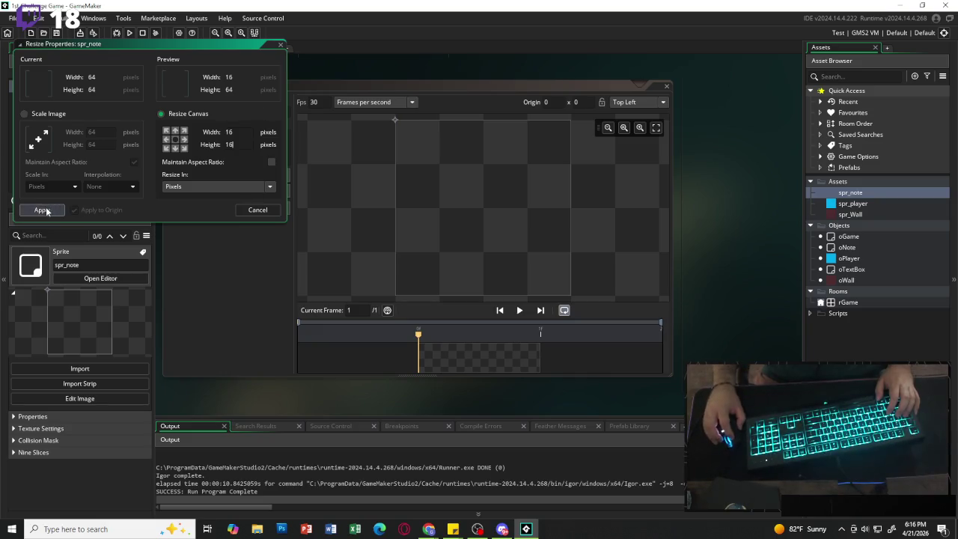
pyautogui.click(42, 209)
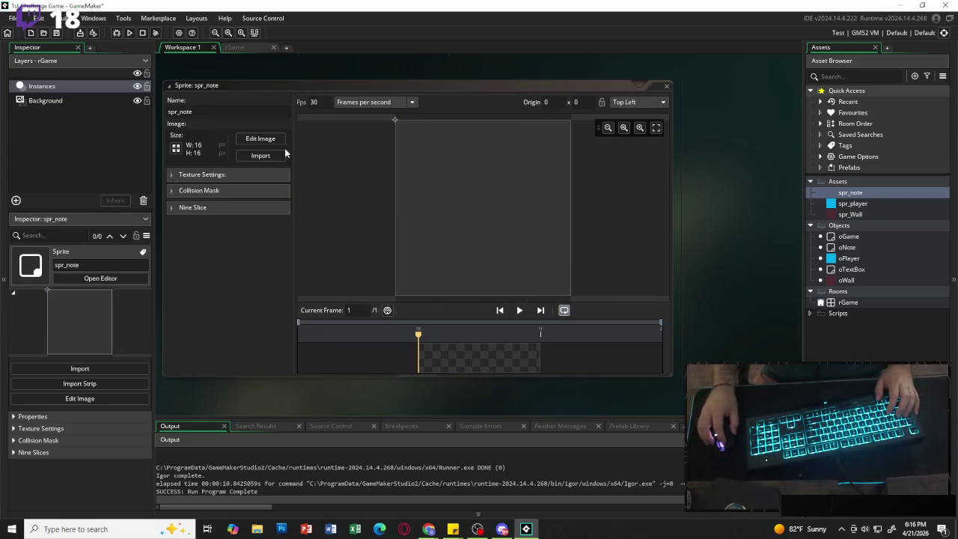
# Paint the 16×16 canvas with the largest square brush, undoing the black stroke.
pyautogui.click(260, 138)
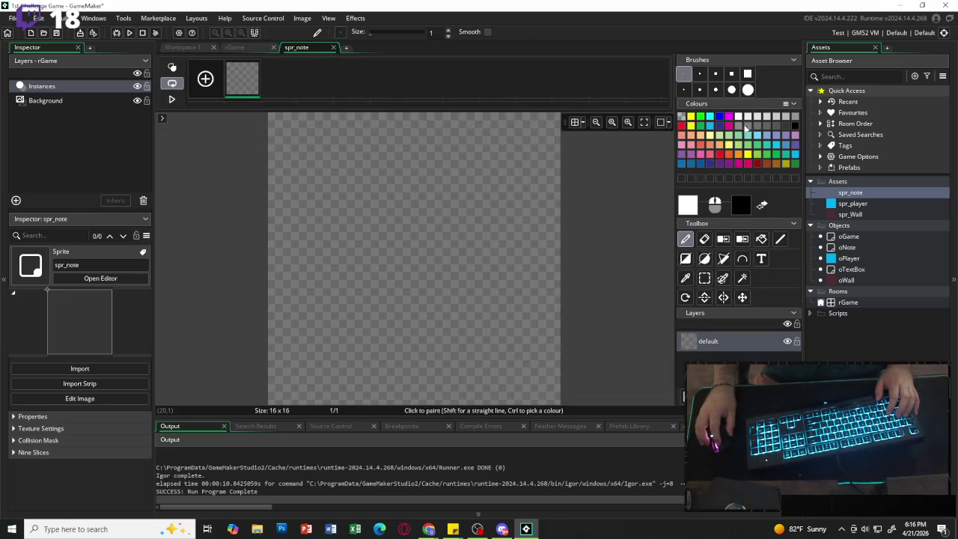
pyautogui.click(747, 73)
pyautogui.click(757, 163)
pyautogui.click(514, 187)
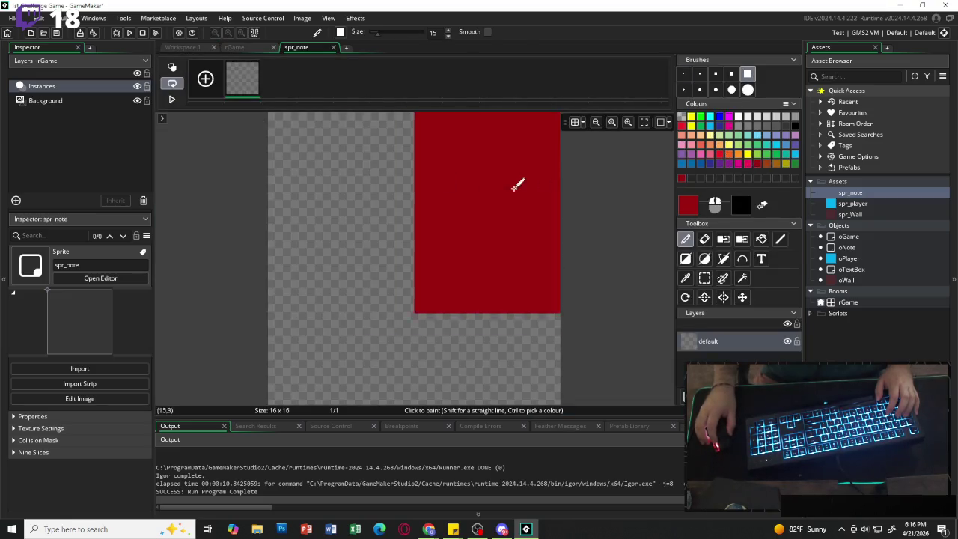
pyautogui.rightClick(385, 175)
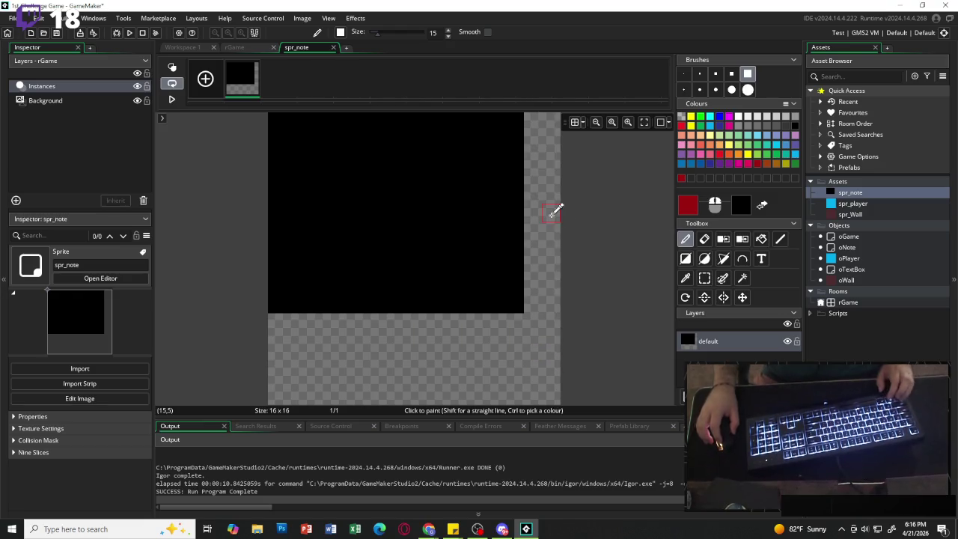
pyautogui.hotkey('ctrl', 'z')
# Fill the canvas with translucent orange FBAF5D at alpha 69, then reopen oNote.
pyautogui.click(689, 209)
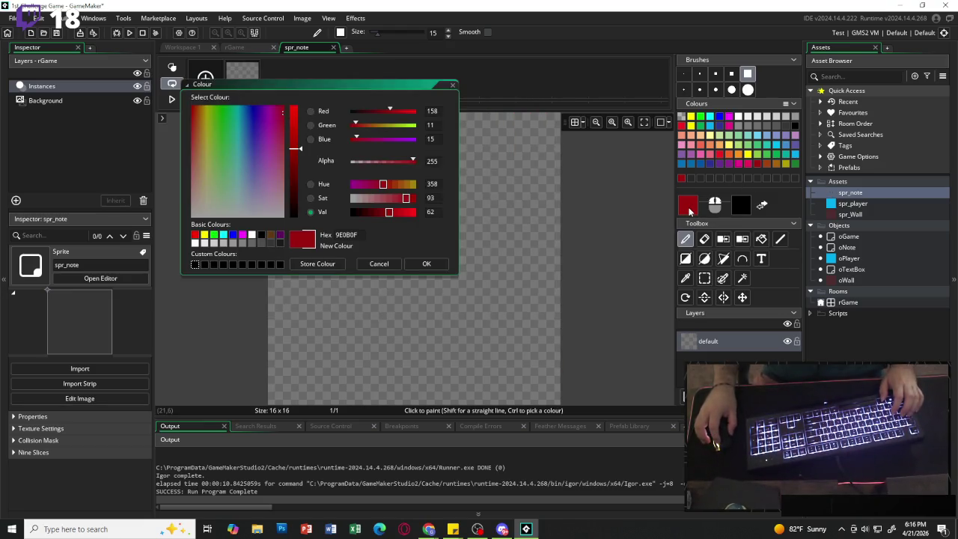
pyautogui.moveTo(377, 165); pyautogui.dragTo(367, 166)
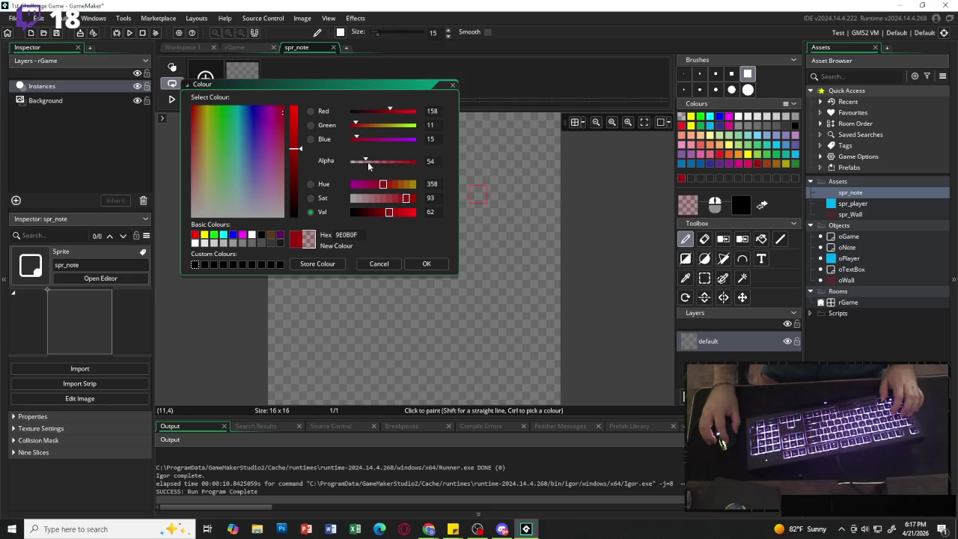
pyautogui.click(725, 146)
pyautogui.click(645, 196)
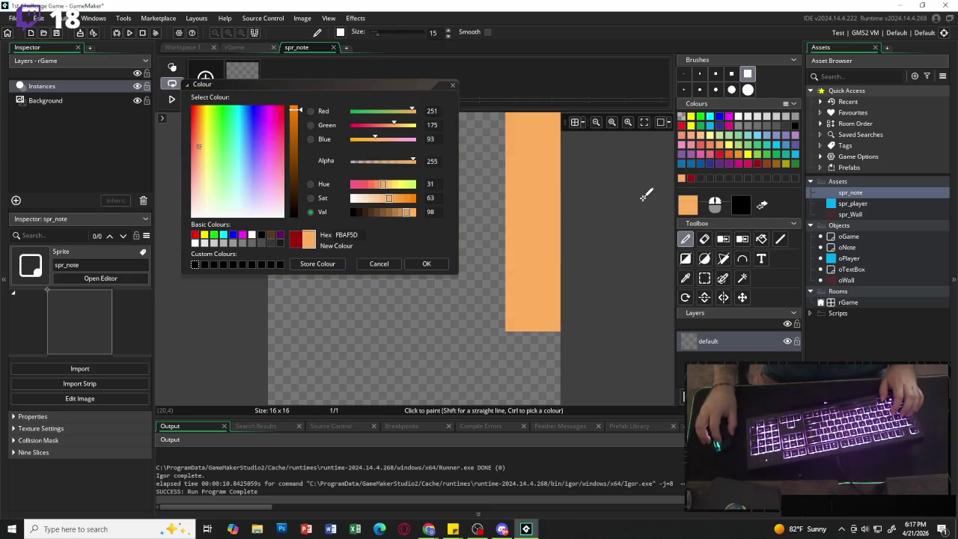
pyautogui.click(368, 286)
pyautogui.moveTo(412, 160); pyautogui.dragTo(369, 161)
pyautogui.click(464, 198)
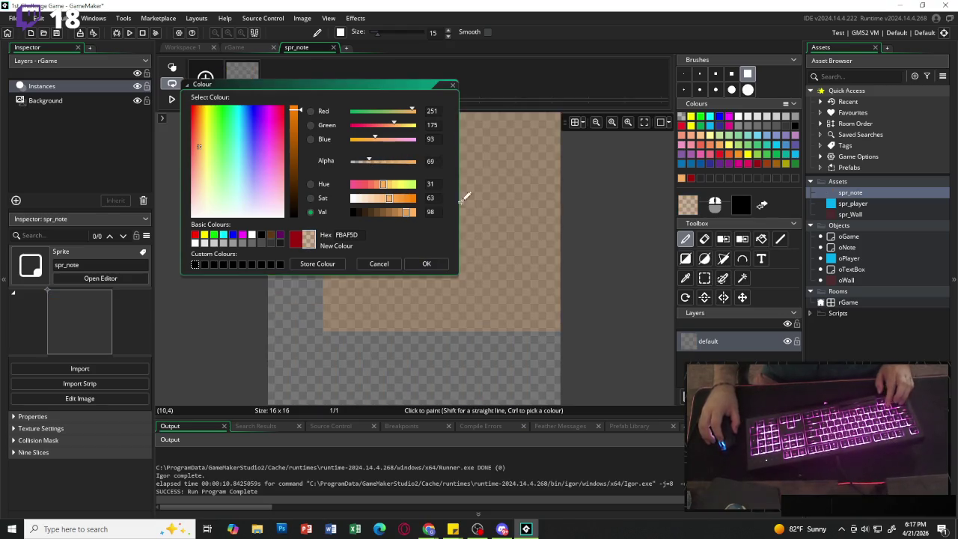
pyautogui.click(426, 263)
pyautogui.click(325, 175)
pyautogui.click(529, 310)
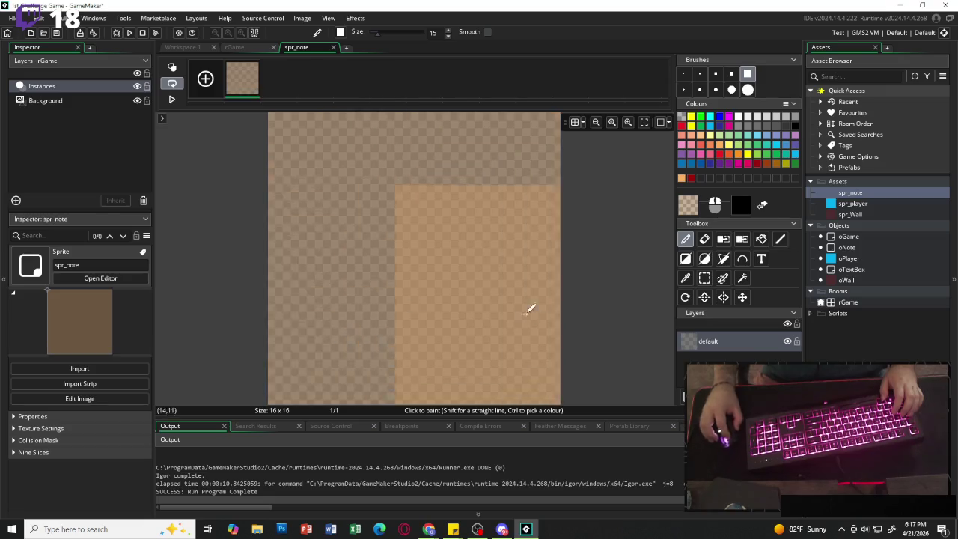
pyautogui.click(846, 248)
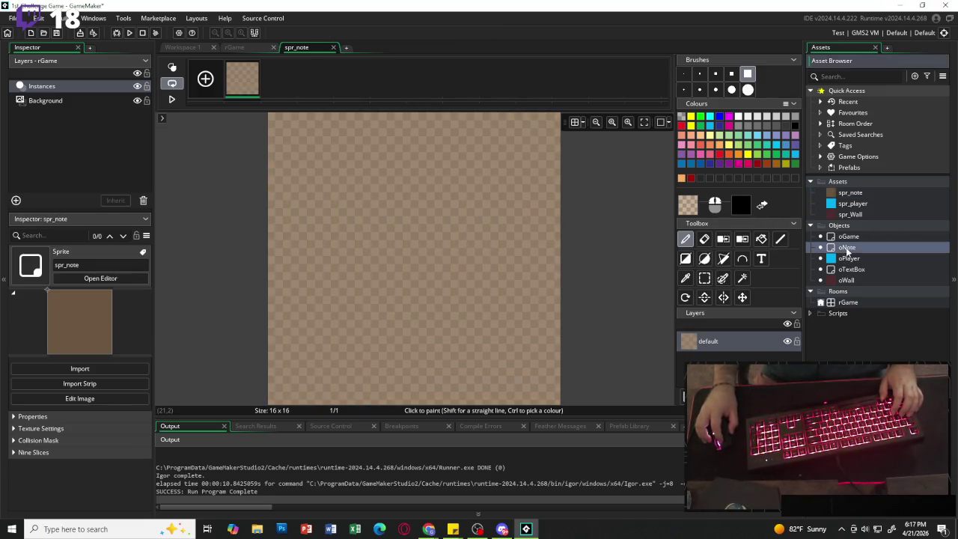
pyautogui.doubleClick(847, 248)
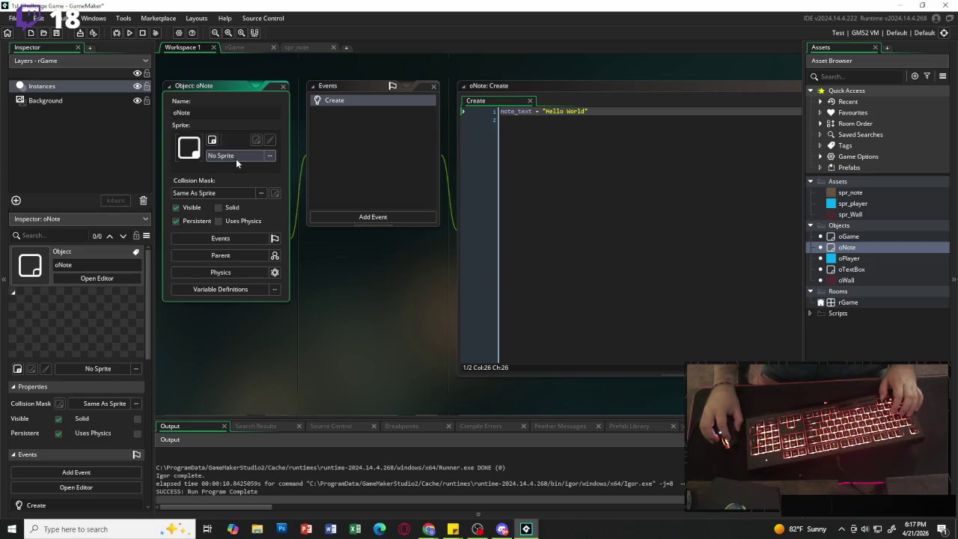
# Turn off oNote's persistence and assign spr_note as its sprite.
pyautogui.click(175, 221)
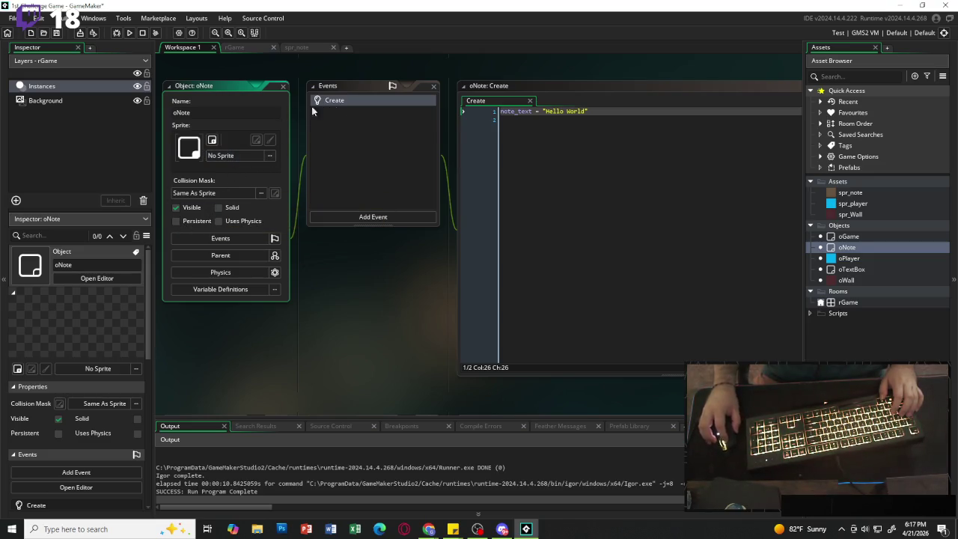
pyautogui.click(232, 156)
pyautogui.click(307, 189)
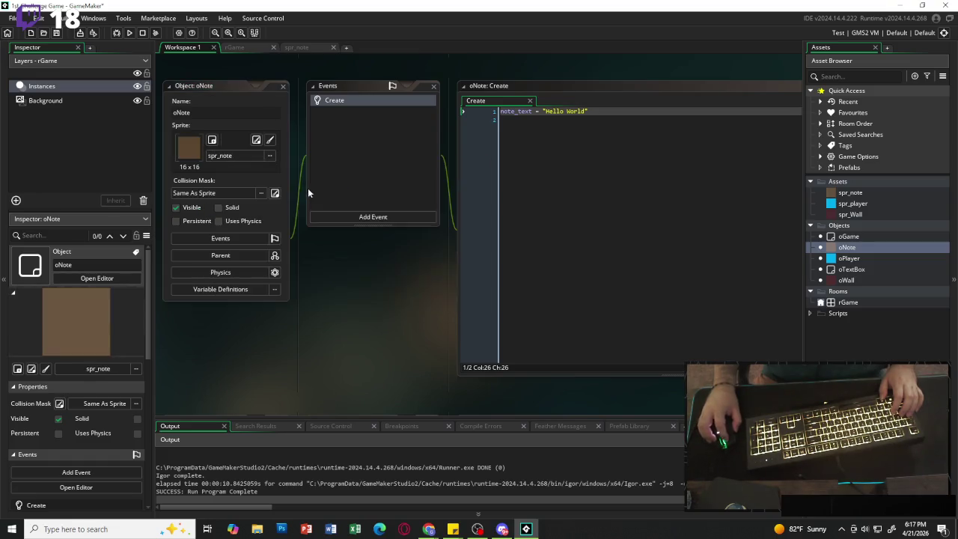
# Playtest walking the player on and off the orange note, then go to the rGame room.
pyautogui.click(129, 33)
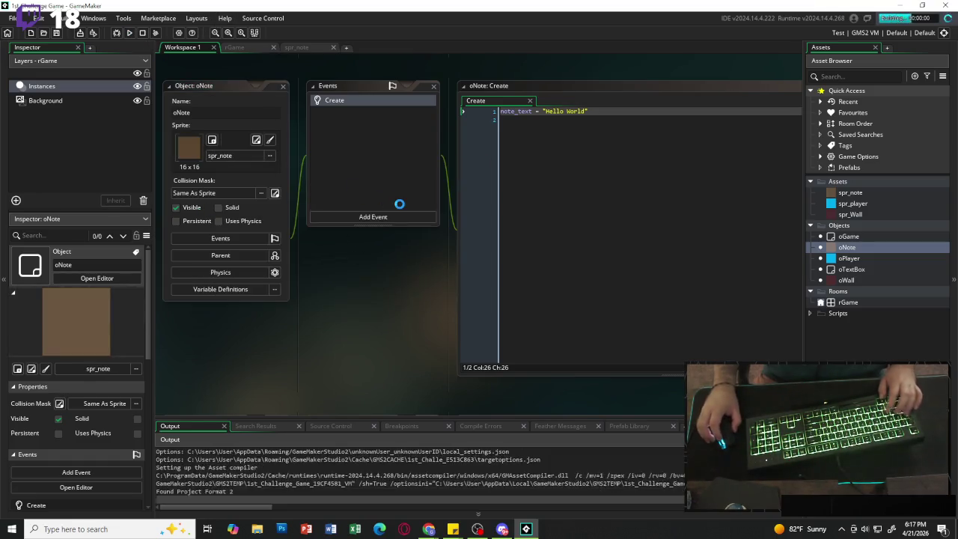
pyautogui.press('Right')
pyautogui.press('Up')
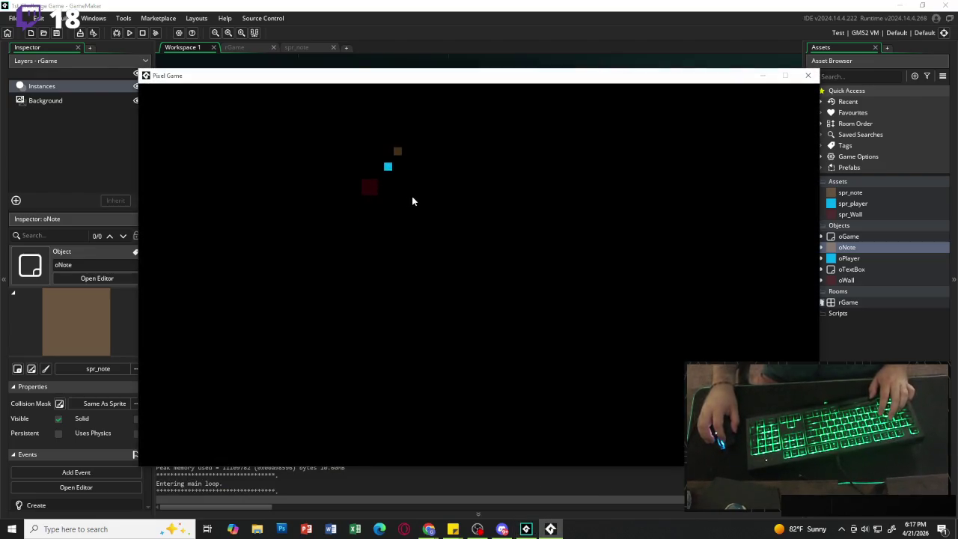
pyautogui.press('Left')
pyautogui.press('Down')
pyautogui.press('Right')
pyautogui.press('Up')
pyautogui.press('Left')
pyautogui.press('Down')
pyautogui.press('Right')
pyautogui.press('Up')
pyautogui.press('Down')
pyautogui.press('Left')
pyautogui.press('Right')
pyautogui.press('Up')
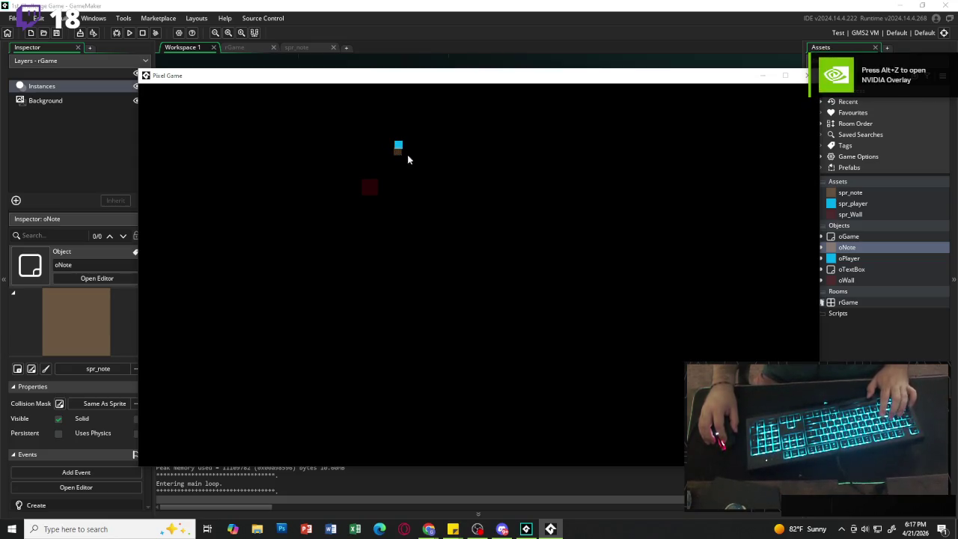
pyautogui.click(806, 76)
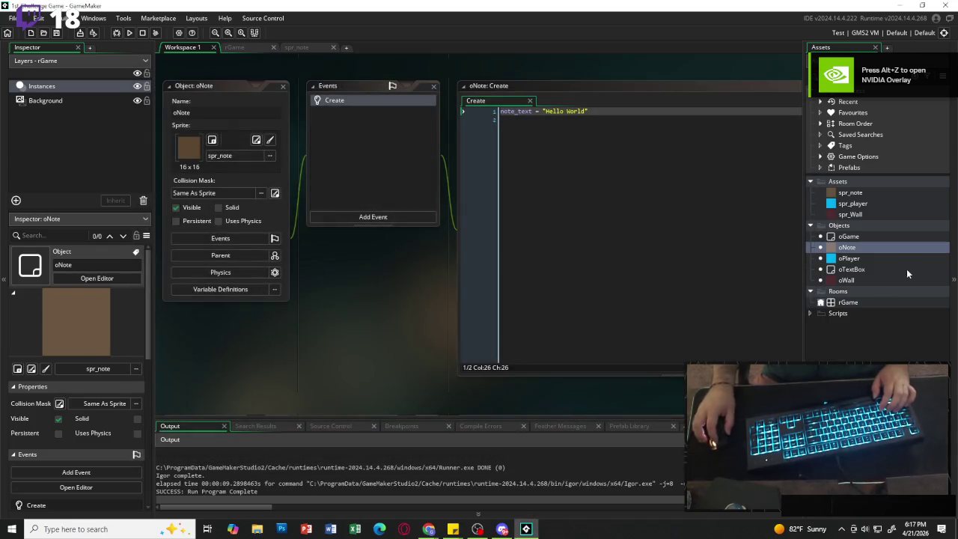
pyautogui.click(244, 49)
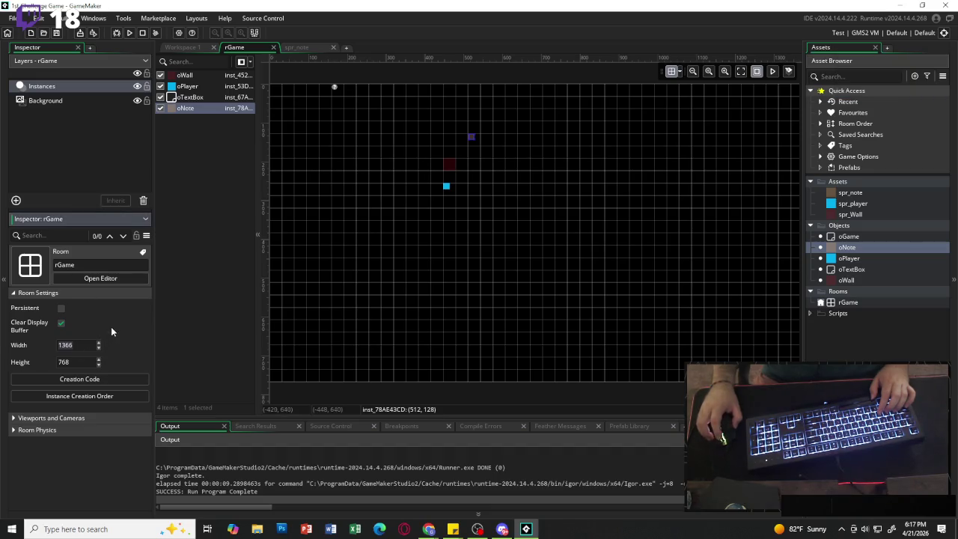
# Set the rGame room size to 1280 wide by 720 high.
pyautogui.write('1280')
pyautogui.press('Tab')
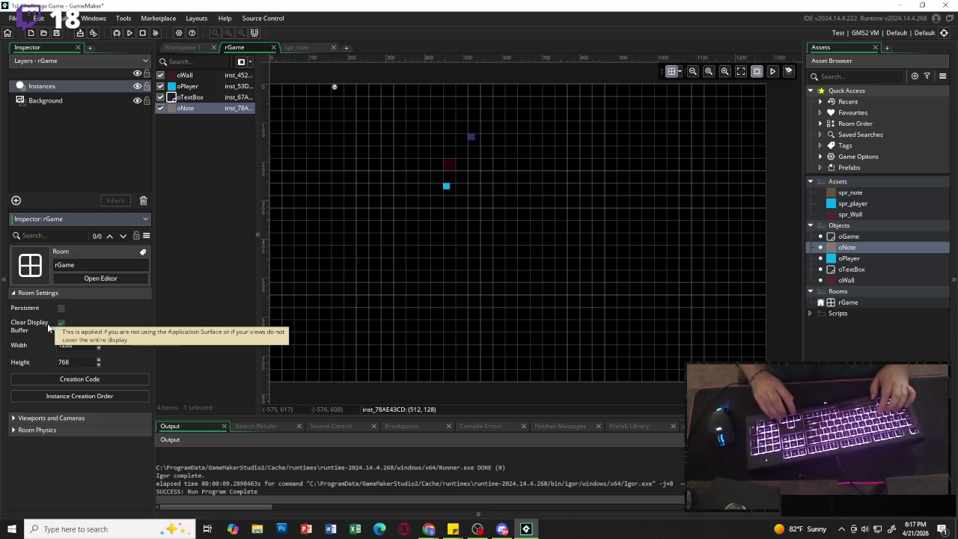
pyautogui.write('720')
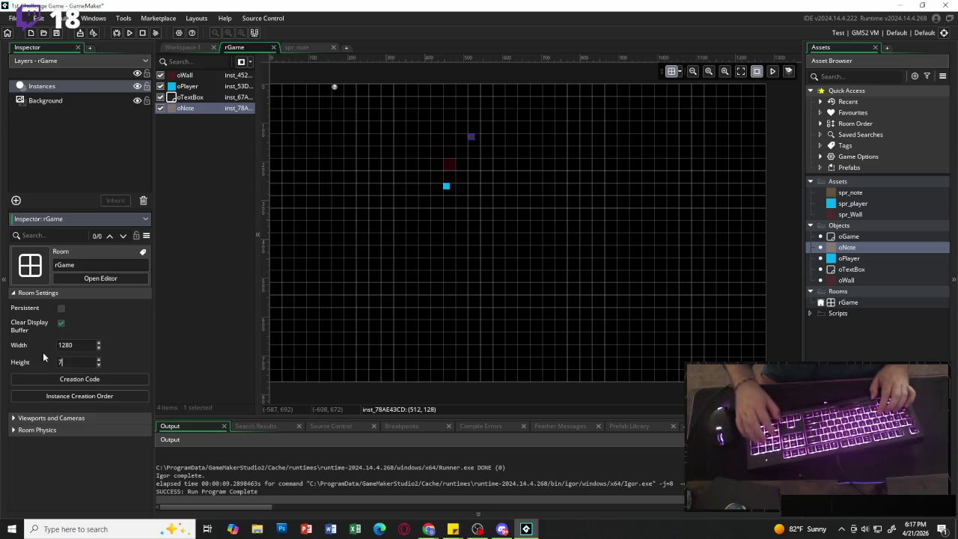
# Run the game at 1280×720, walk the player around the note, then close it.
pyautogui.press('F5')
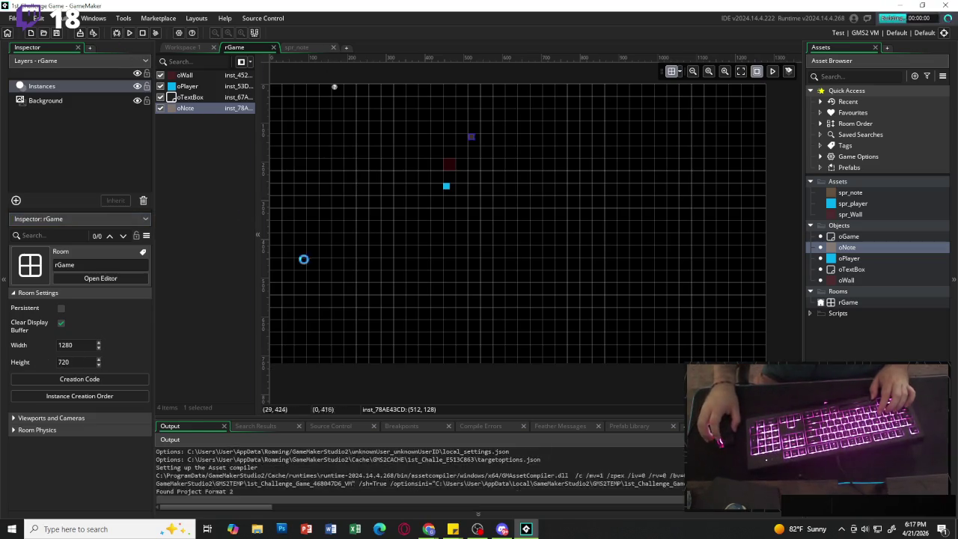
pyautogui.press('Right')
pyautogui.press('Up')
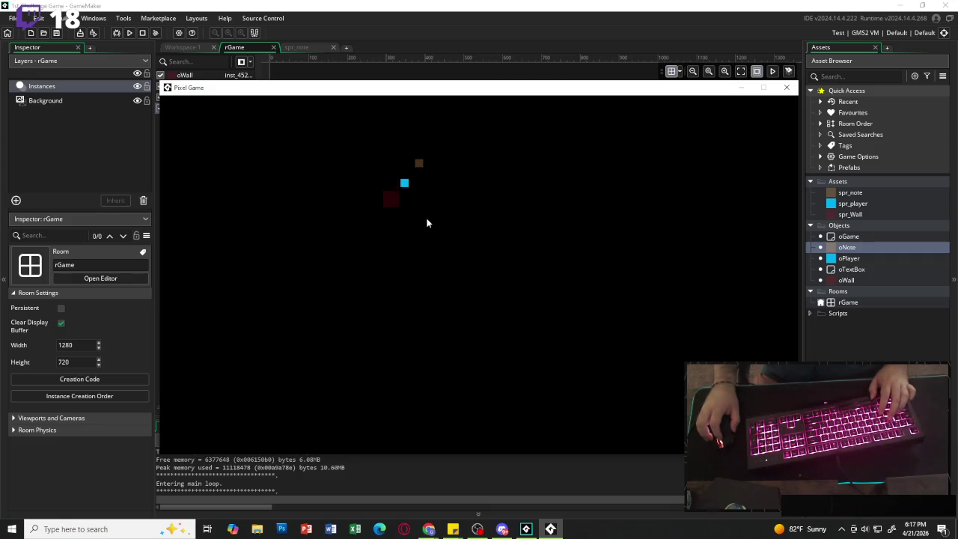
pyautogui.press('Right')
pyautogui.press('Up')
pyautogui.press('Up')
pyautogui.press('Down')
pyautogui.press('Left')
pyautogui.press('Down')
pyautogui.press('Up')
pyautogui.press('Up')
pyautogui.press('Down')
pyautogui.click(429, 529)
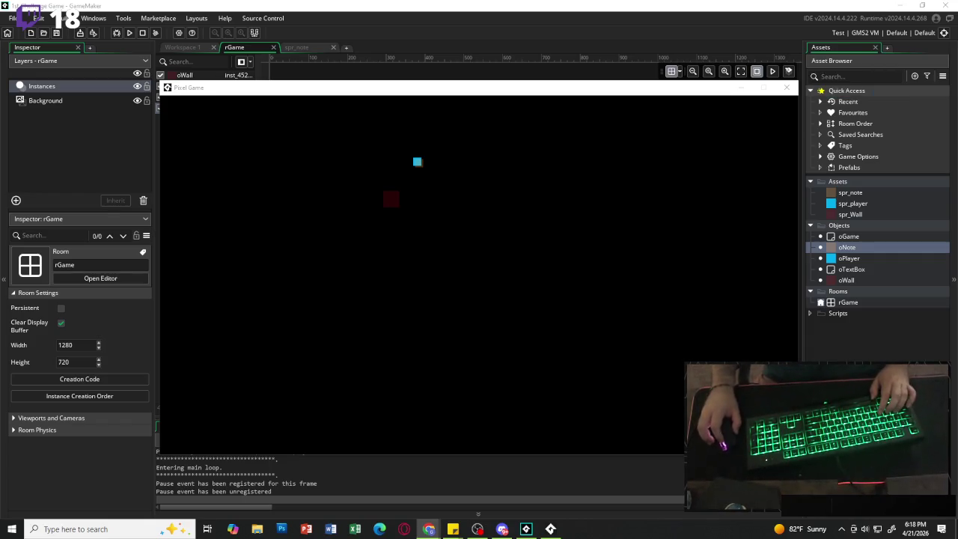
pyautogui.click(434, 174)
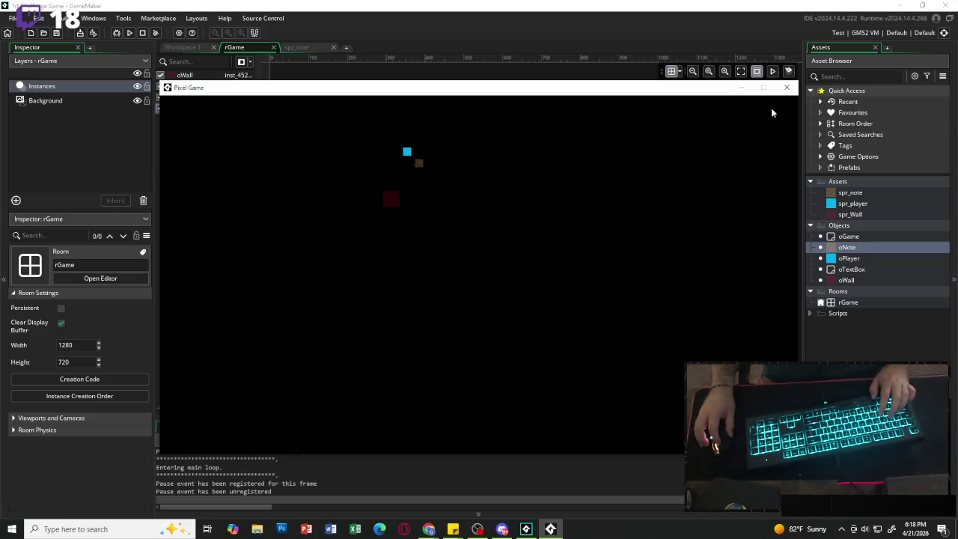
pyautogui.click(786, 87)
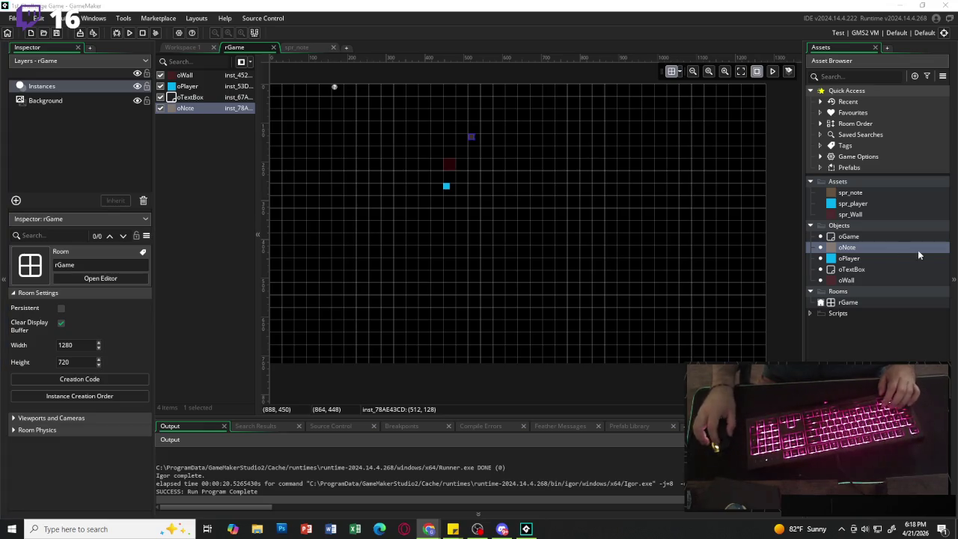
# Open oPlayer's Step code and add an '//interact note' comment at the end.
pyautogui.click(854, 258)
pyautogui.doubleClick(854, 258)
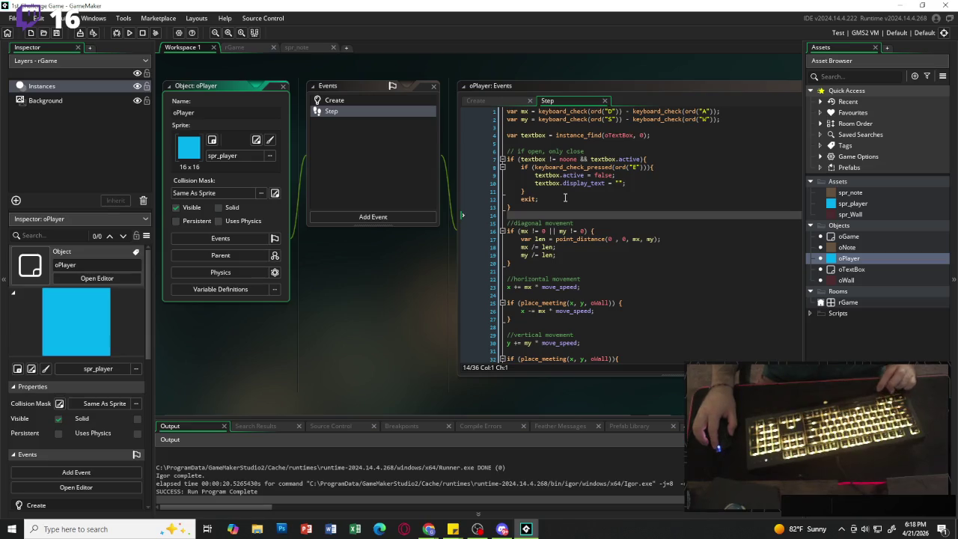
pyautogui.scroll(-2, 565, 197)
pyautogui.click(568, 334)
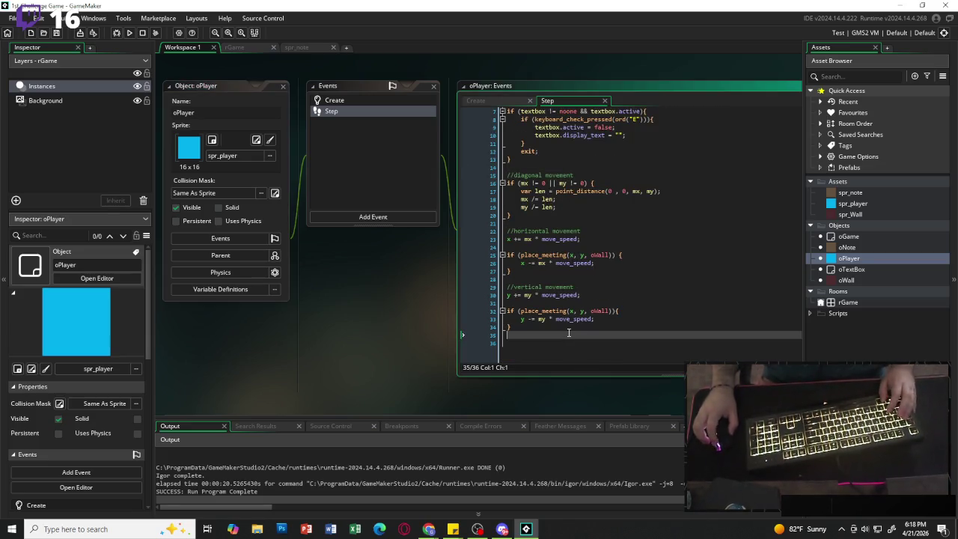
pyautogui.press('Return')
pyautogui.write('//interact ')
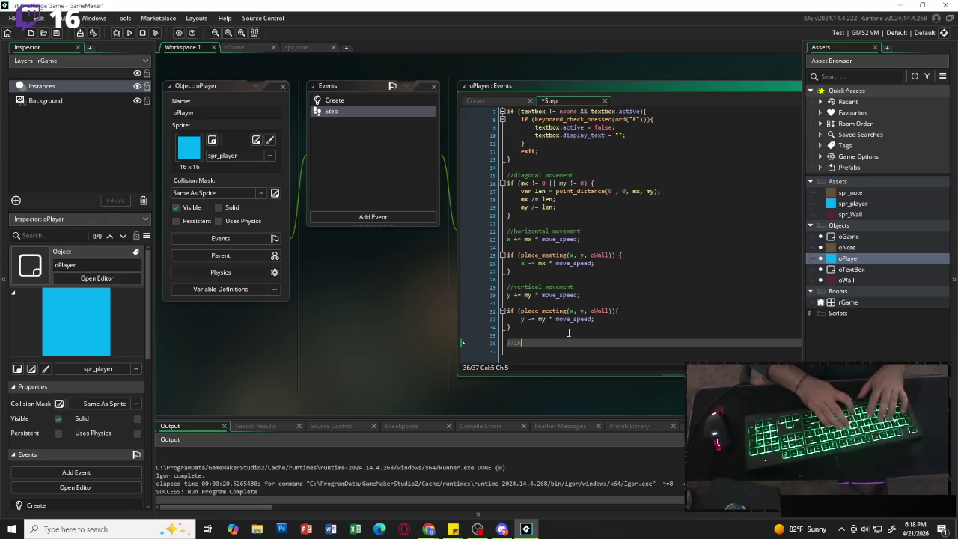
pyautogui.write('note')
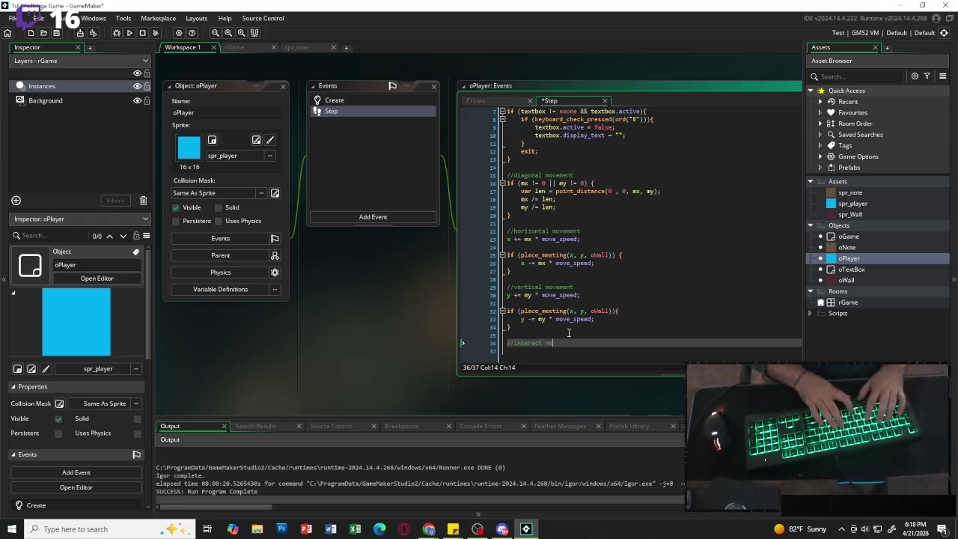
pyautogui.press('Return')
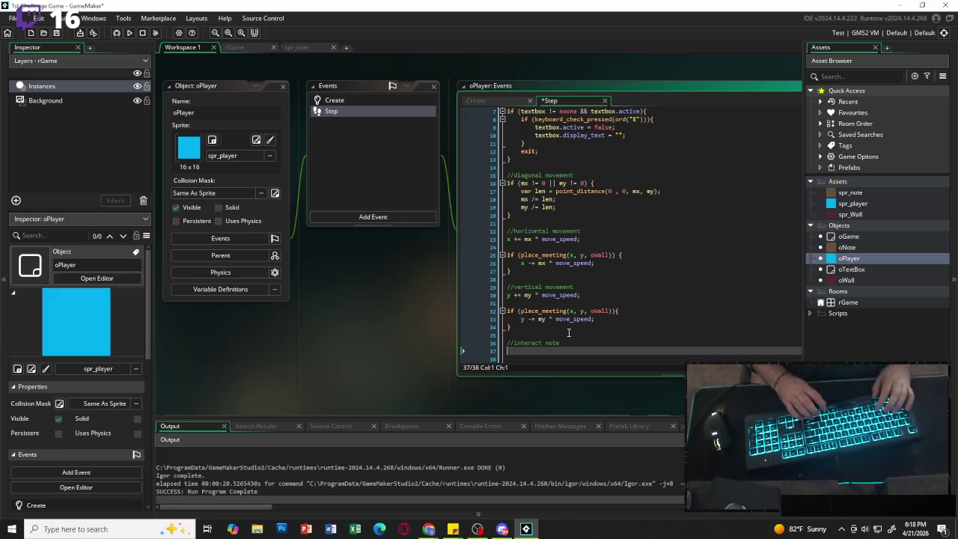
# Write the condition if (keyboard_check_pressed(ord("E"))) with an open block.
pyautogui.write('if (')
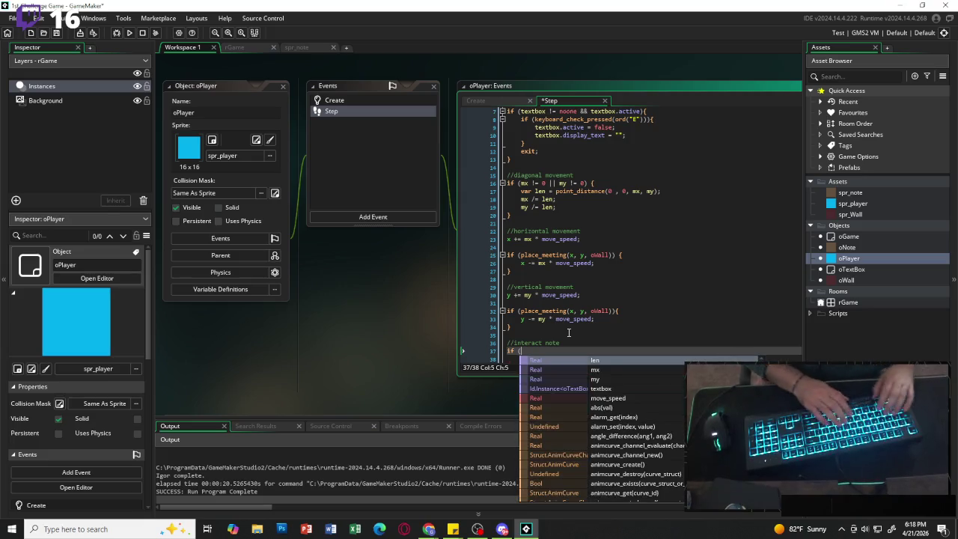
pyautogui.write('xey')
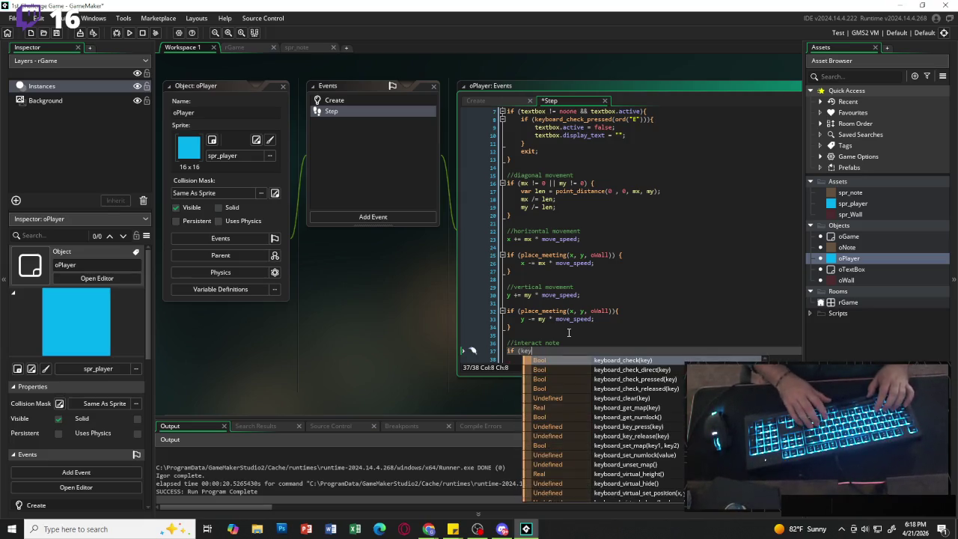
pyautogui.press('Return')
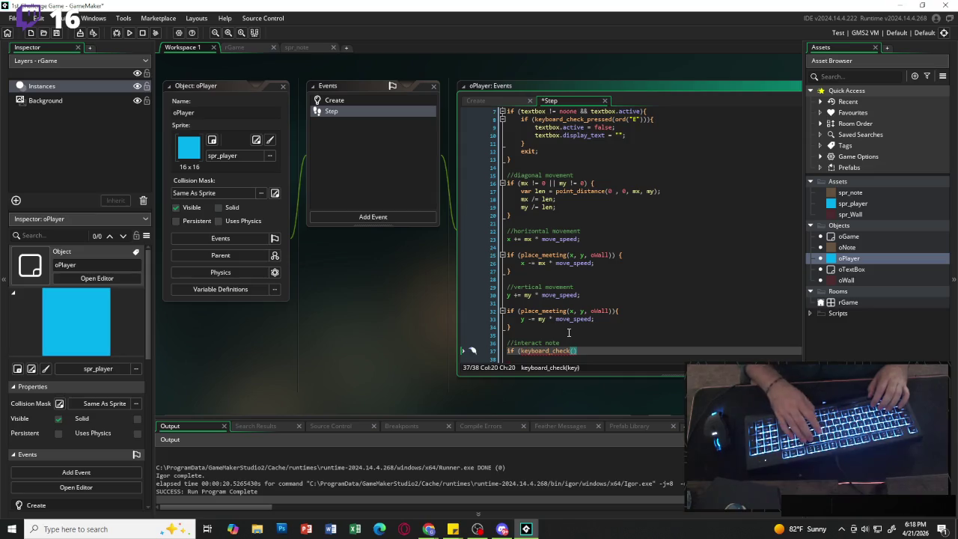
pyautogui.press('BackSpace')
pyautogui.write('_pres')
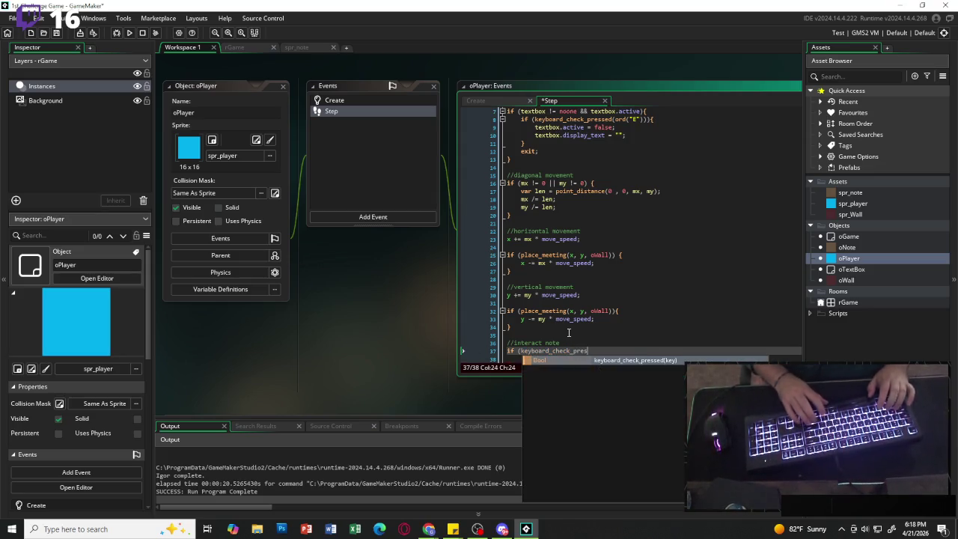
pyautogui.press('Return')
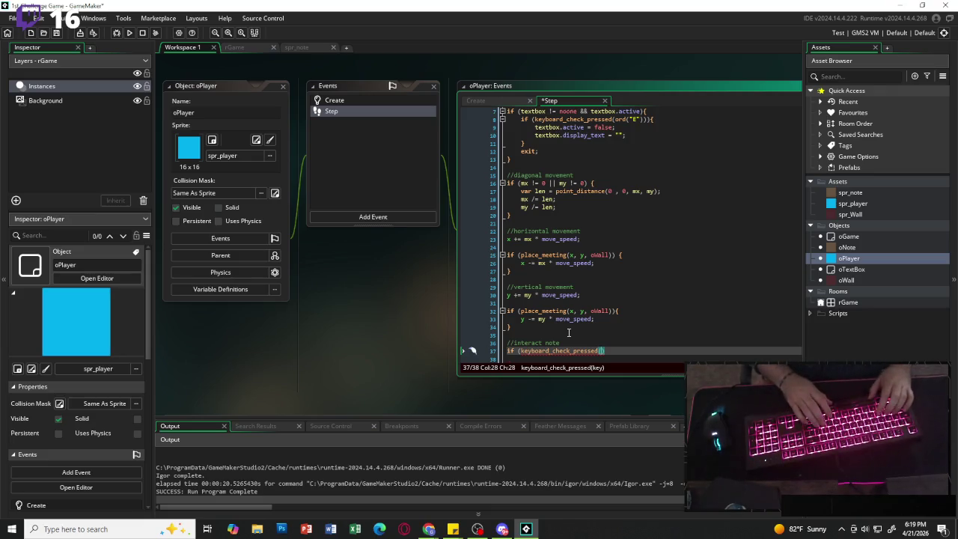
pyautogui.write('ord')
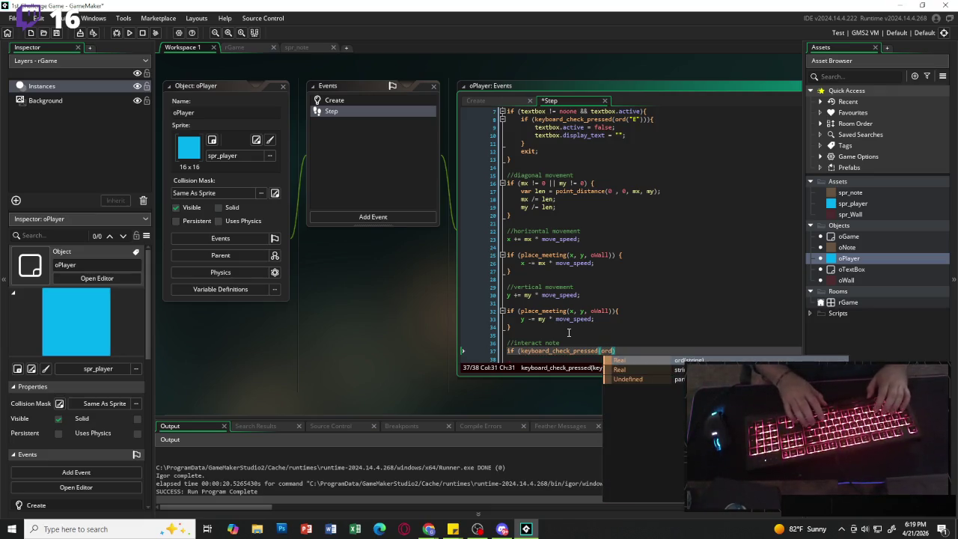
pyautogui.write('("E")')
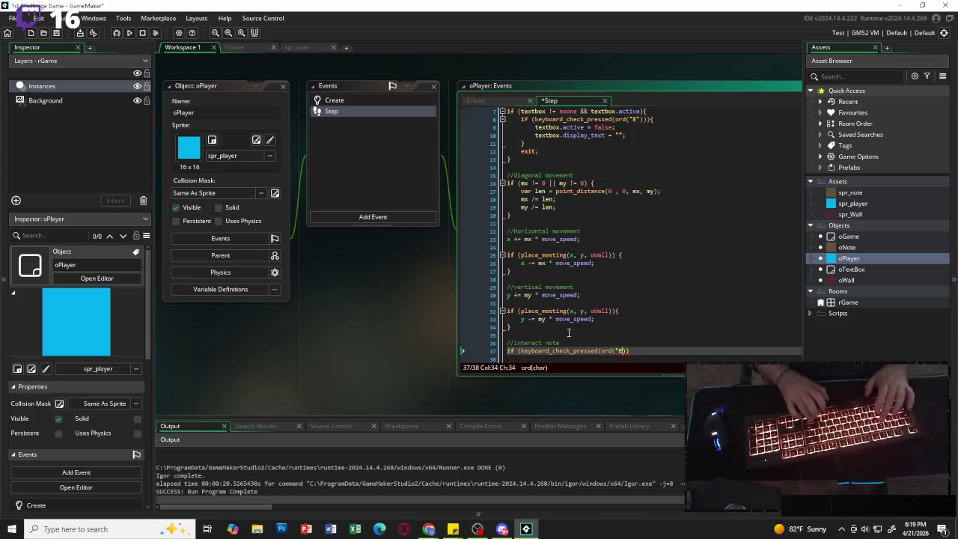
pyautogui.write('){')
pyautogui.press('Return')
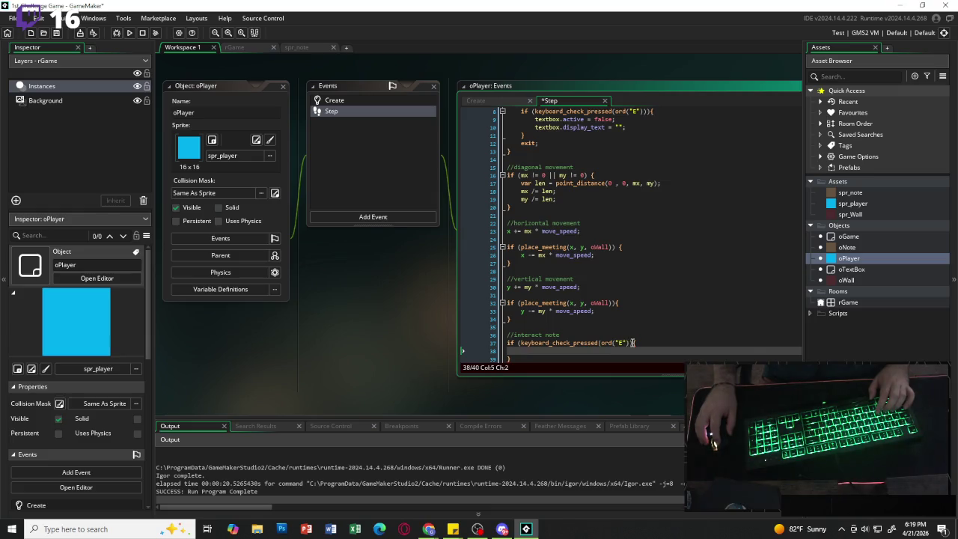
pyautogui.click(627, 342)
pyautogui.write(')')
pyautogui.press('Down')
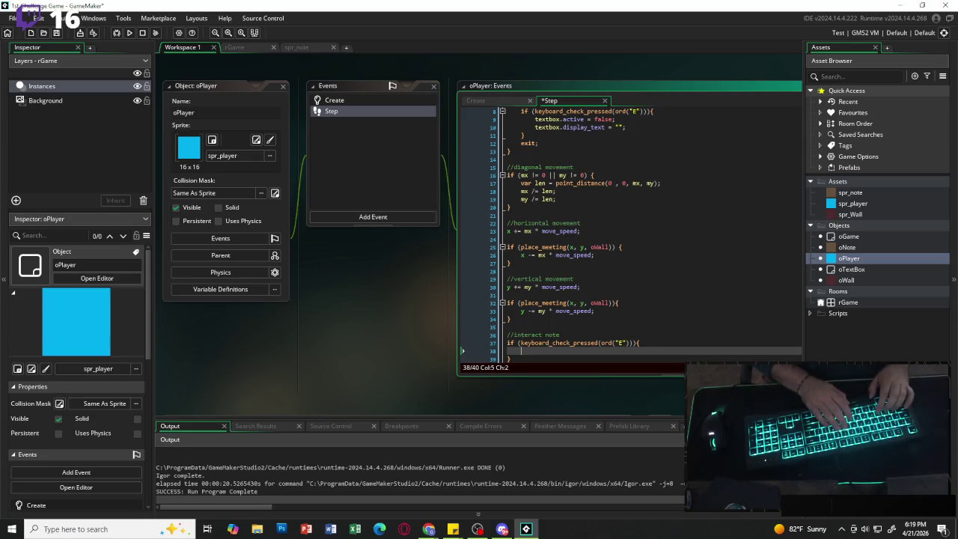
# Inside the block, add var note = instance_place(x, y, oNote).
pyautogui.write('var note = ')
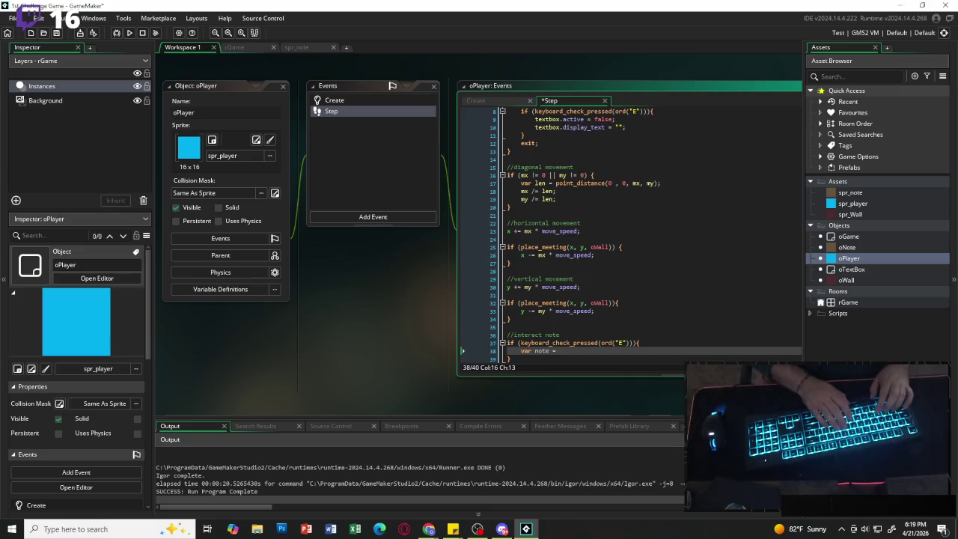
pyautogui.write('instace')
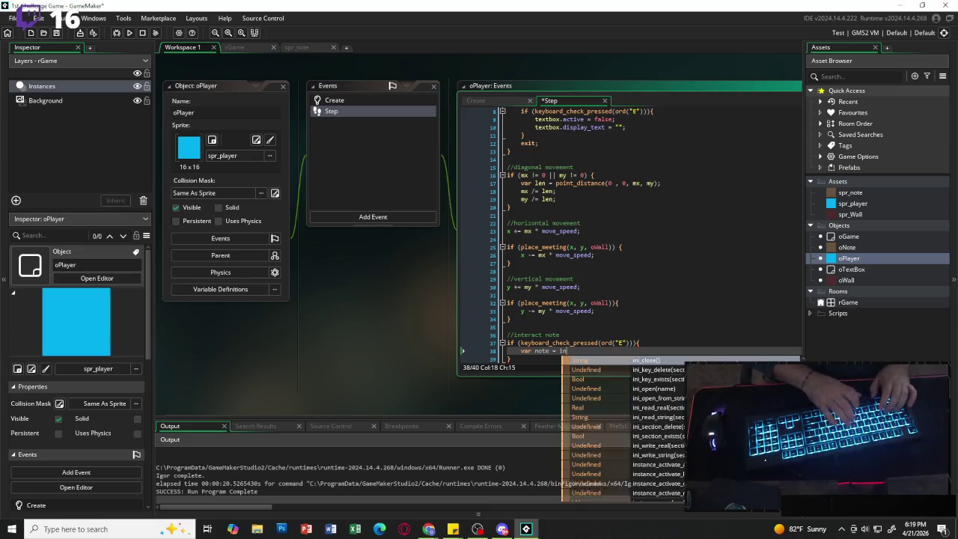
pyautogui.press('BackSpace')
pyautogui.press('BackSpace')
pyautogui.press('BackSpace')
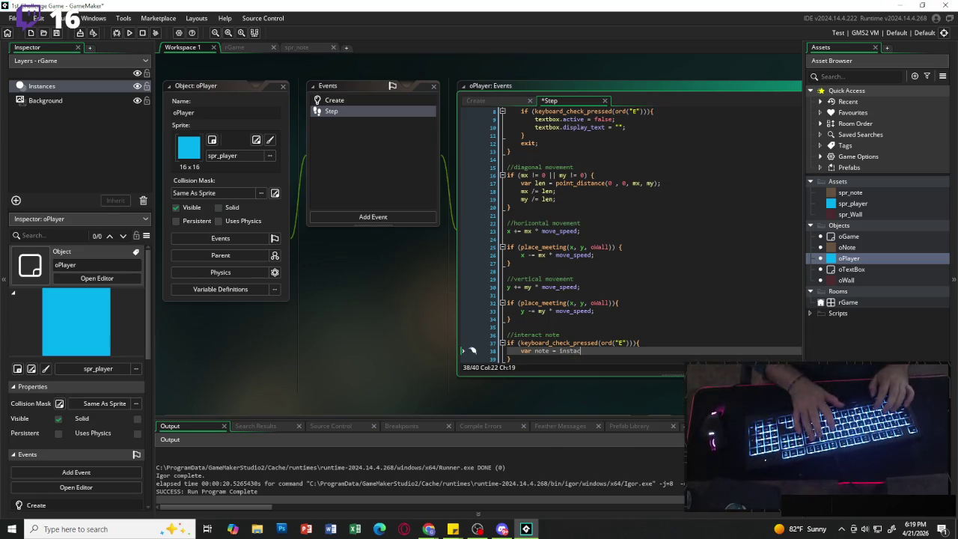
pyautogui.write('nce')
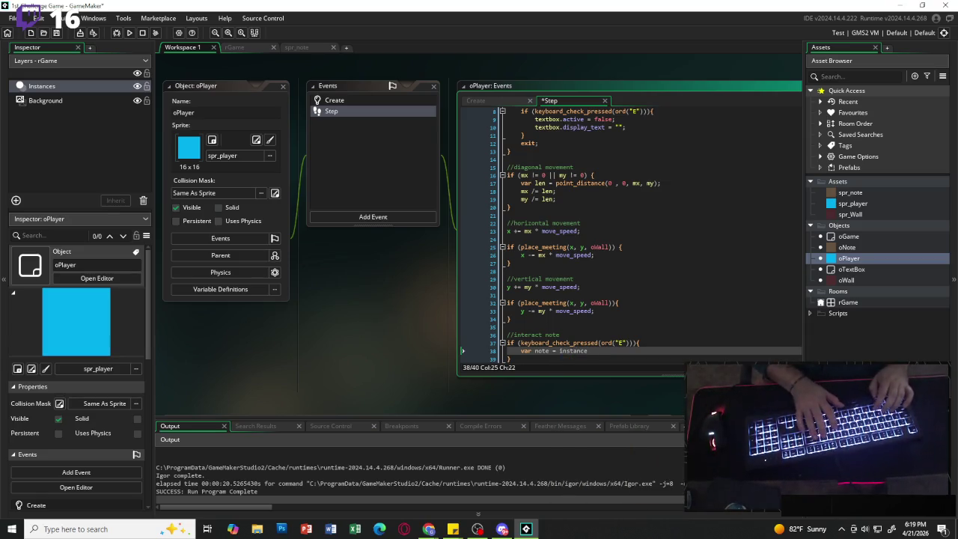
pyautogui.press('BackSpace')
pyautogui.write('_p')
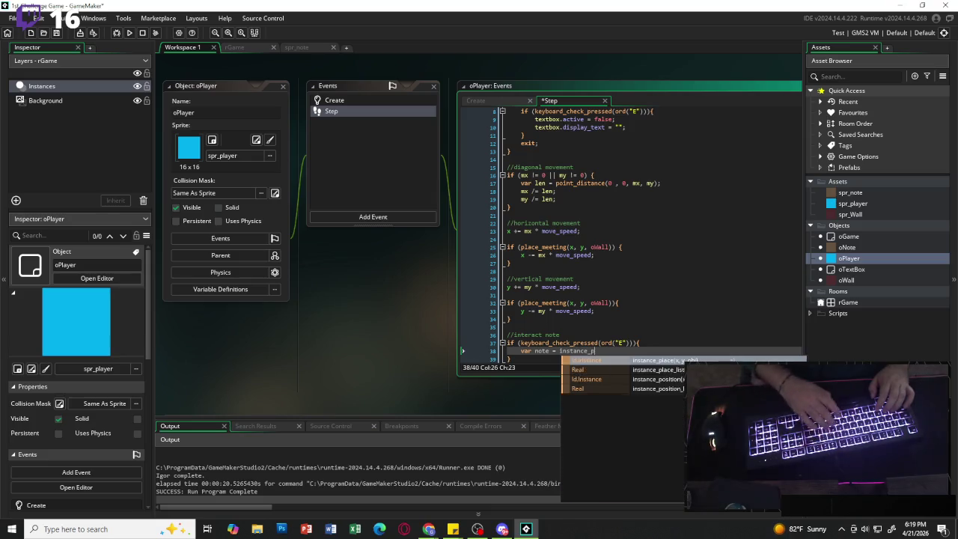
pyautogui.write('lace(')
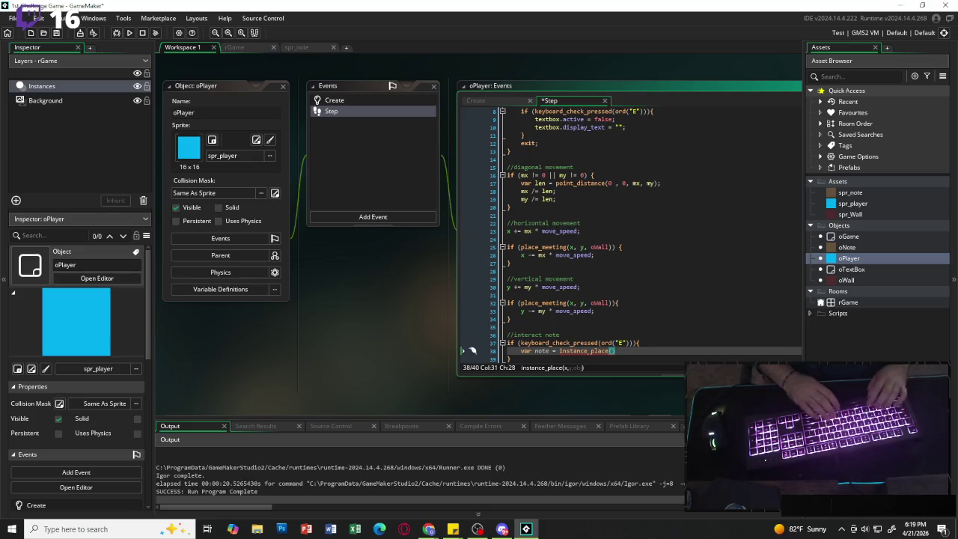
pyautogui.write('x, y, ')
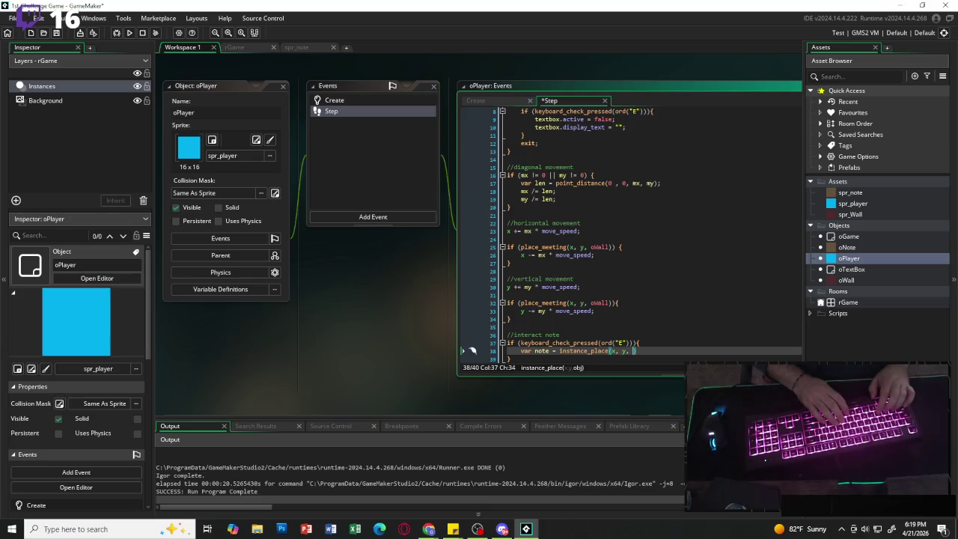
pyautogui.write('oNote)')
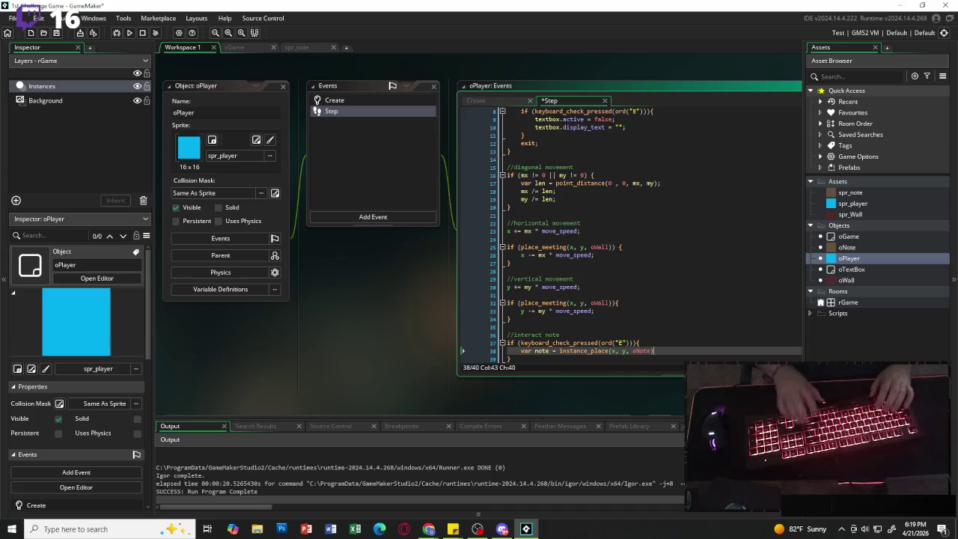
pyautogui.press('Return')
pyautogui.press('Return')
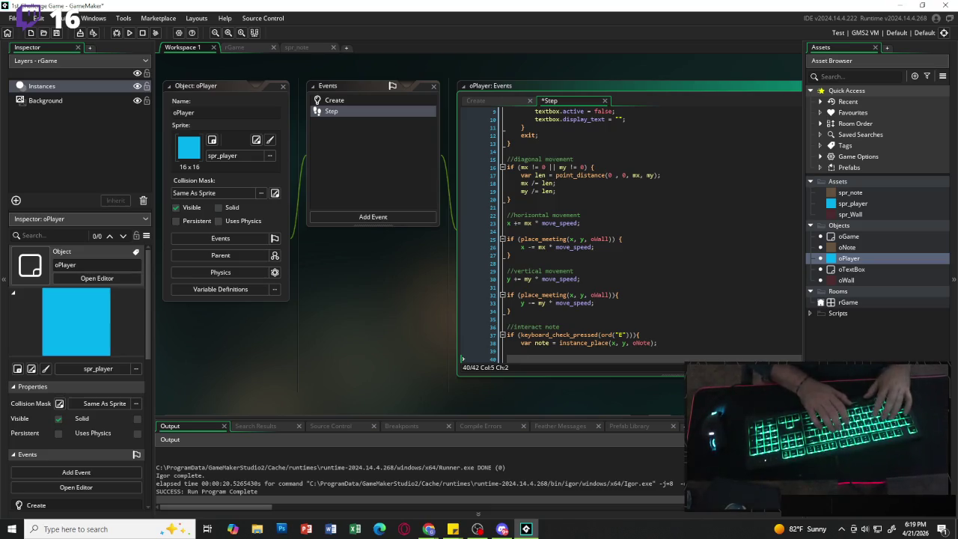
# Add the check if (note != noone && textbox != noone){ inside the E block.
pyautogui.write('if (note !')
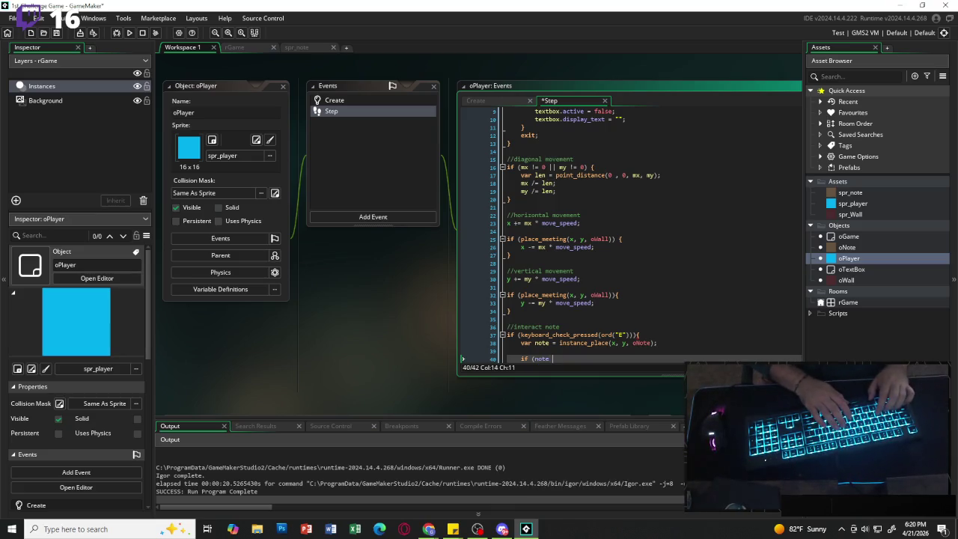
pyautogui.write('= noone && ')
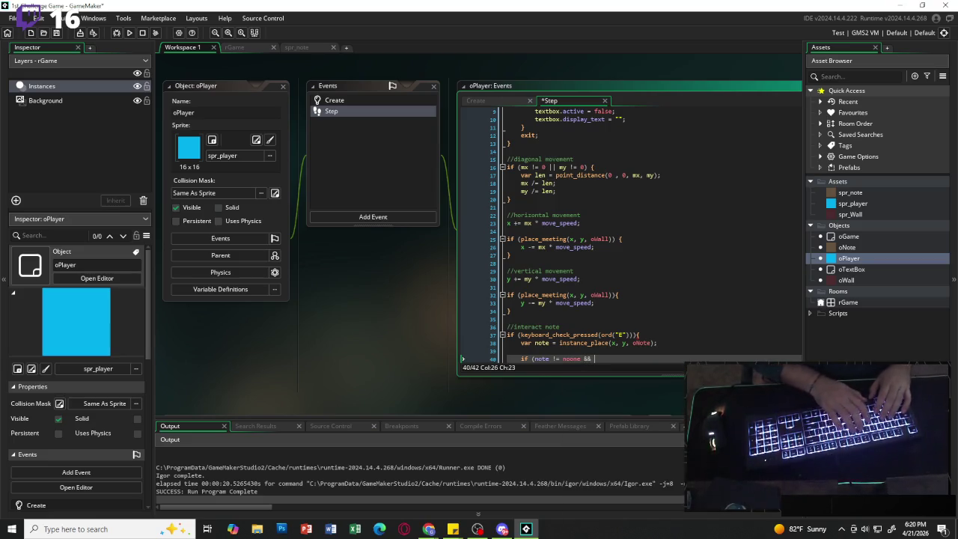
pyautogui.write('textbo')
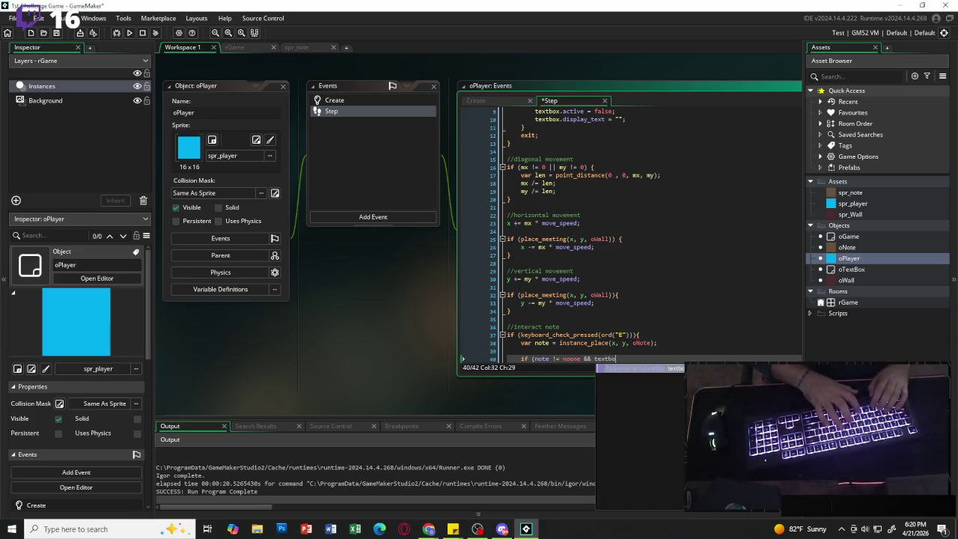
pyautogui.write('x ')
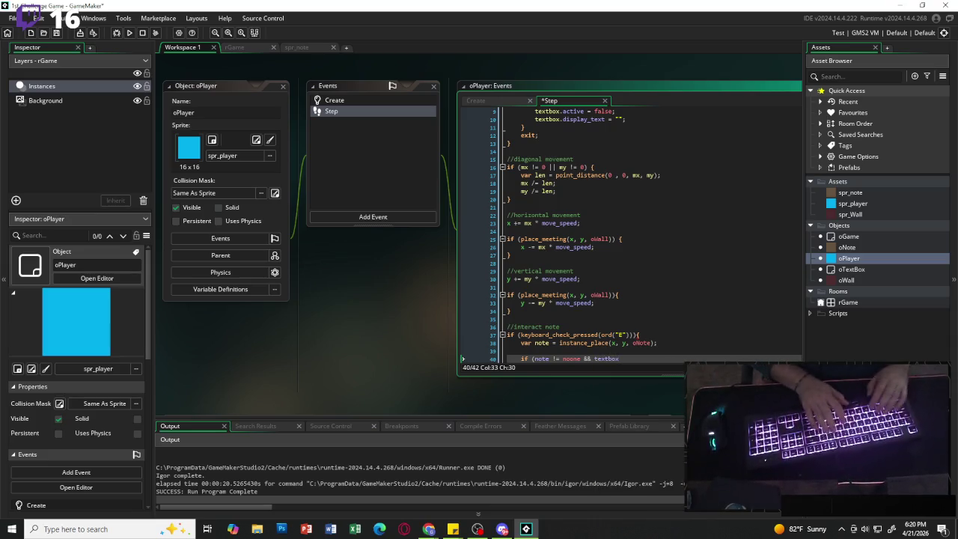
pyautogui.write('!= ')
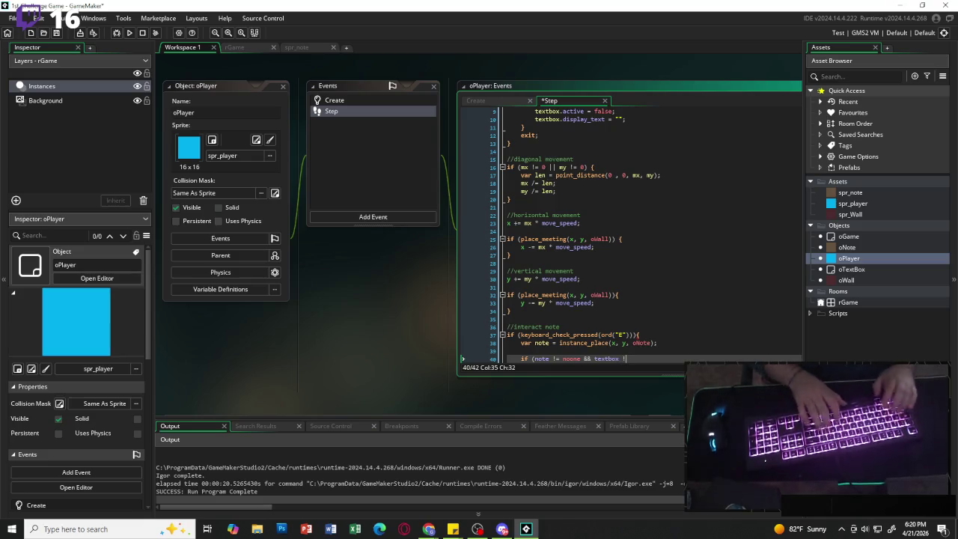
pyautogui.write('noone')
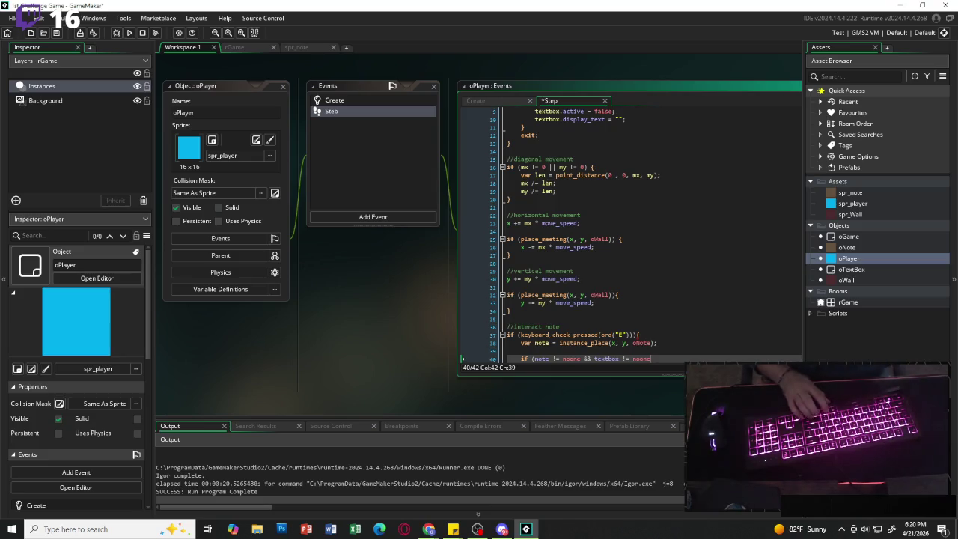
pyautogui.write('){')
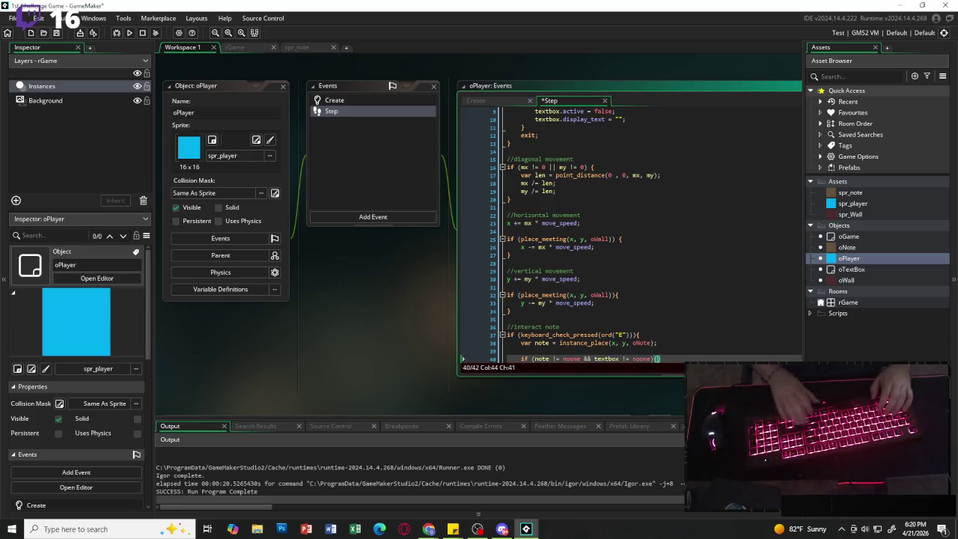
pyautogui.press('Return')
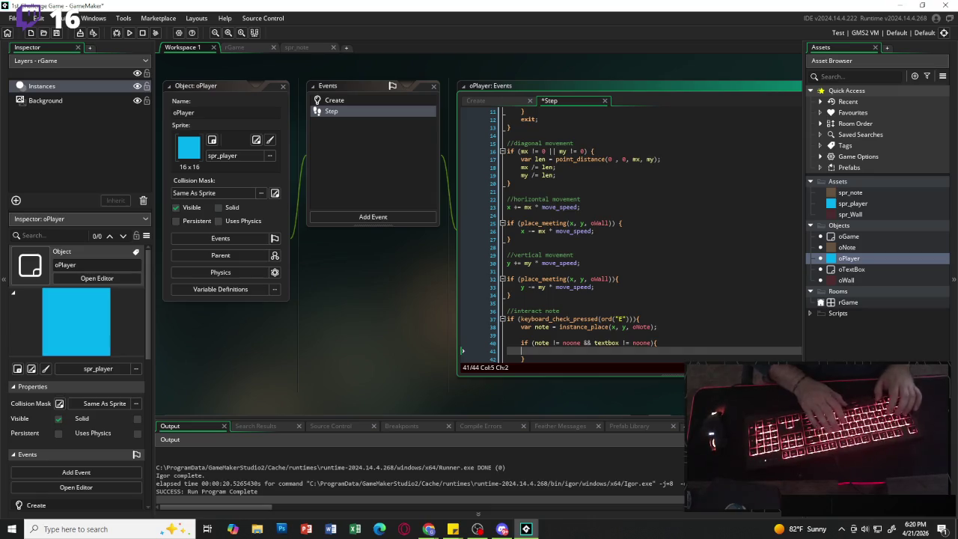
# Set textbox.display_text = note.note_text and textbox.active = true inside it.
pyautogui.write('textbox')
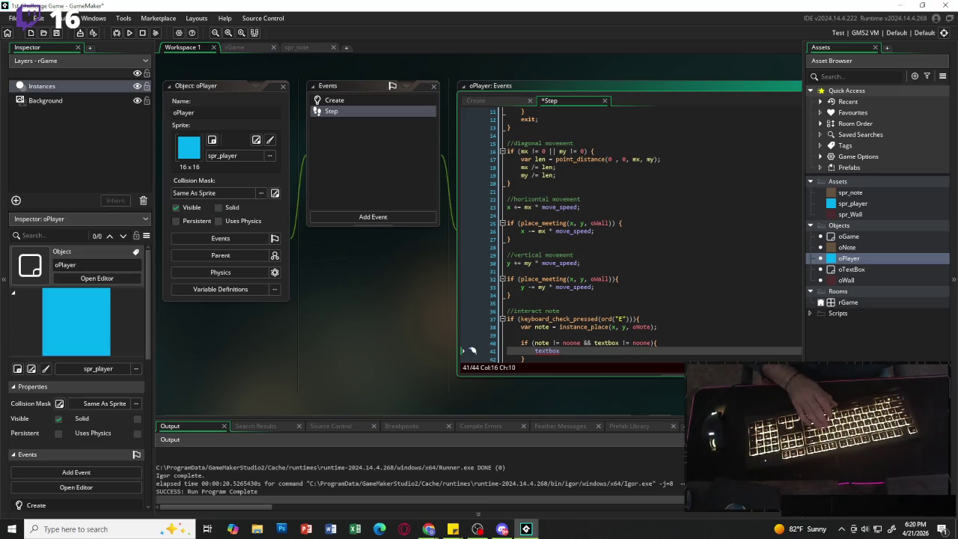
pyautogui.write('.display')
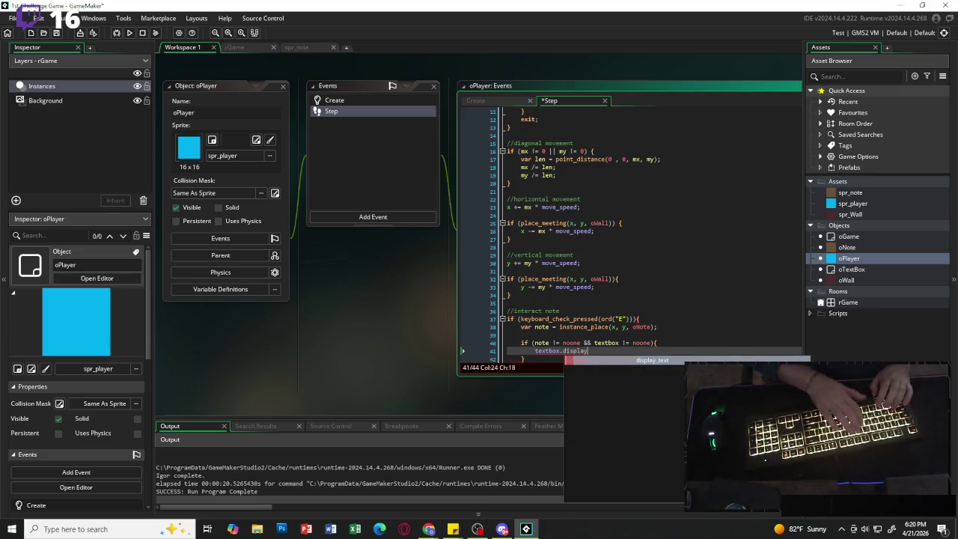
pyautogui.write('_text')
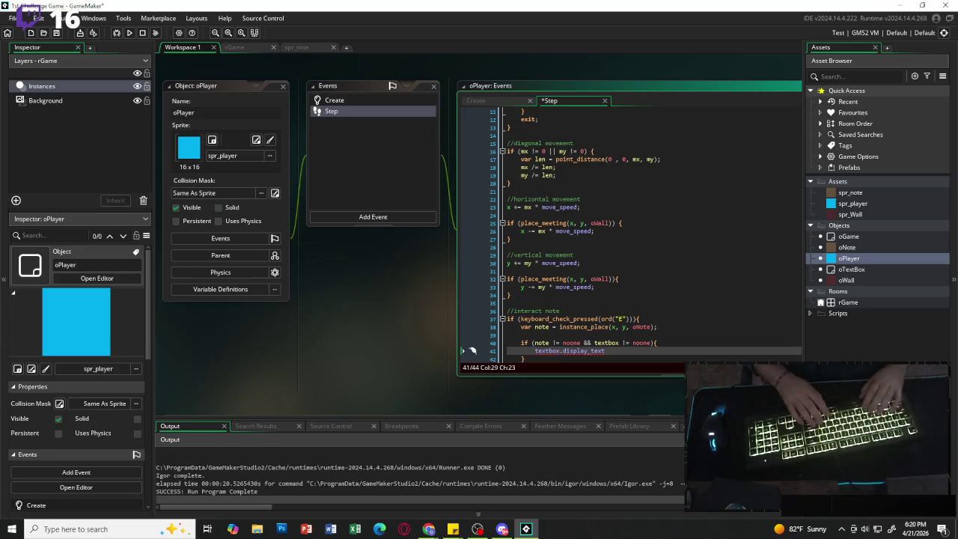
pyautogui.write(' = note.note')
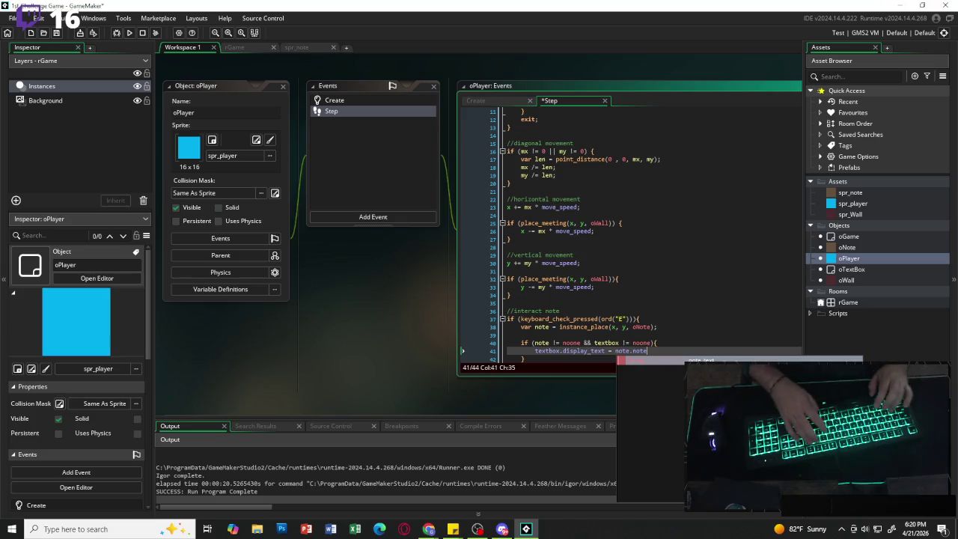
pyautogui.write('_text;')
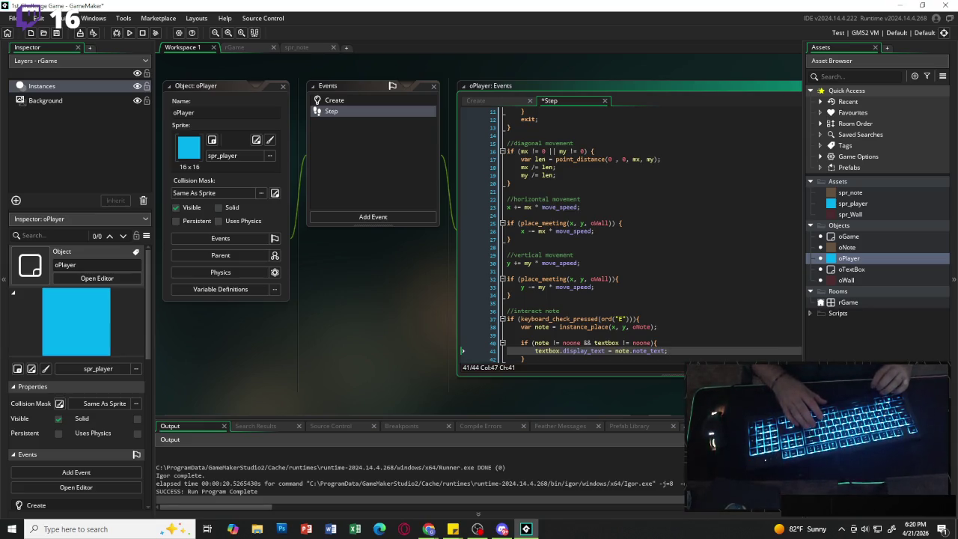
pyautogui.press('Return')
pyautogui.write('te')
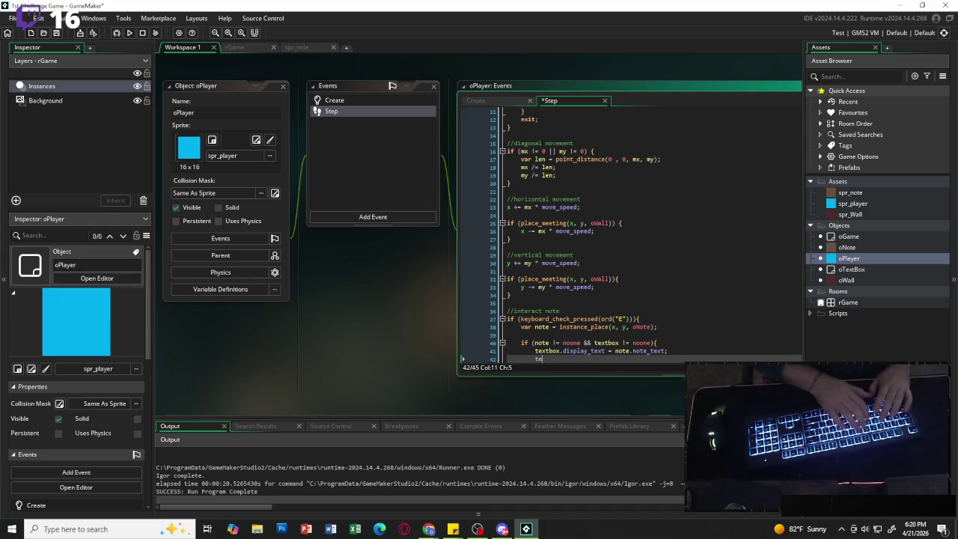
pyautogui.write('xt.active')
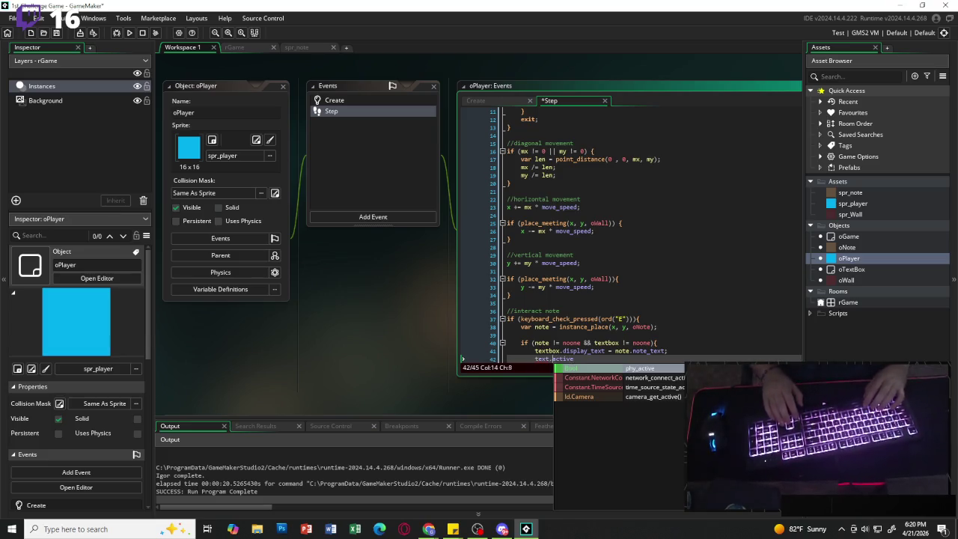
pyautogui.press('Left')
pyautogui.press('Left')
pyautogui.press('Left')
pyautogui.write('box.a')
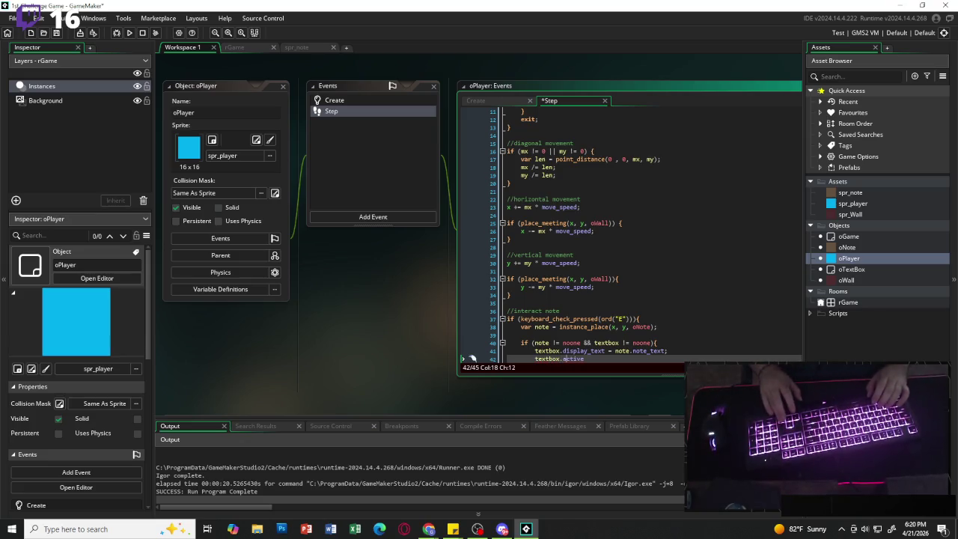
pyautogui.write('ctive = ')
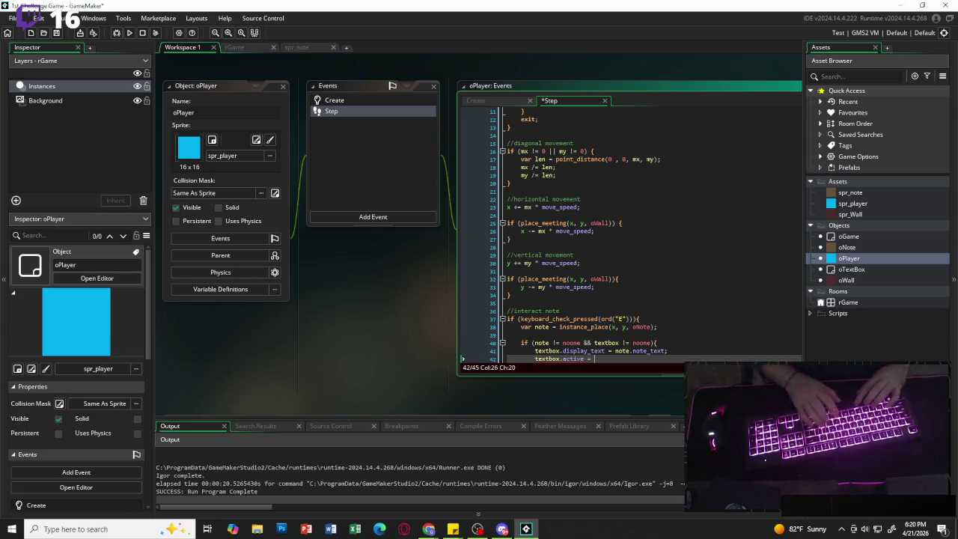
pyautogui.write('true;')
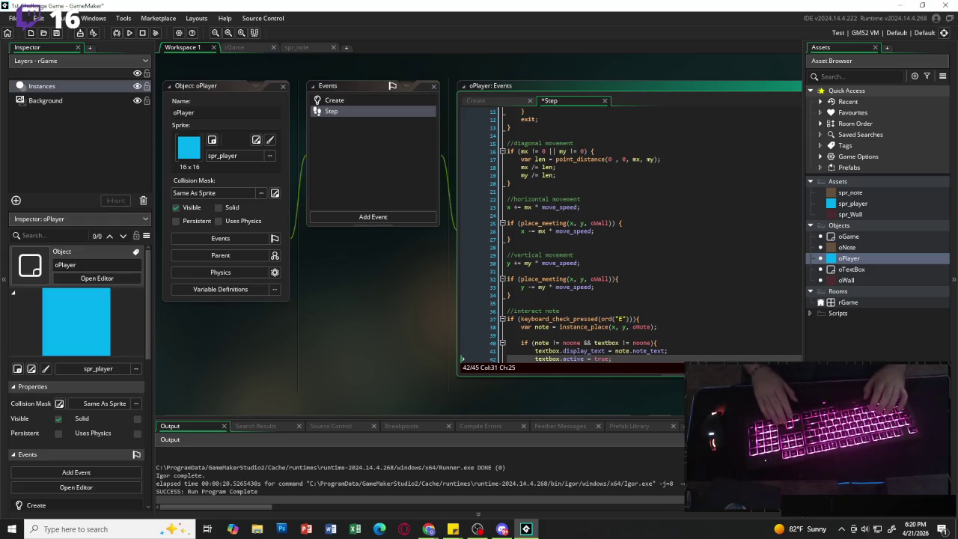
pyautogui.scroll(-2, 629, 240)
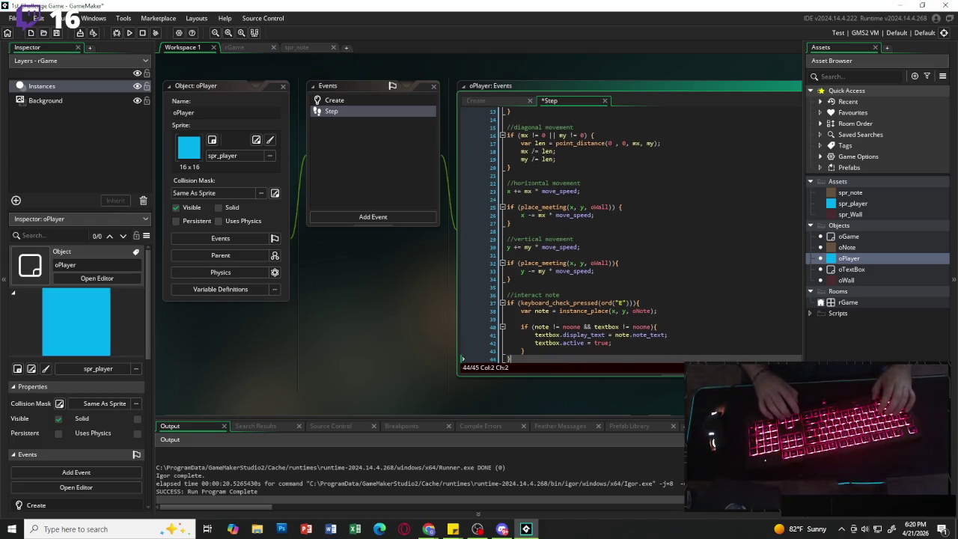
pyautogui.click(669, 334)
pyautogui.click(643, 349)
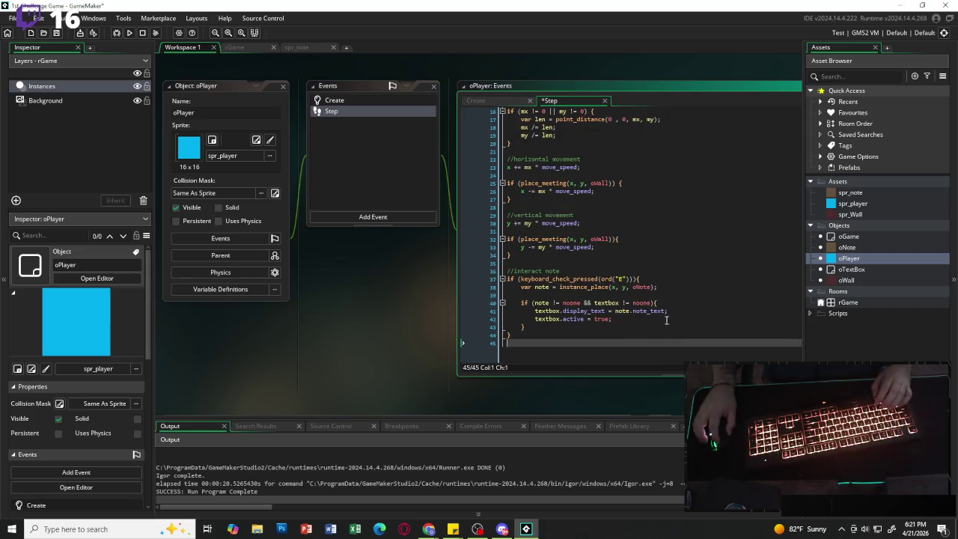
pyautogui.click(129, 33)
pyautogui.press('d')
pyautogui.press('w')
pyautogui.press('d')
pyautogui.press('e')
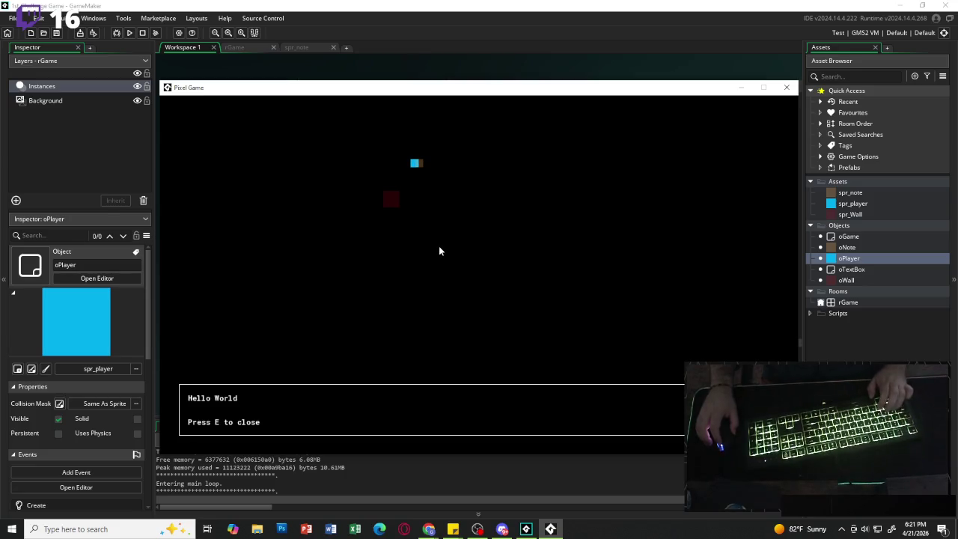
pyautogui.press('e')
pyautogui.press('s')
pyautogui.press('d')
pyautogui.press('w')
pyautogui.press('a')
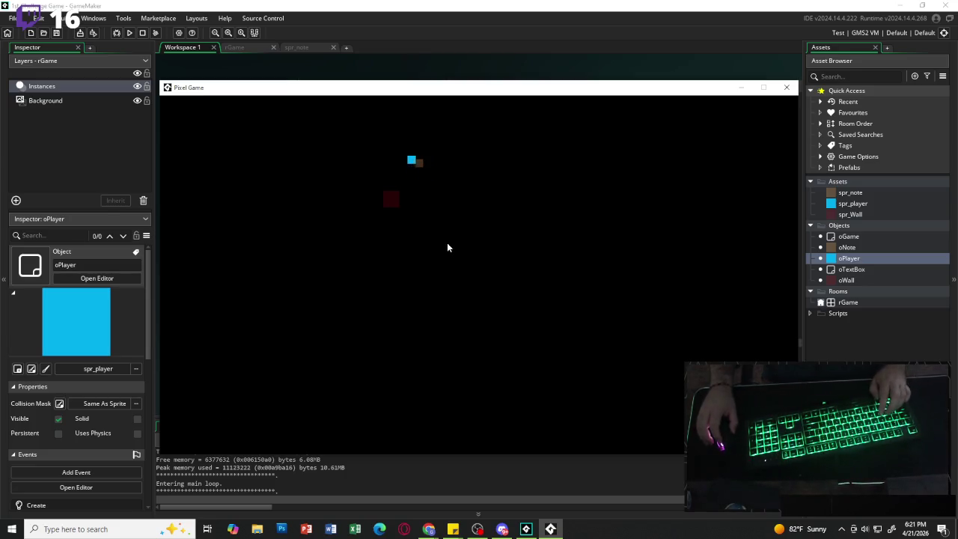
pyautogui.press('e')
pyautogui.press('e')
pyautogui.press('a')
pyautogui.press('d')
pyautogui.press('e')
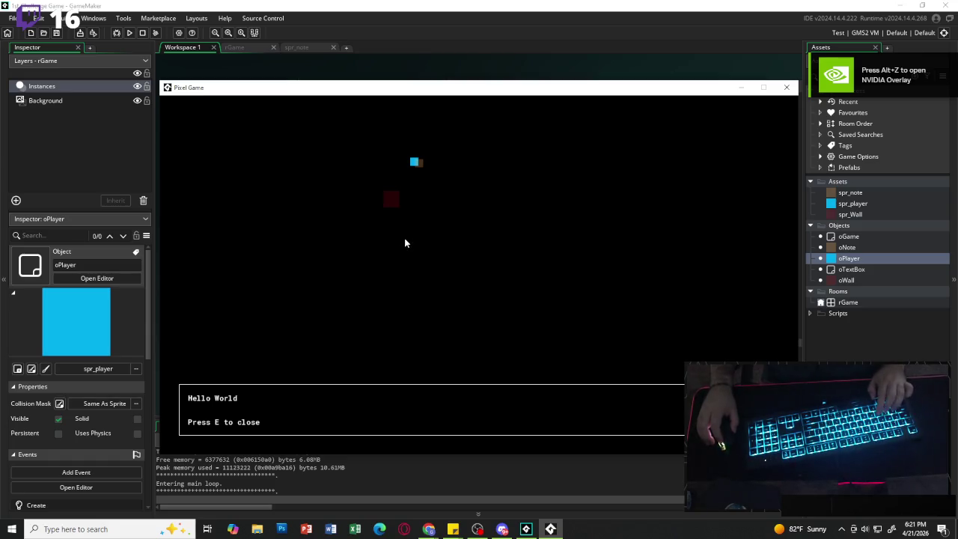
pyautogui.press('e')
pyautogui.press('e')
pyautogui.press('e')
pyautogui.press('Down')
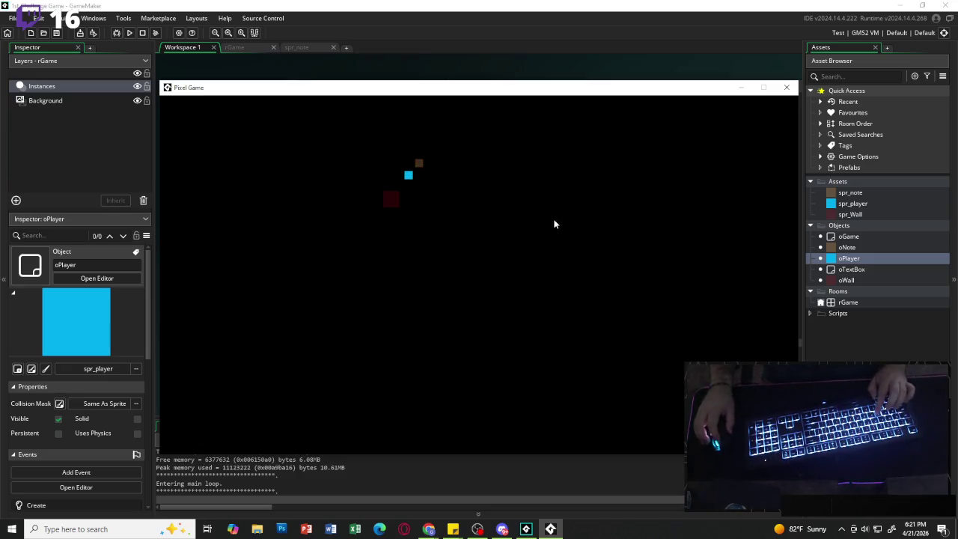
pyautogui.click(787, 87)
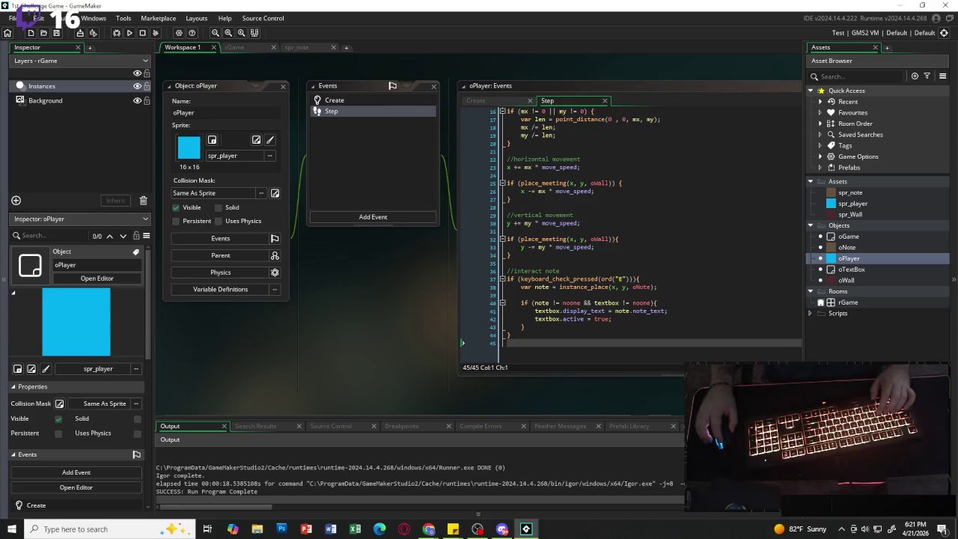
# Duplicate spr_note with Ctrl+D and name the copy spr_torch.
pyautogui.hotkey('alt', 'Tab')
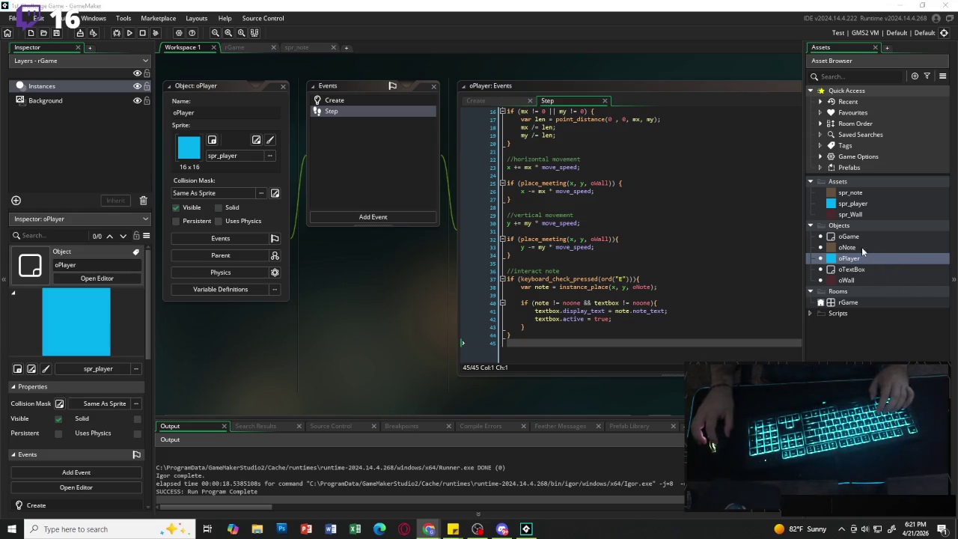
pyautogui.click(872, 322)
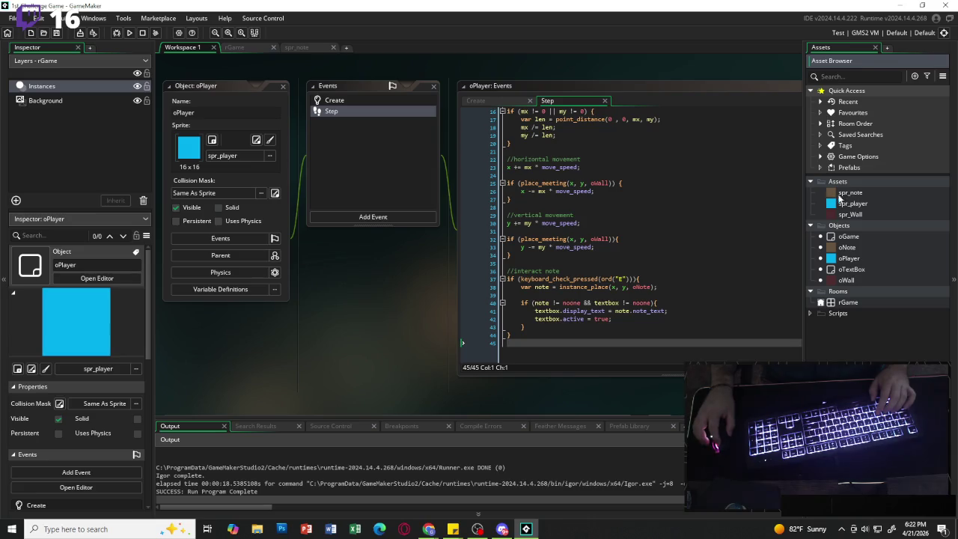
pyautogui.click(853, 194)
pyautogui.hotkey('ctrl', 'd')
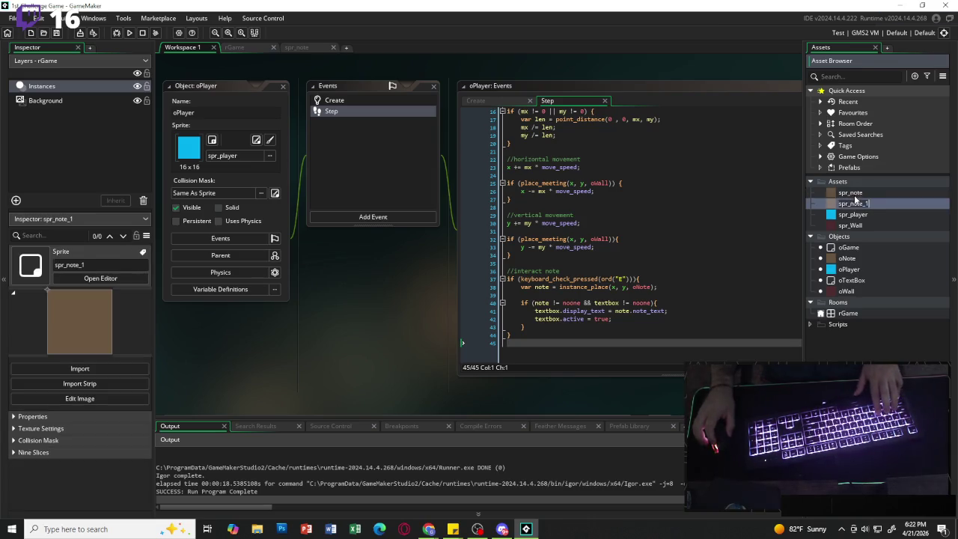
pyautogui.press('BackSpace')
pyautogui.press('BackSpace')
pyautogui.press('BackSpace')
pyautogui.press('BackSpace')
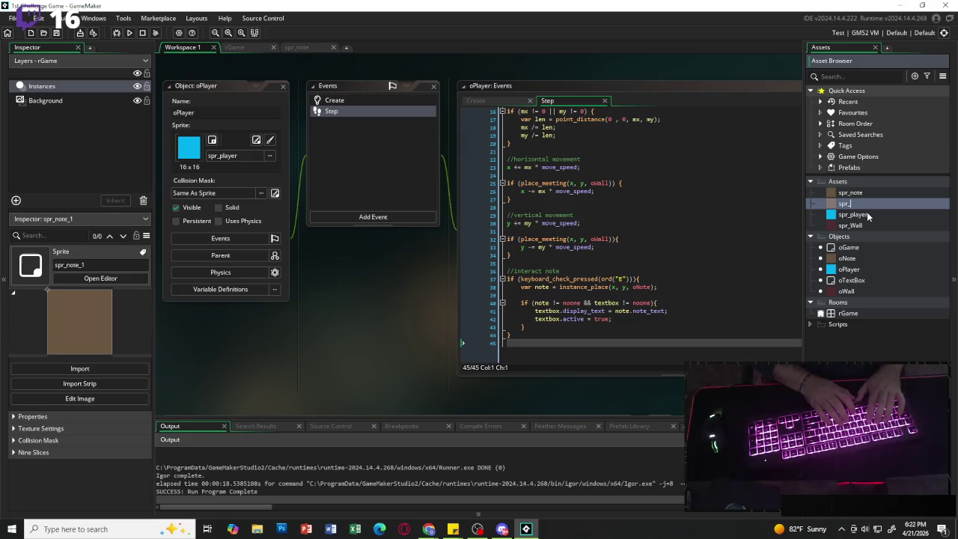
pyautogui.write('torch')
pyautogui.press('Return')
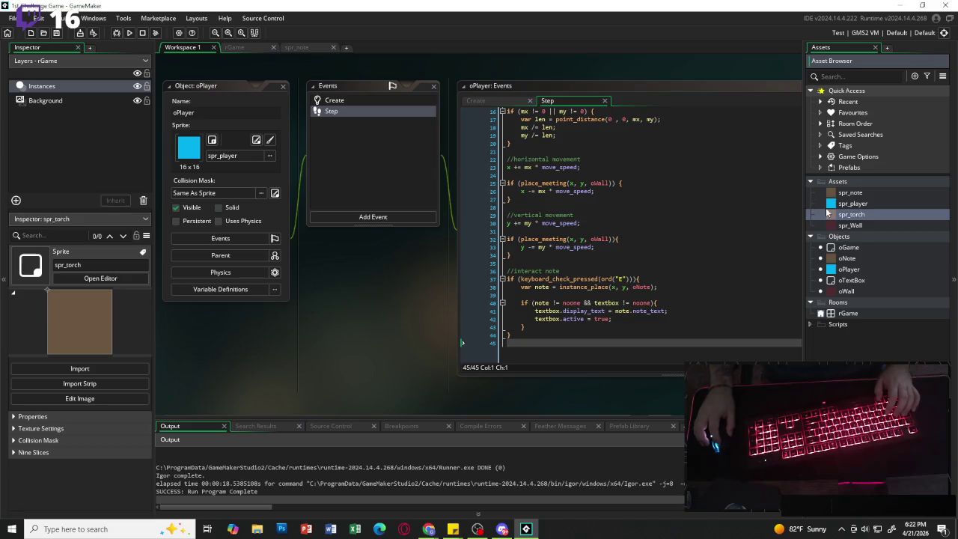
# Flood-fill the spr_torch canvas with translucent hot pink ED008C at alpha 84.
pyautogui.doubleClick(848, 216)
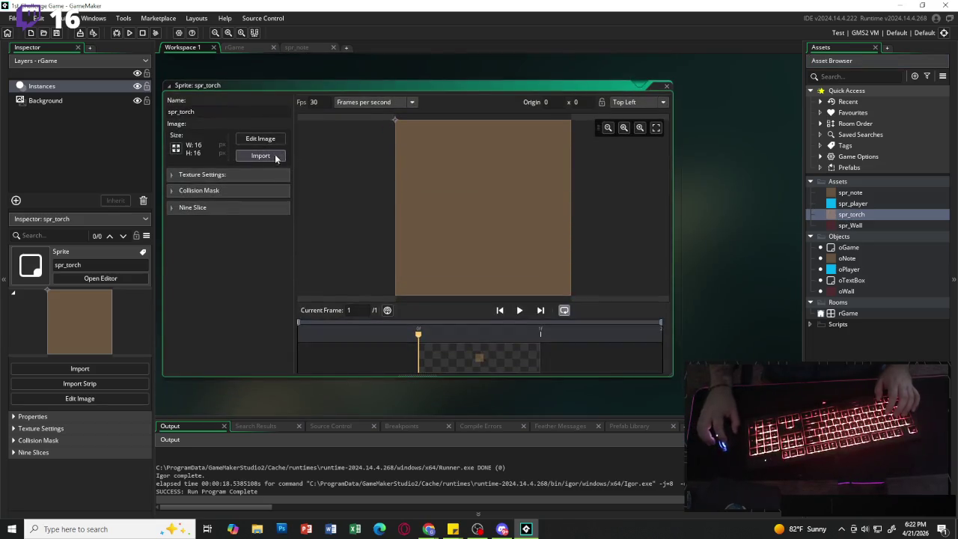
pyautogui.click(259, 141)
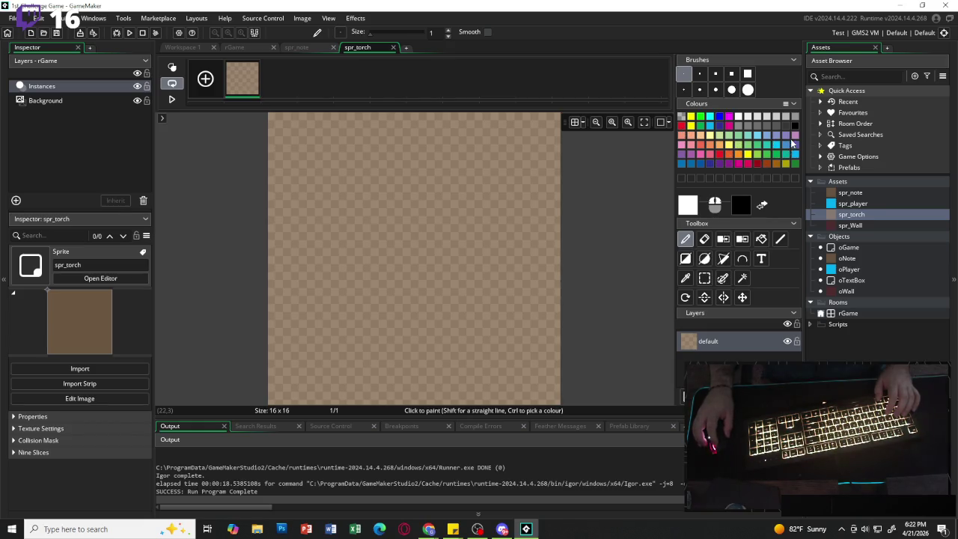
pyautogui.click(795, 140)
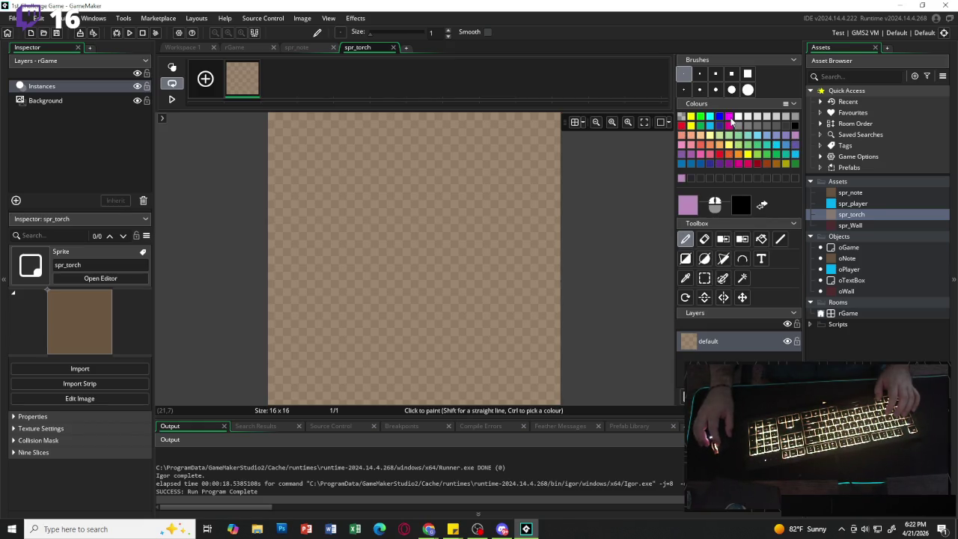
pyautogui.click(731, 126)
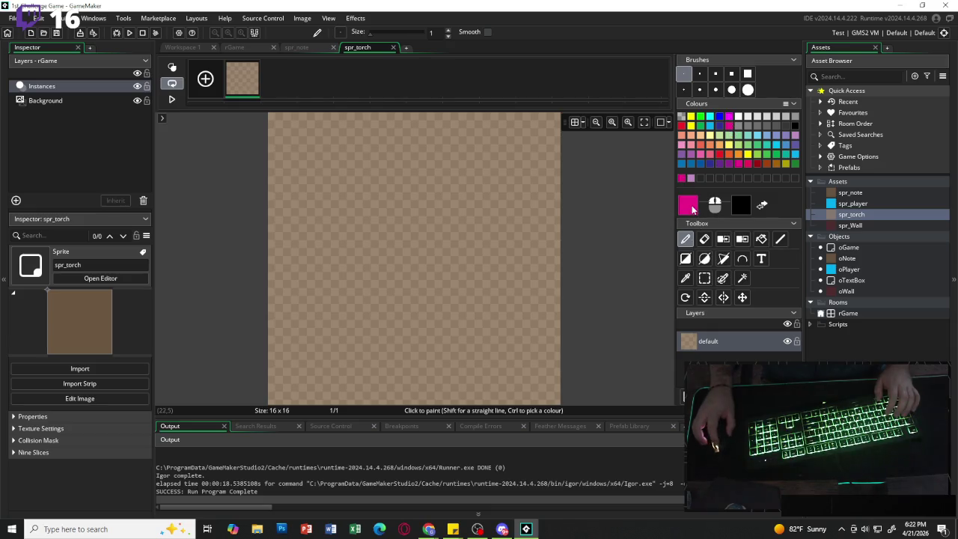
pyautogui.click(687, 205)
pyautogui.moveTo(361, 160); pyautogui.dragTo(373, 160)
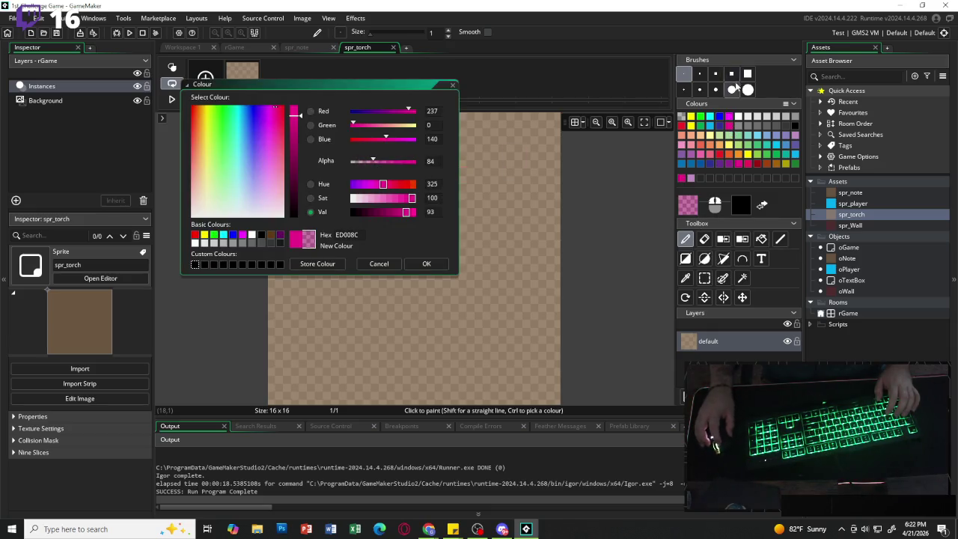
pyautogui.click(746, 74)
pyautogui.click(742, 238)
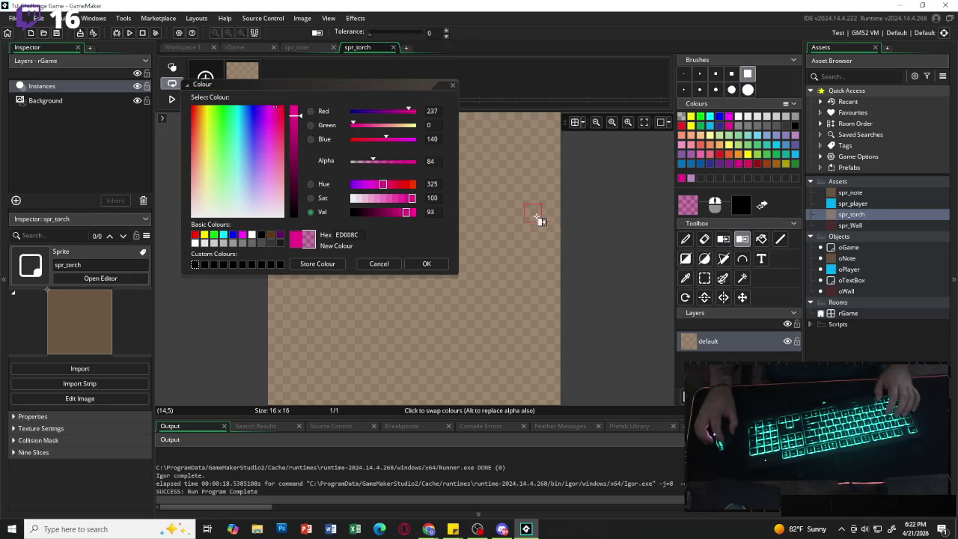
pyautogui.click(514, 216)
pyautogui.click(427, 263)
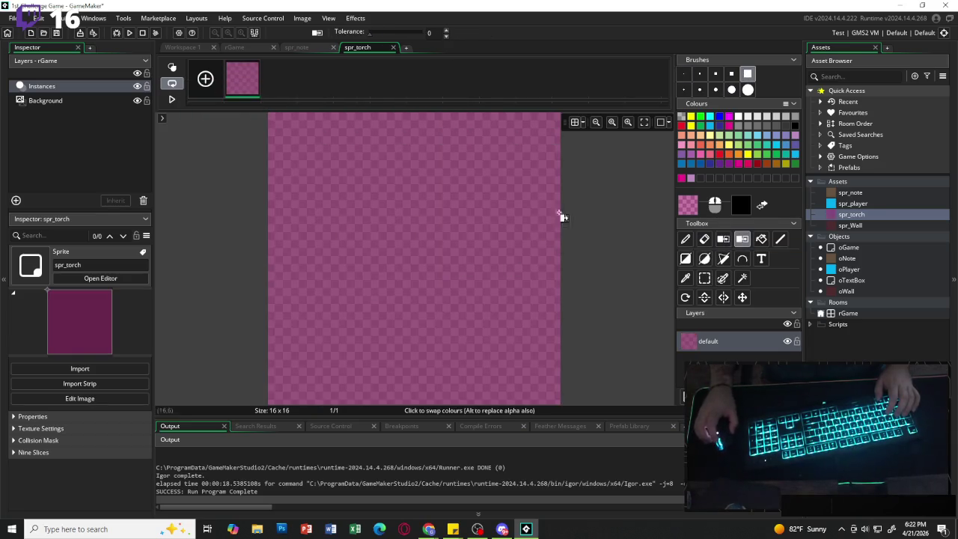
# Create a new empty object in the Objects group.
pyautogui.click(839, 260)
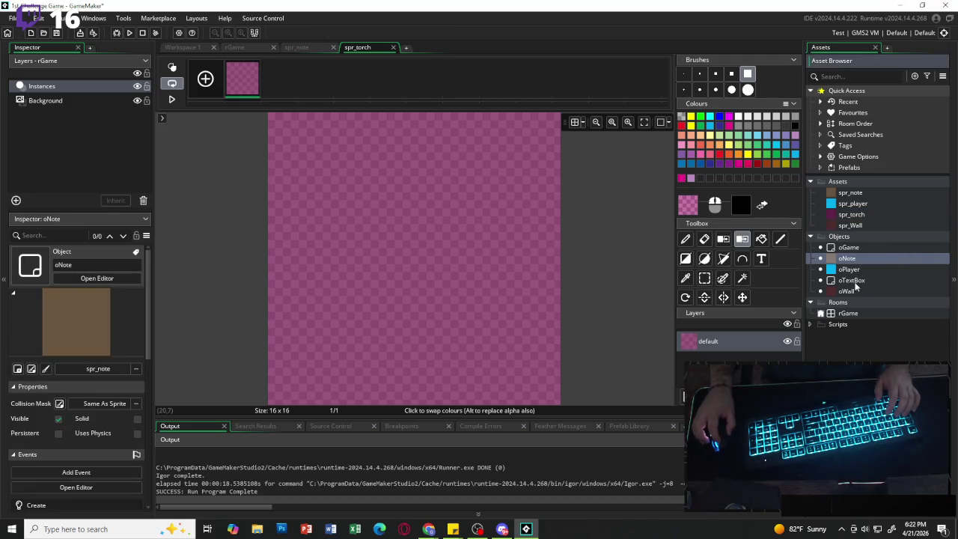
pyautogui.click(856, 283)
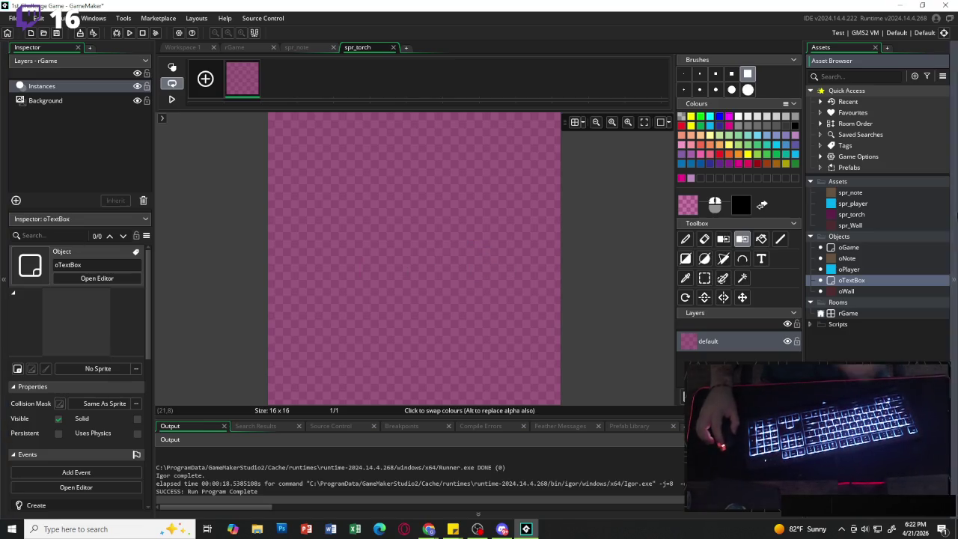
pyautogui.click(860, 240)
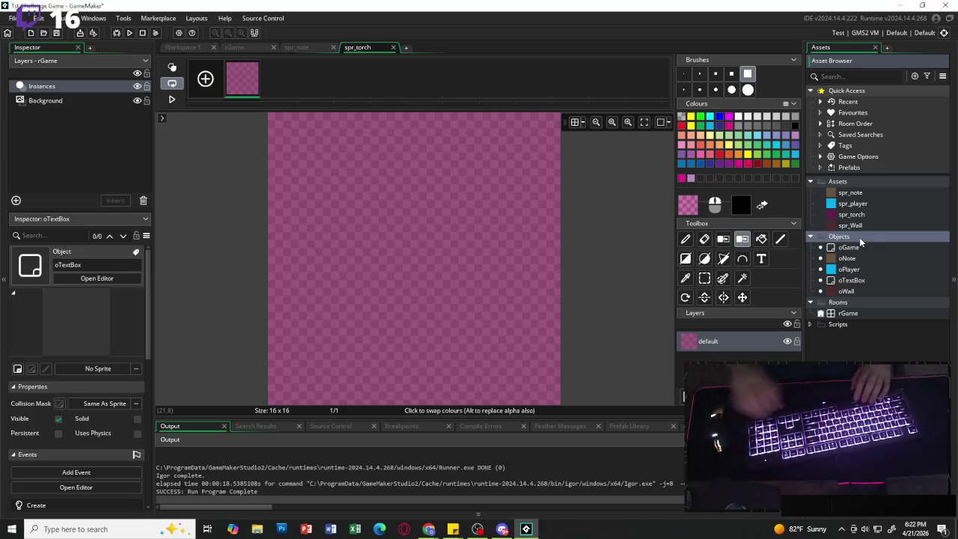
pyautogui.hotkey('alt', 'o')
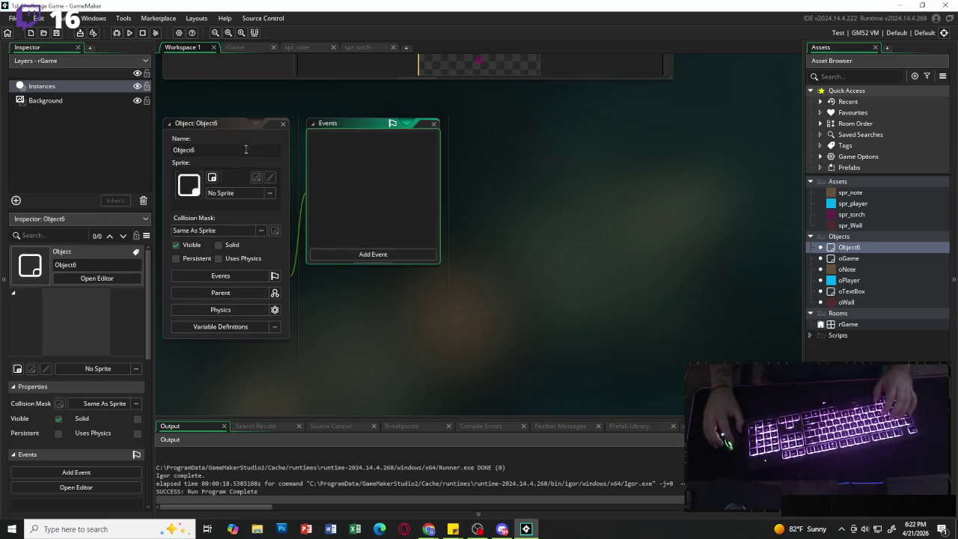
# Rename the new object to oTorch.
pyautogui.click(245, 150)
pyautogui.press('BackSpace')
pyautogui.press('BackSpace')
pyautogui.press('BackSpace')
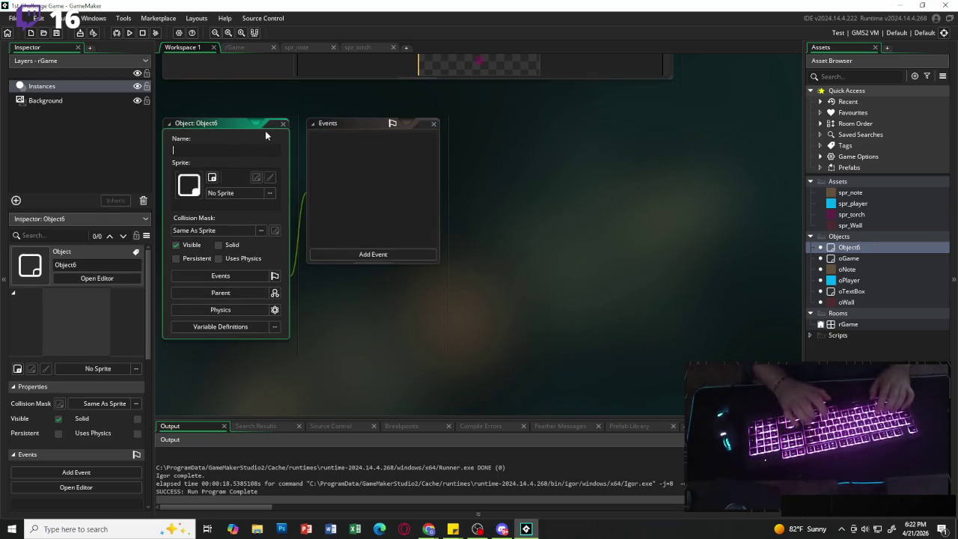
pyautogui.write('oTorch')
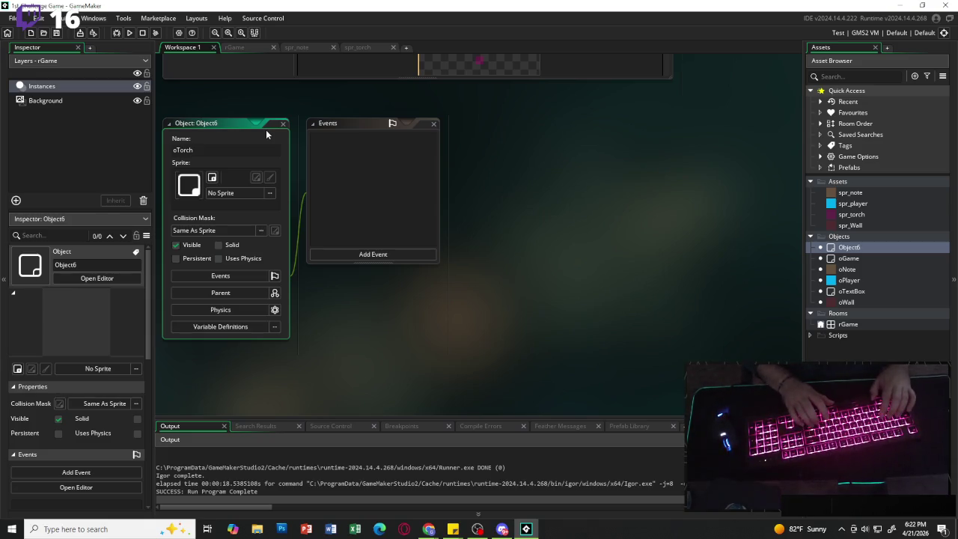
pyautogui.press('Return')
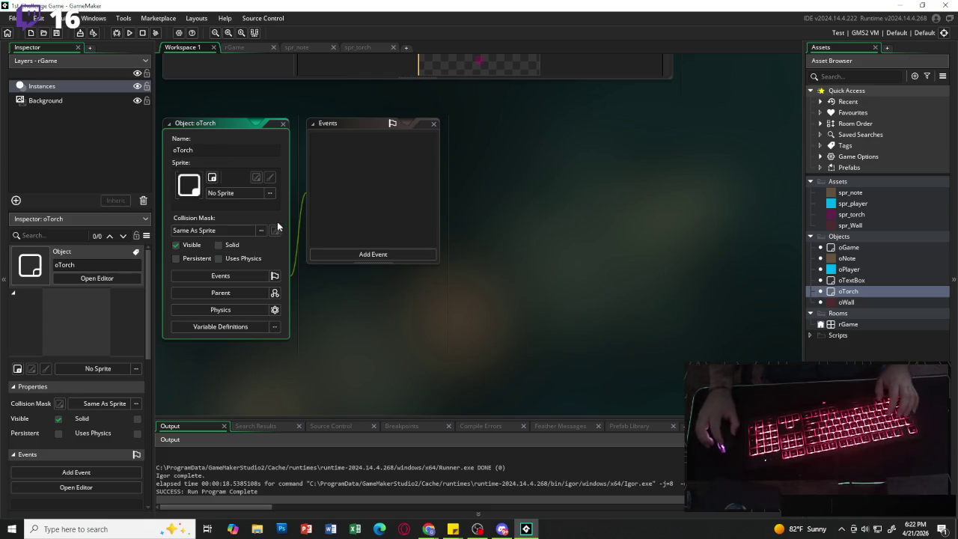
# Add a Create event to oTorch that sets restore_amount = 25.
pyautogui.click(380, 255)
pyautogui.click(399, 259)
pyautogui.hotkey('ctrl', 'a')
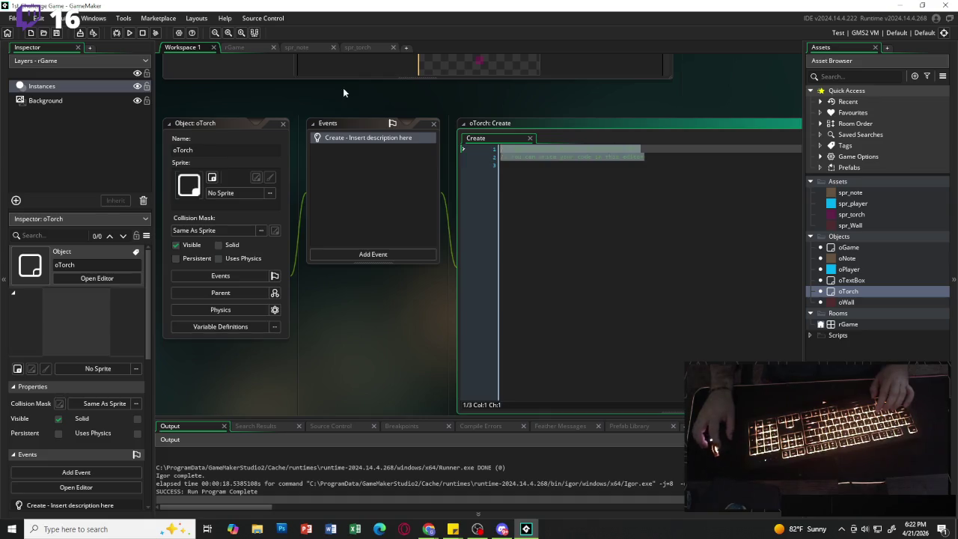
pyautogui.press('BackSpace')
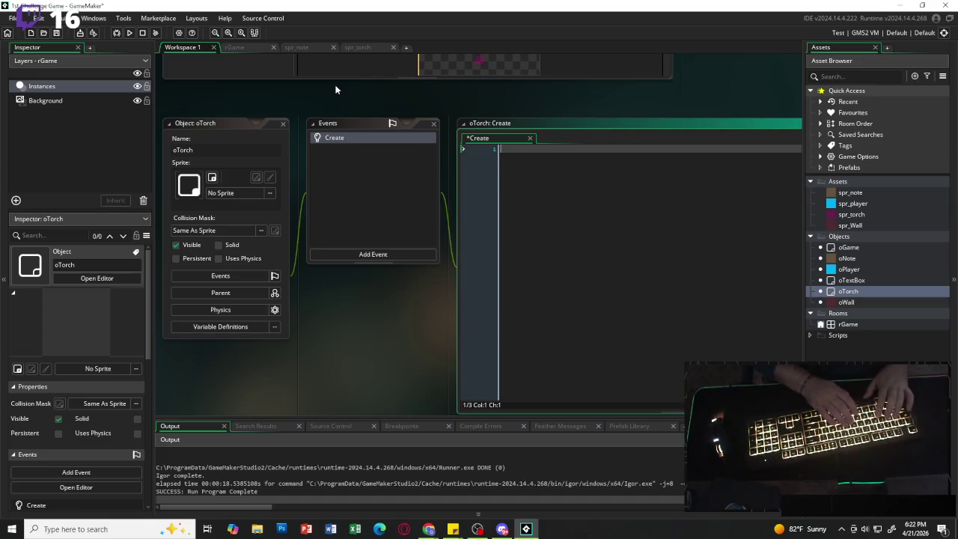
pyautogui.write('restore_')
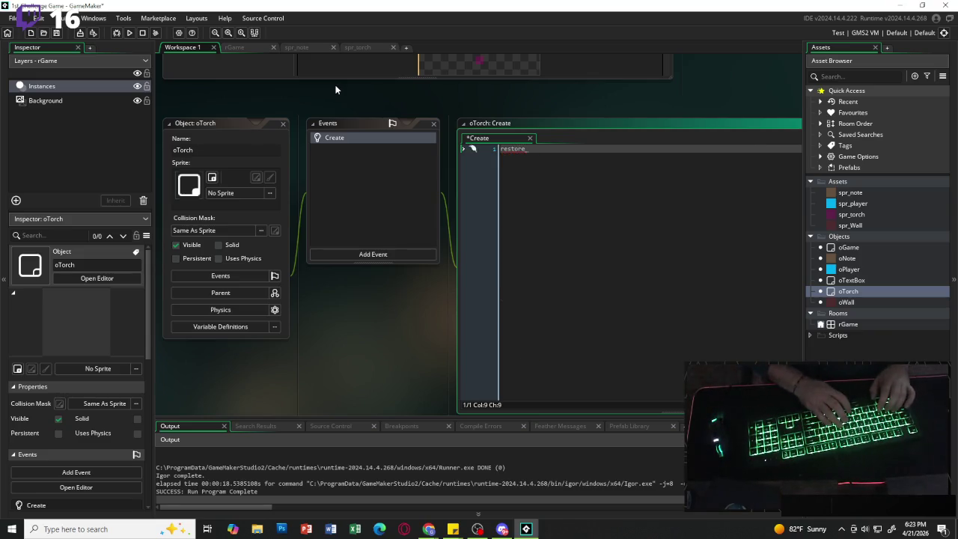
pyautogui.write(' amount =')
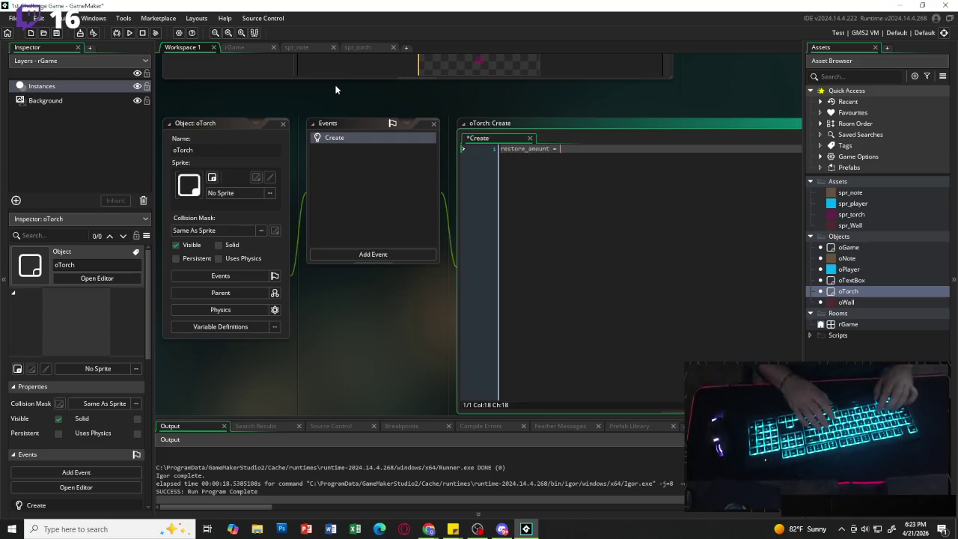
pyautogui.write(' 25;')
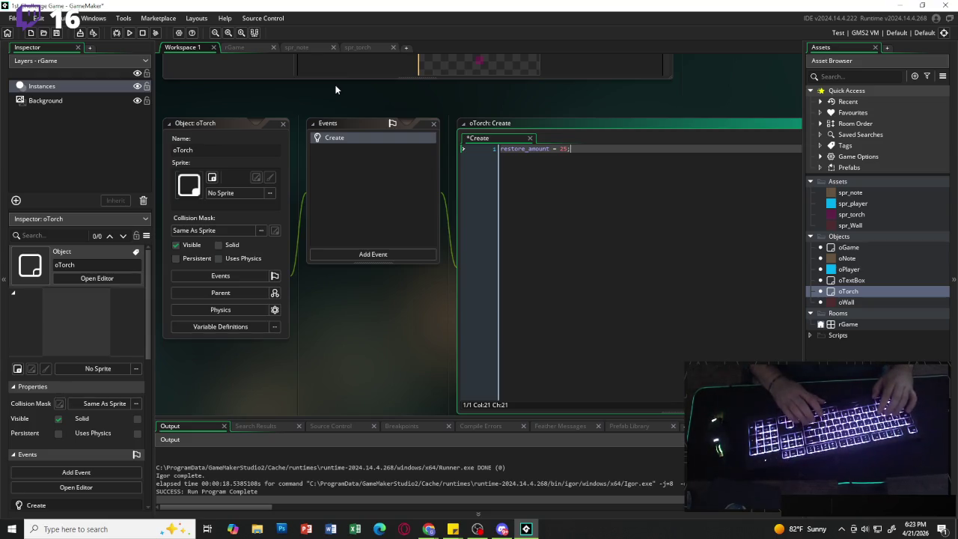
pyautogui.press('Return')
pyautogui.press('Return')
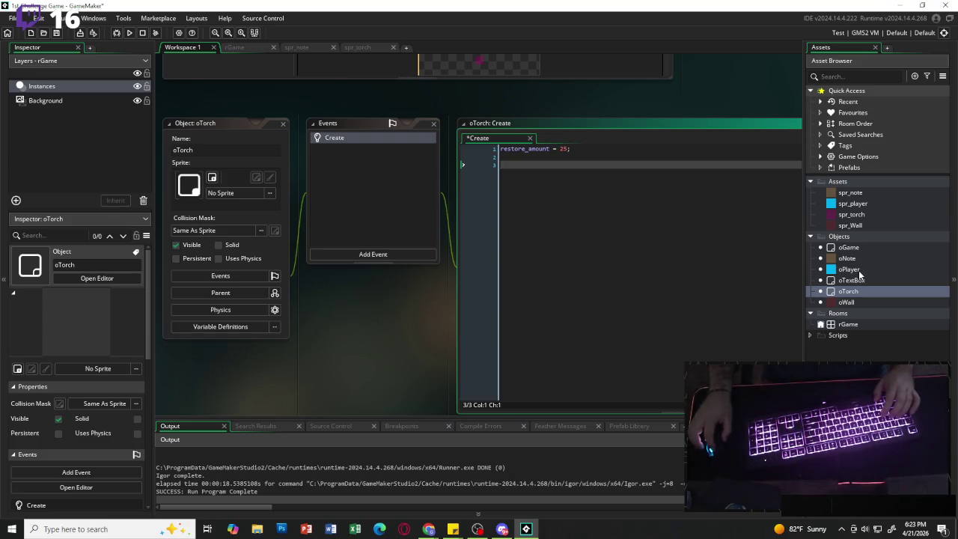
# Give oTorch the spr_torch sprite and reopen the oPlayer object.
pyautogui.click(224, 192)
pyautogui.doubleClick(346, 231)
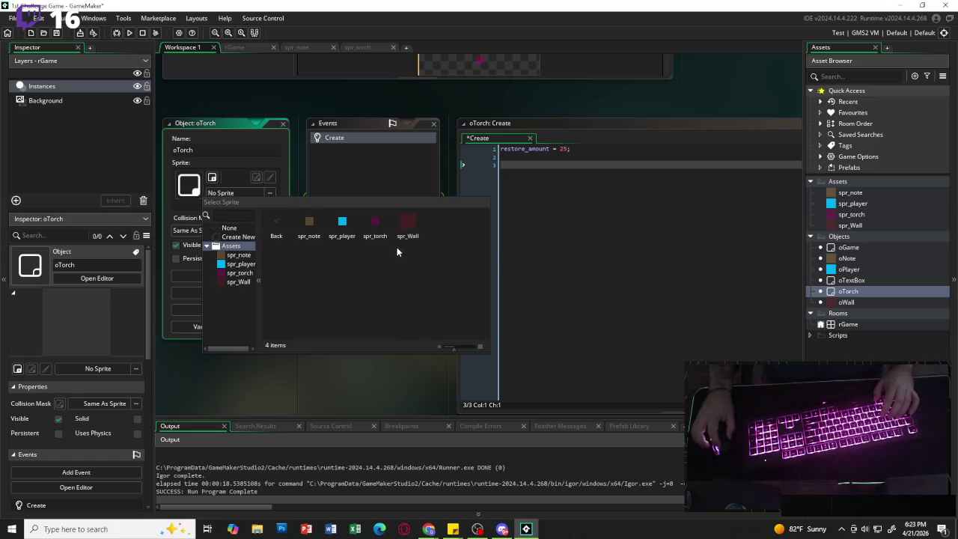
pyautogui.doubleClick(374, 230)
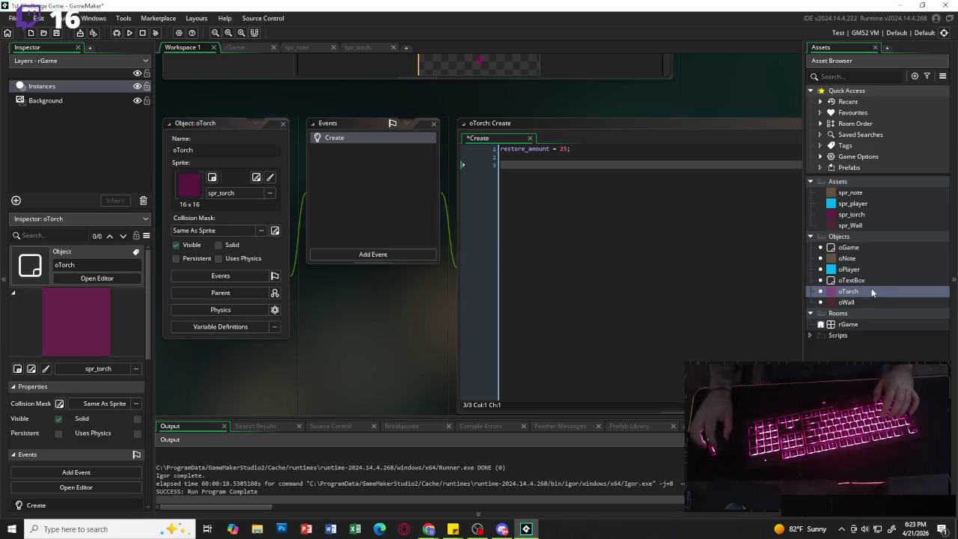
pyautogui.doubleClick(859, 270)
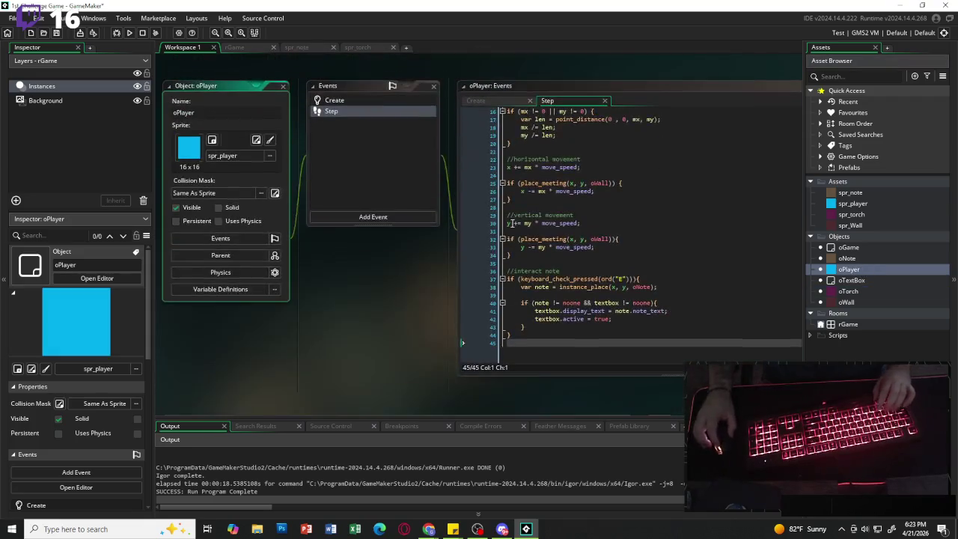
# Add light_current = 100, light_max = 100 and light_drain = 0.02 to oPlayer's Create event.
pyautogui.click(539, 347)
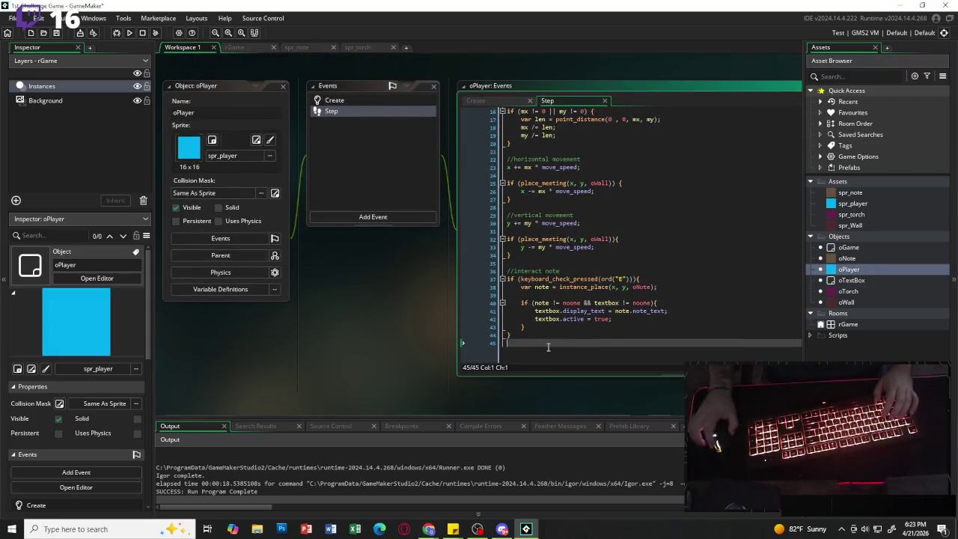
pyautogui.press('Return')
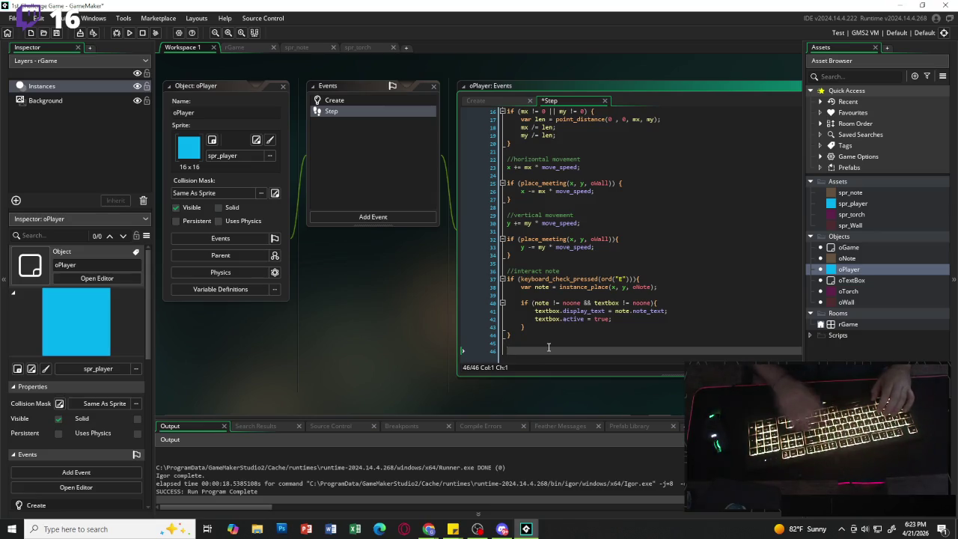
pyautogui.click(476, 101)
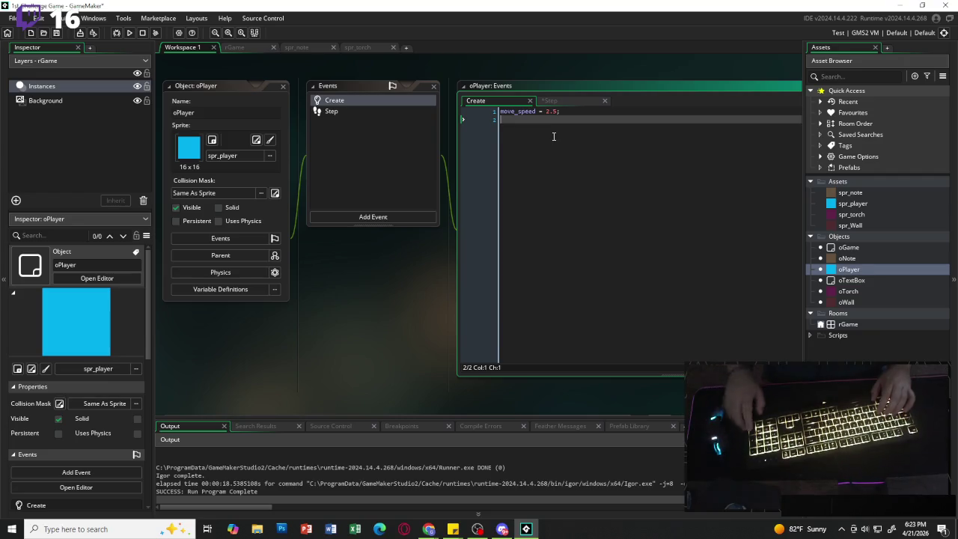
pyautogui.press('Return')
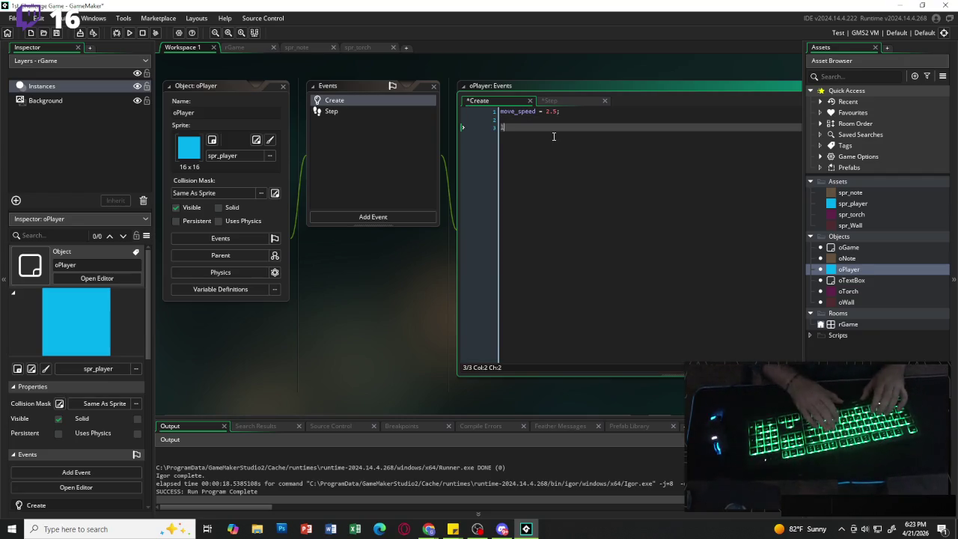
pyautogui.write('light_current')
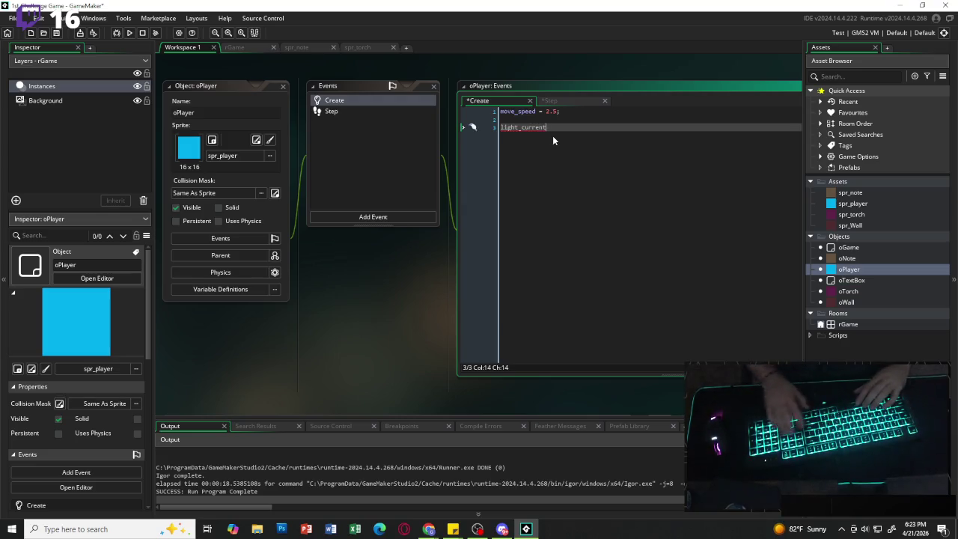
pyautogui.write(' = 100')
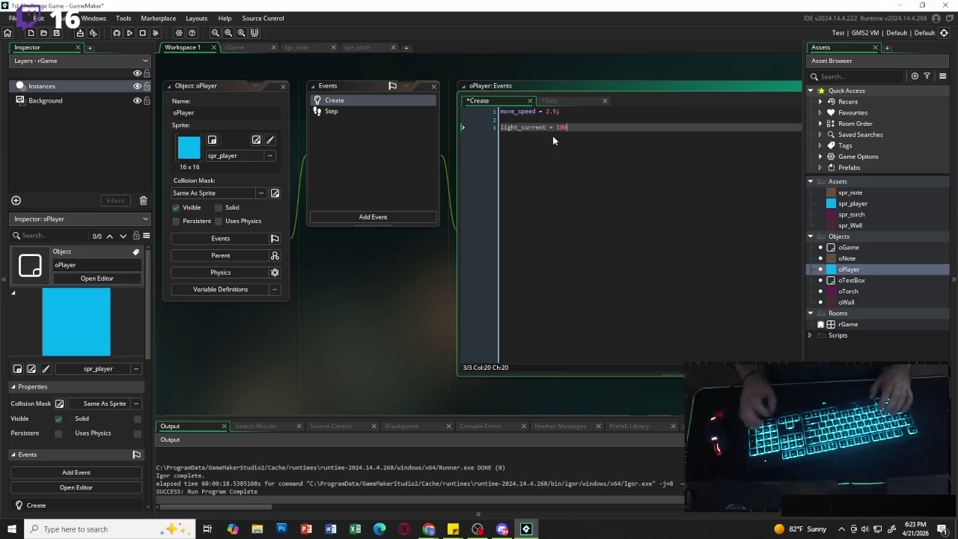
pyautogui.write(';')
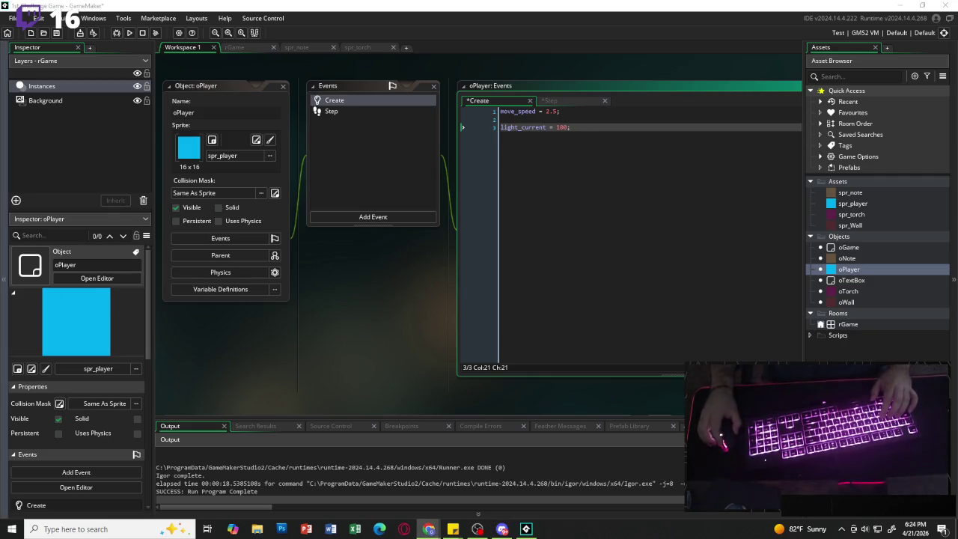
pyautogui.click(594, 132)
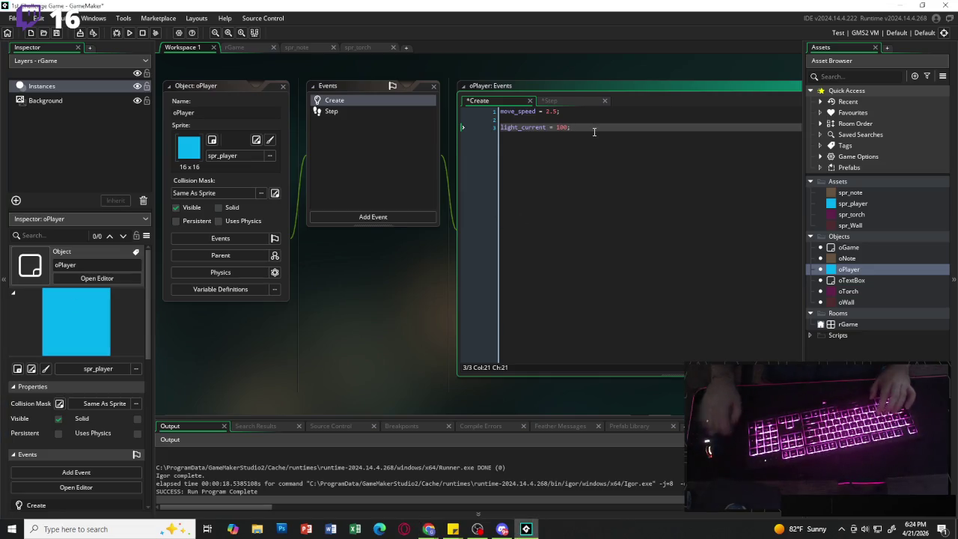
pyautogui.press('Return')
pyautogui.write('l')
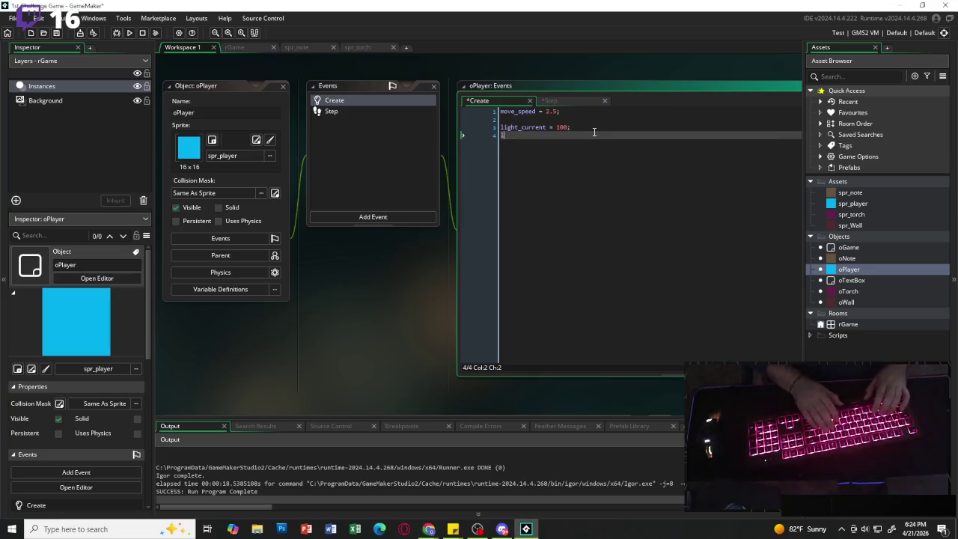
pyautogui.write('ight_max')
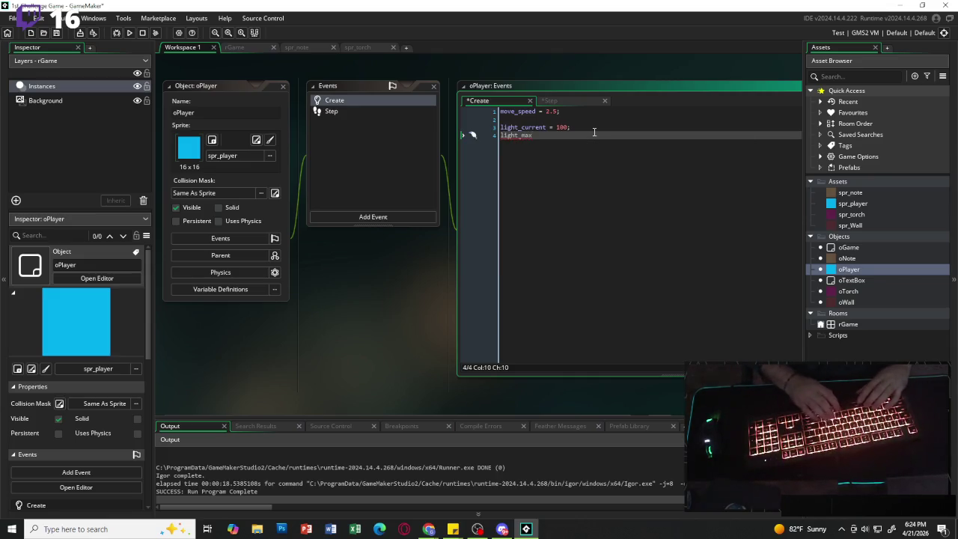
pyautogui.write(' = 100;')
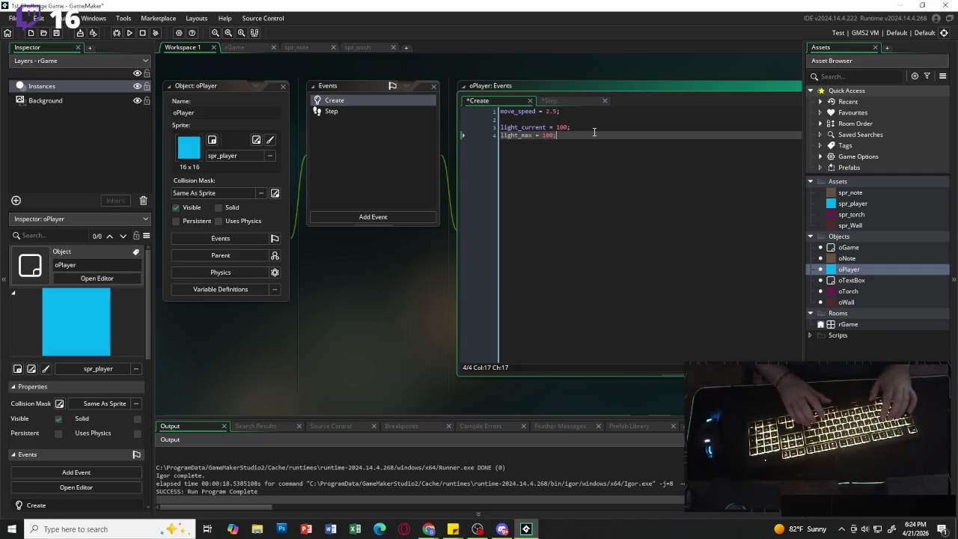
pyautogui.press('Return')
pyautogui.write('light')
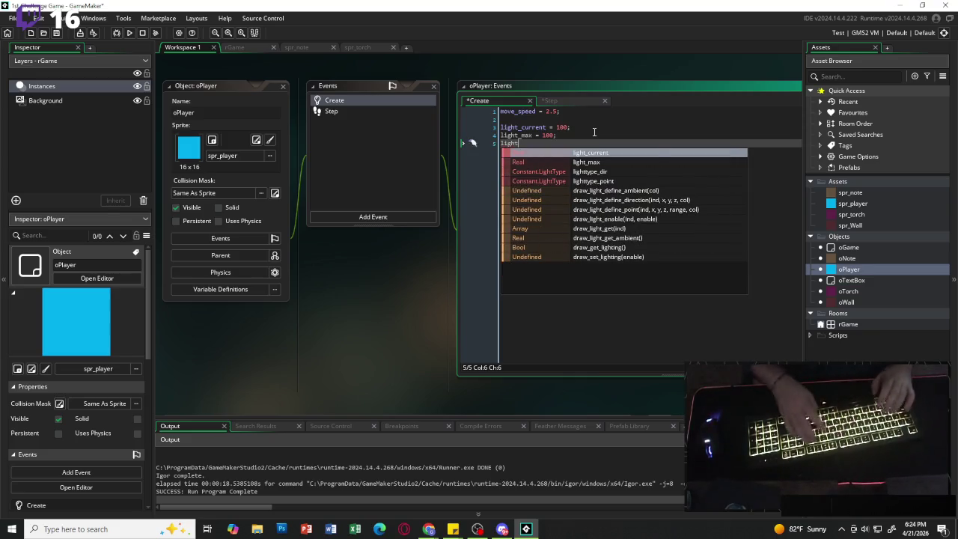
pyautogui.write('_drain ')
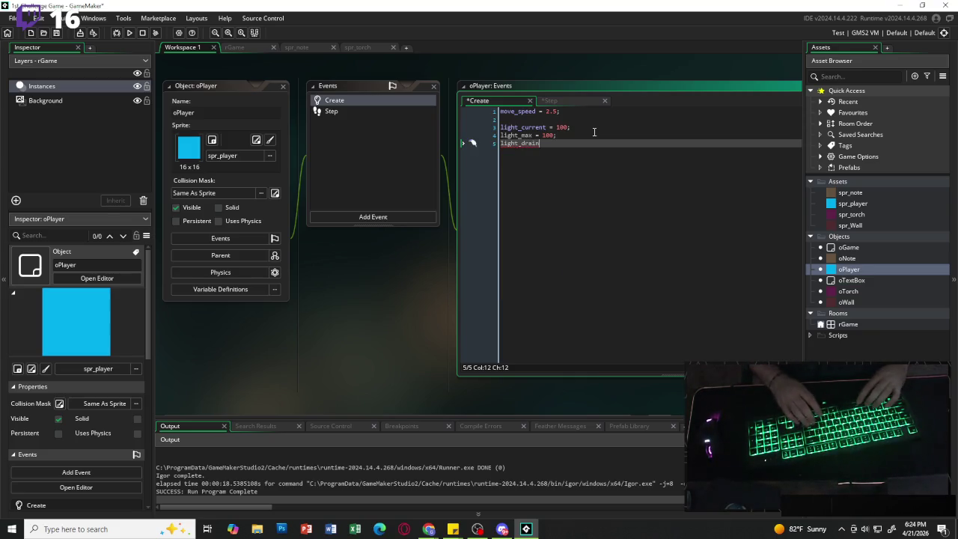
pyautogui.write('= ')
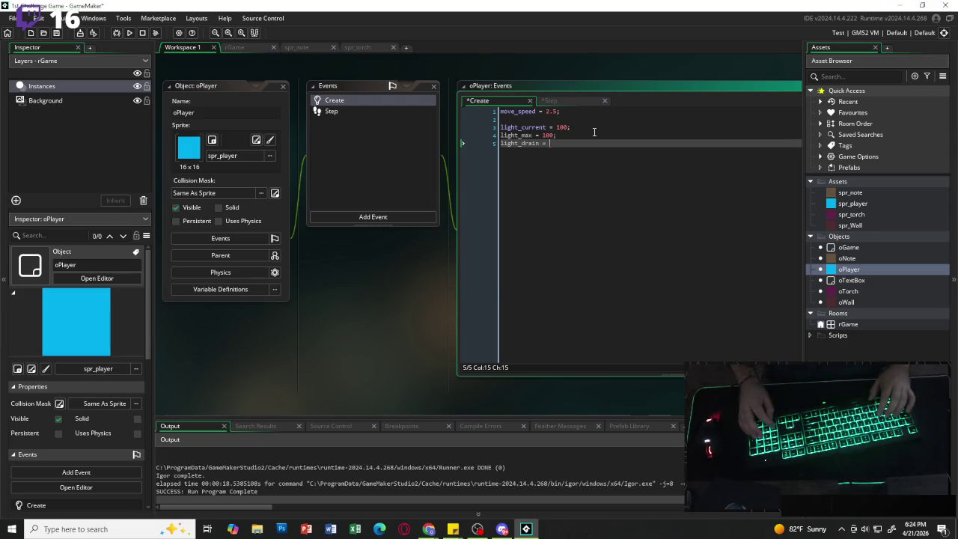
pyautogui.write('0.02;')
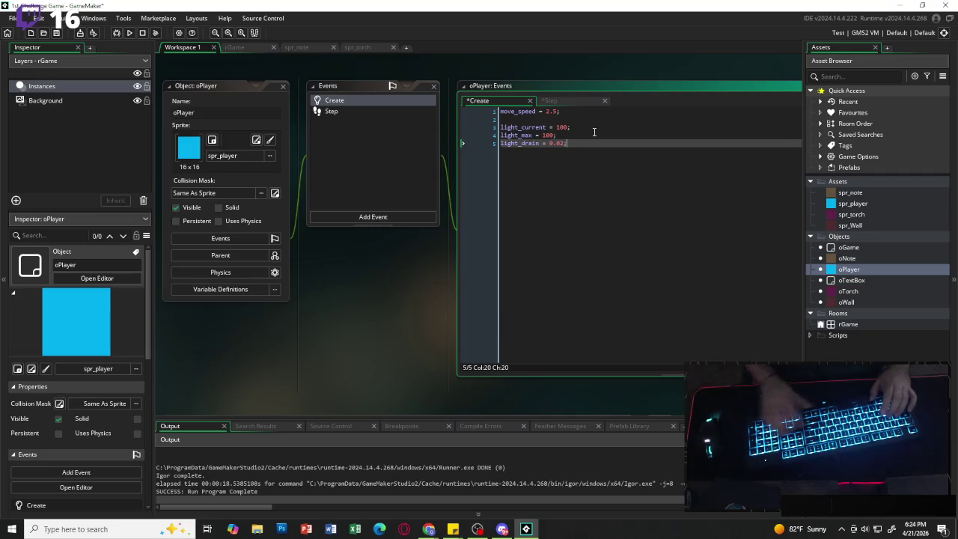
pyautogui.click(560, 102)
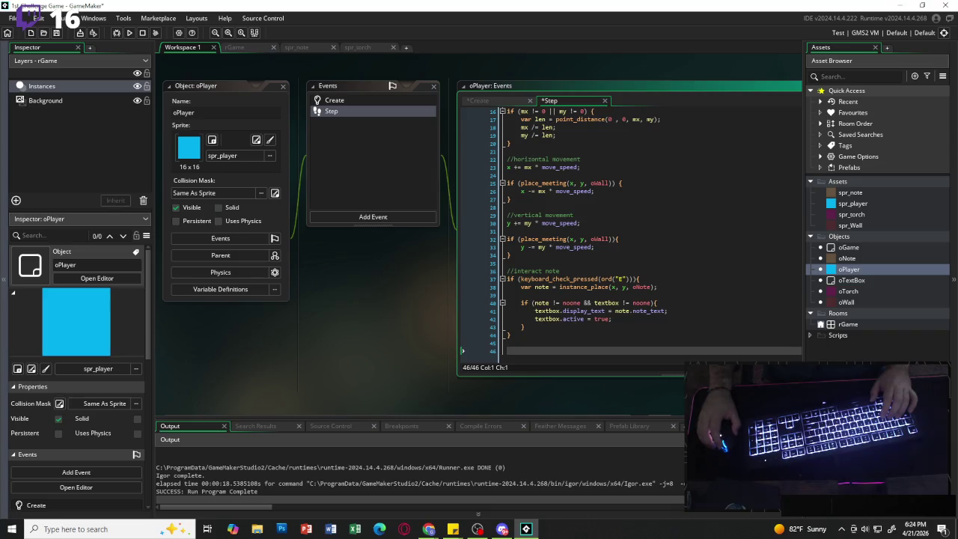
# Insert a //light drain comment near the top of oPlayer's Step code.
pyautogui.scroll(5, 630, 239)
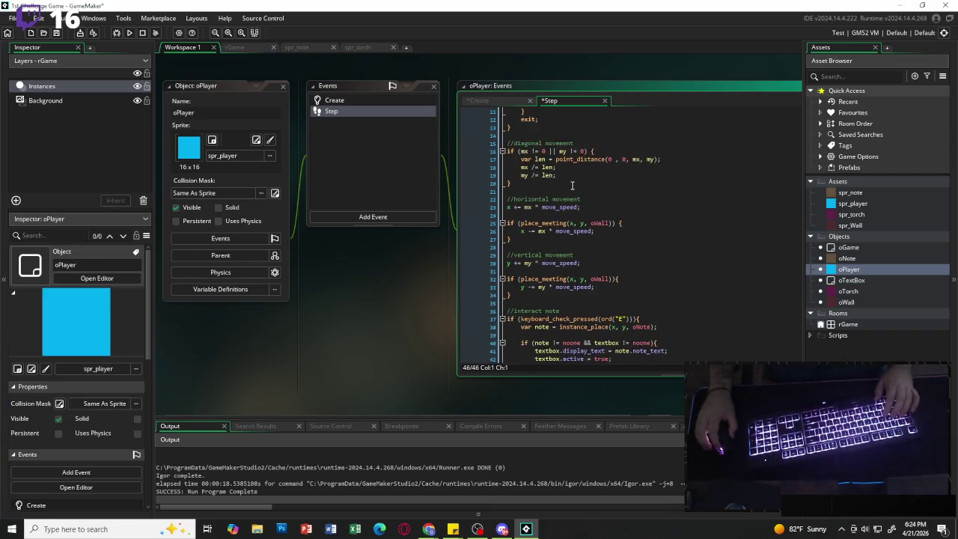
pyautogui.click(614, 143)
pyautogui.press('Return')
pyautogui.press('Return')
pyautogui.press('Up')
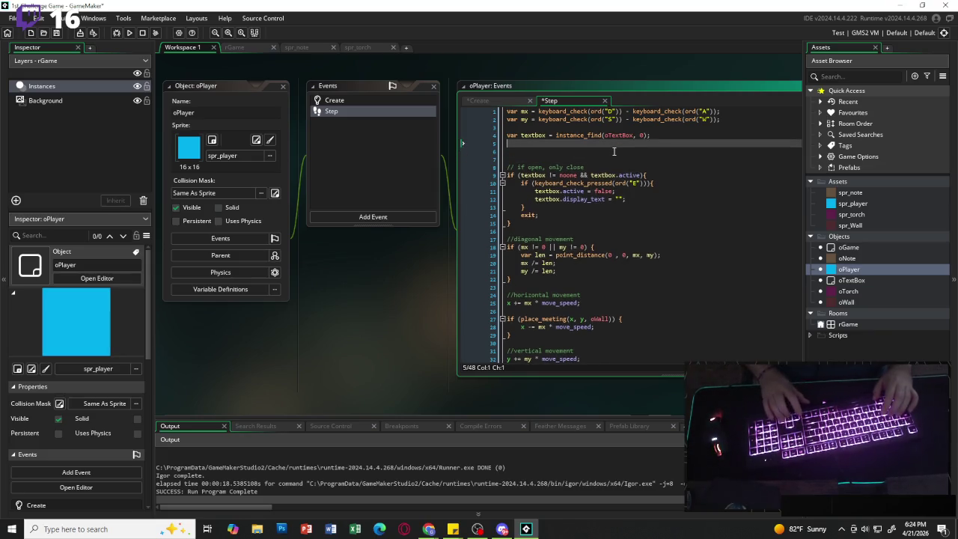
pyautogui.write('//lgi')
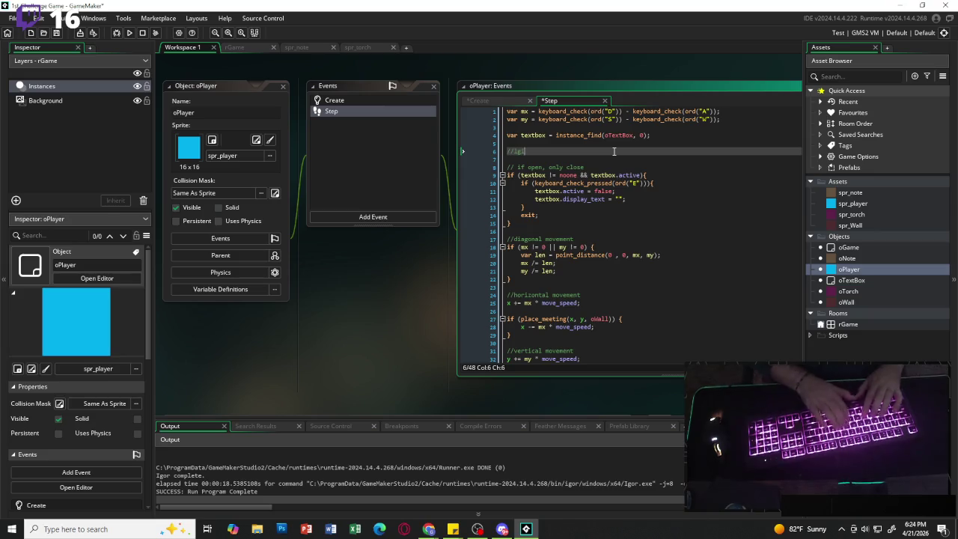
pyautogui.press('BackSpace')
pyautogui.press('BackSpace')
pyautogui.press('BackSpace')
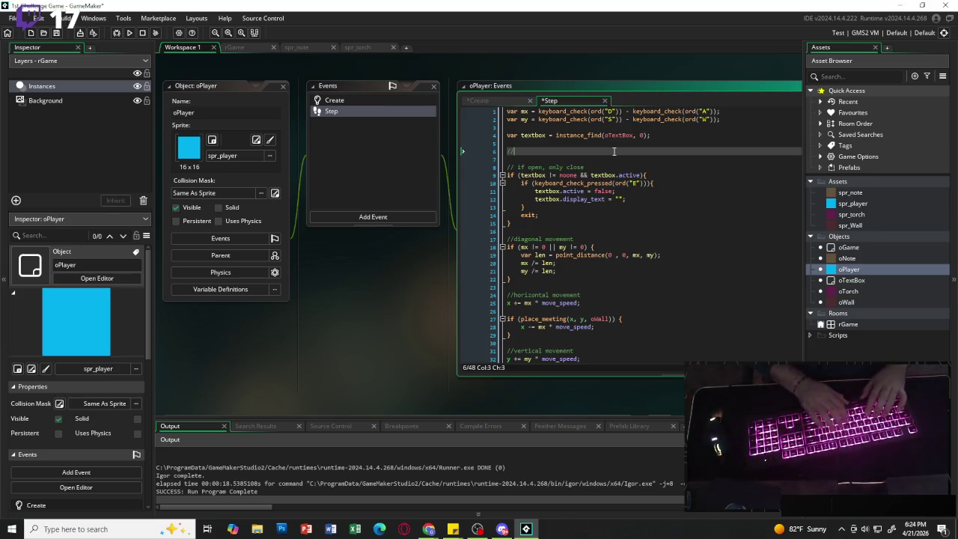
pyautogui.write('light drain')
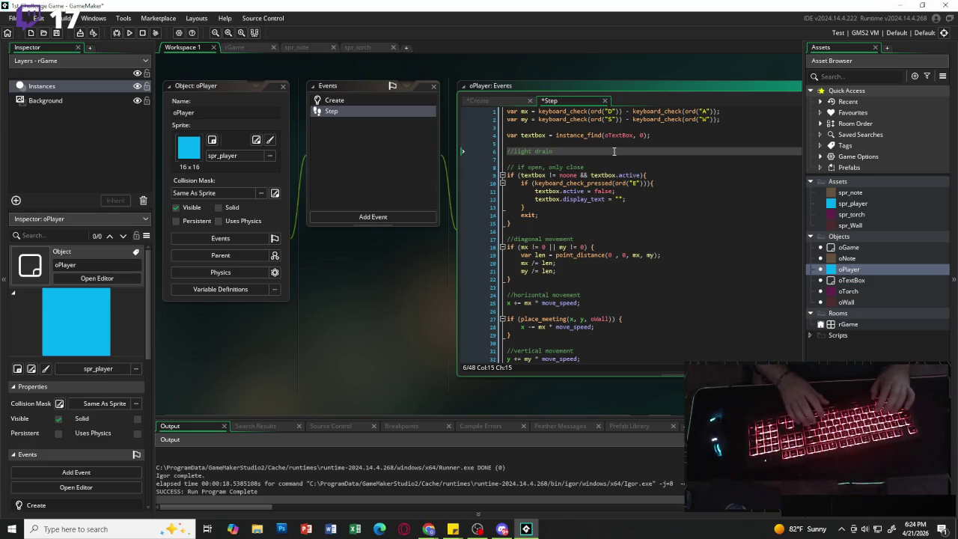
pyautogui.press('Return')
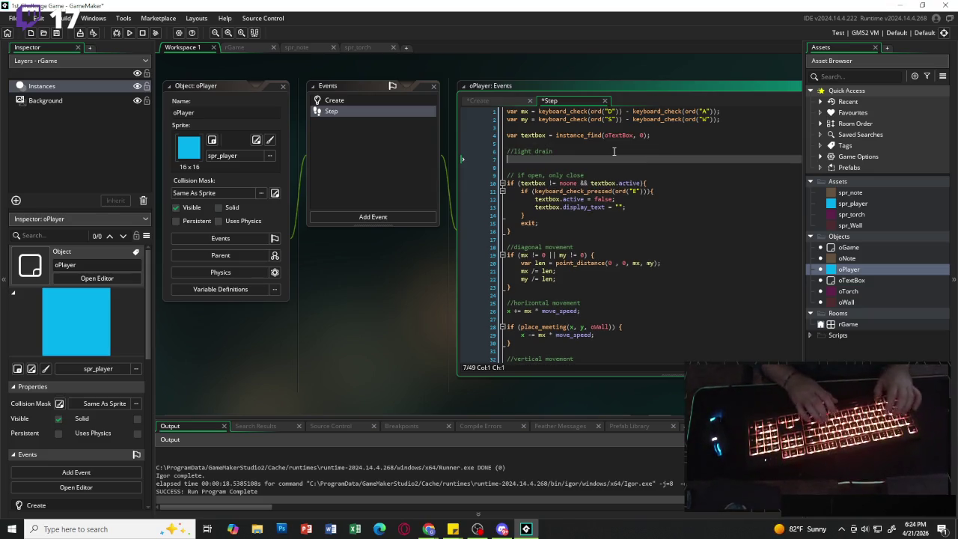
# Add light_current -= light_drain; and clamp light_current so it never goes below 0.
pyautogui.write('light')
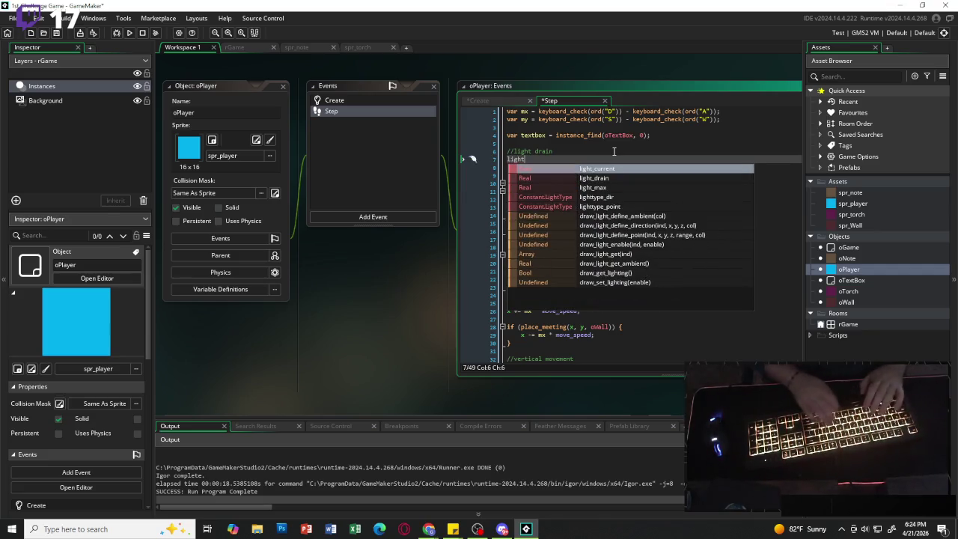
pyautogui.write('_')
pyautogui.press('Return')
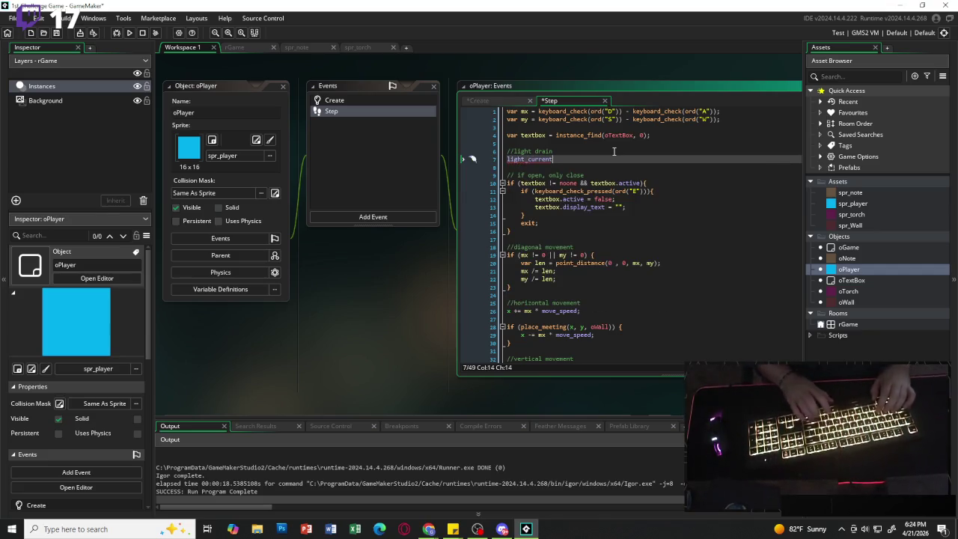
pyautogui.write(' -')
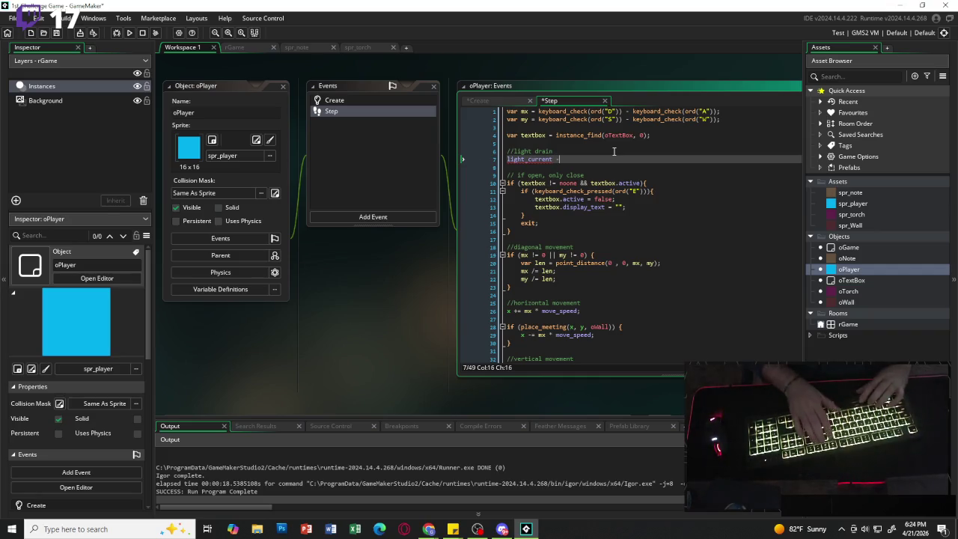
pyautogui.write('= light_d')
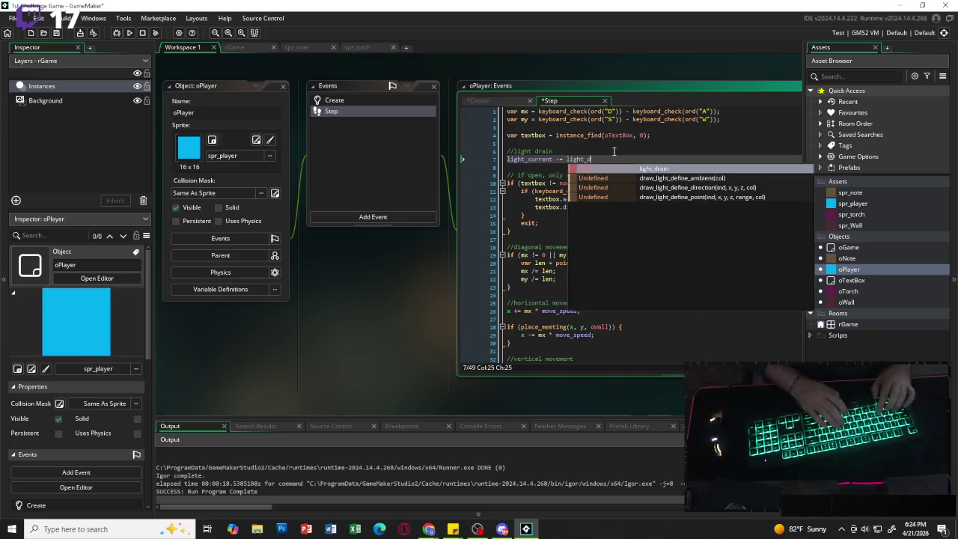
pyautogui.press('Return')
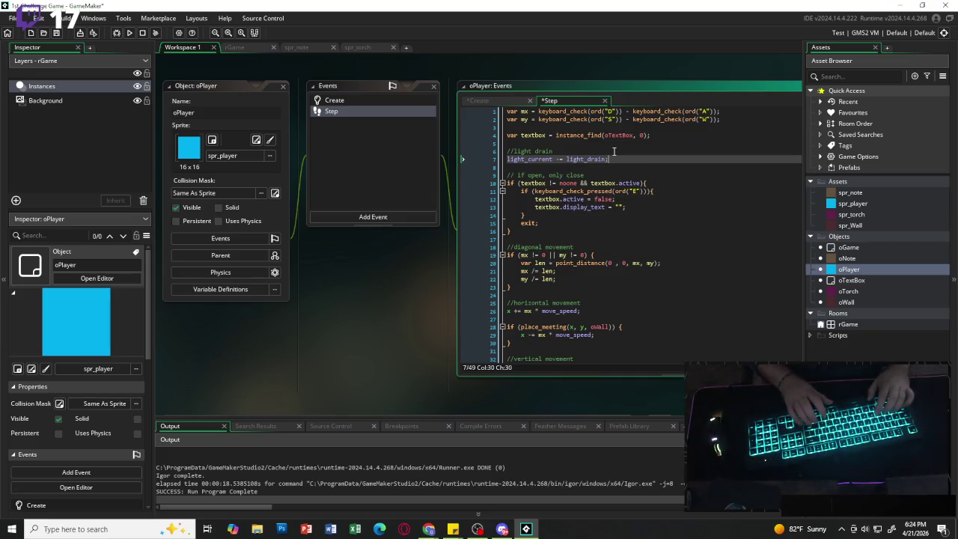
pyautogui.press('Return')
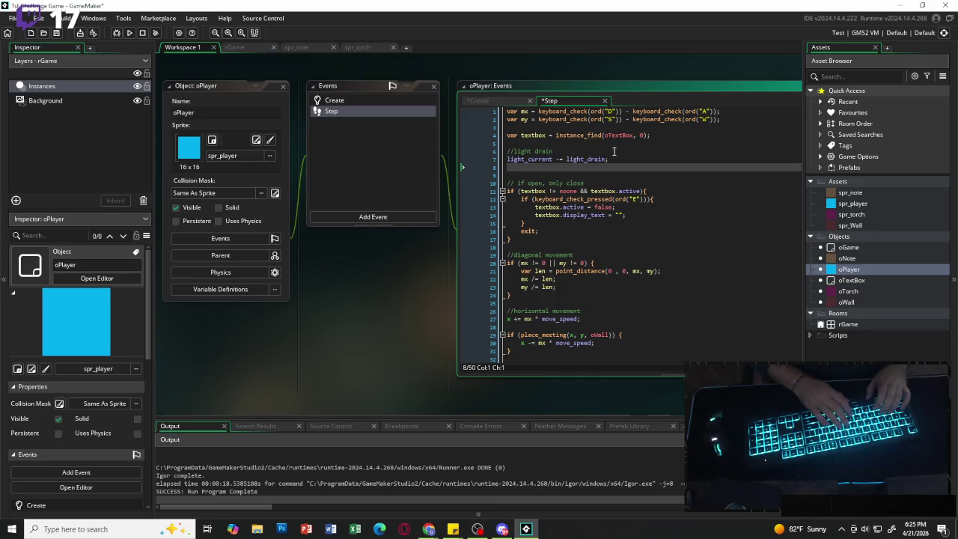
pyautogui.write('if')
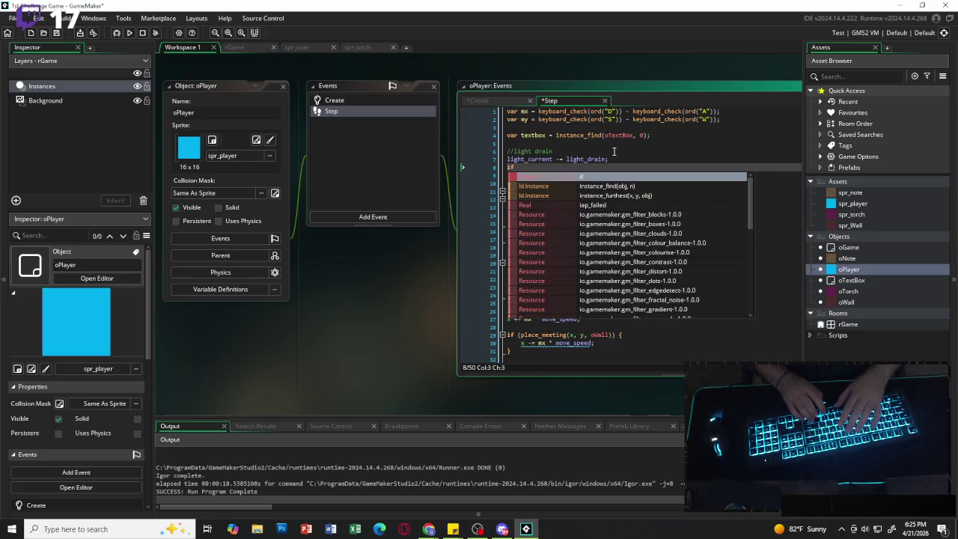
pyautogui.write(' (')
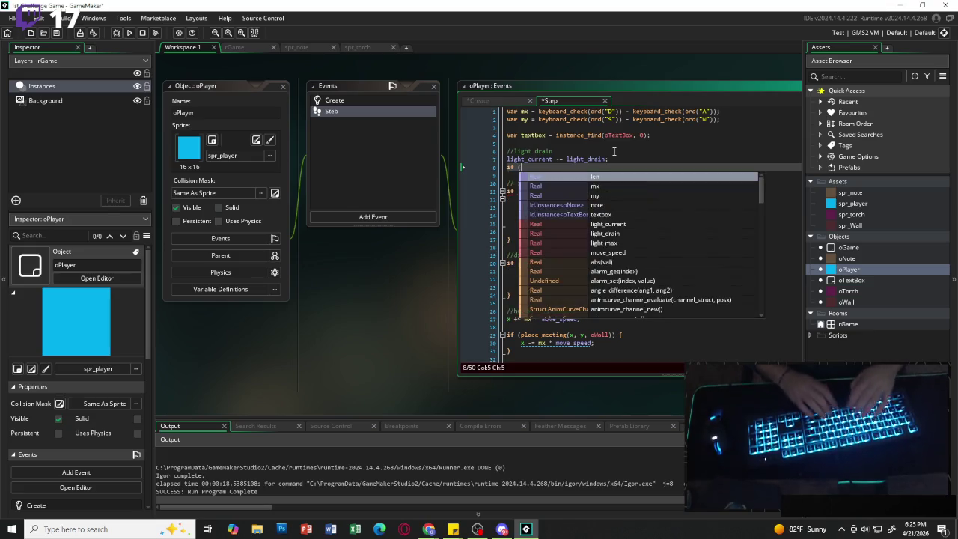
pyautogui.write('light_')
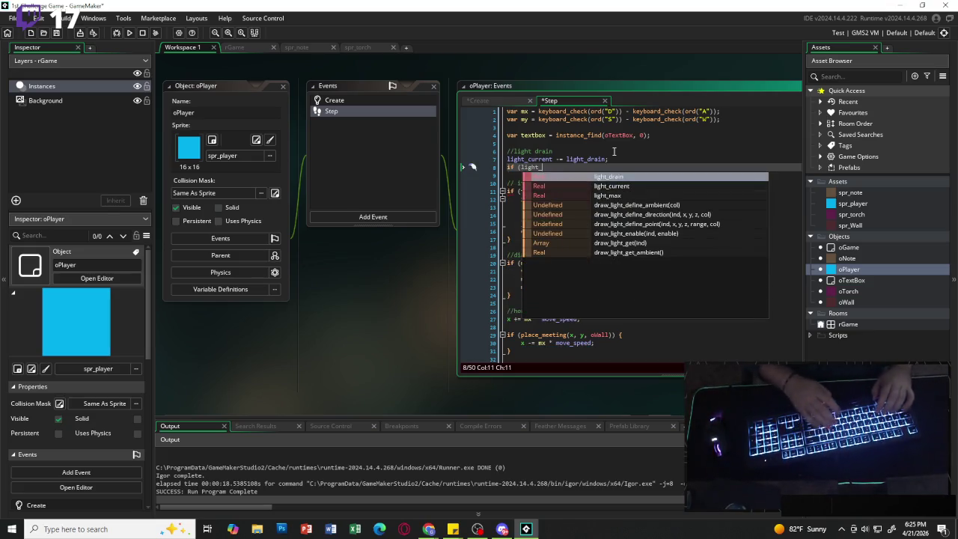
pyautogui.write('current')
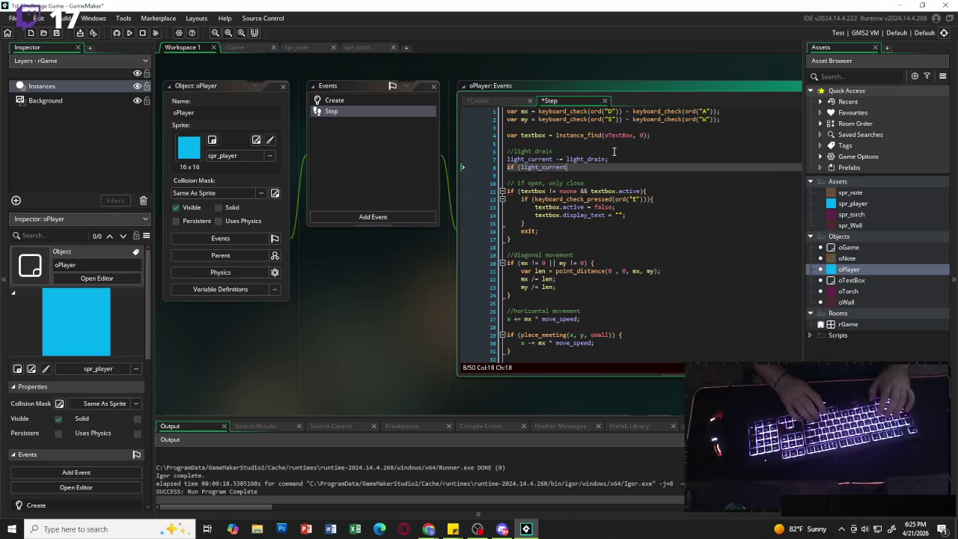
pyautogui.write(' < 0')
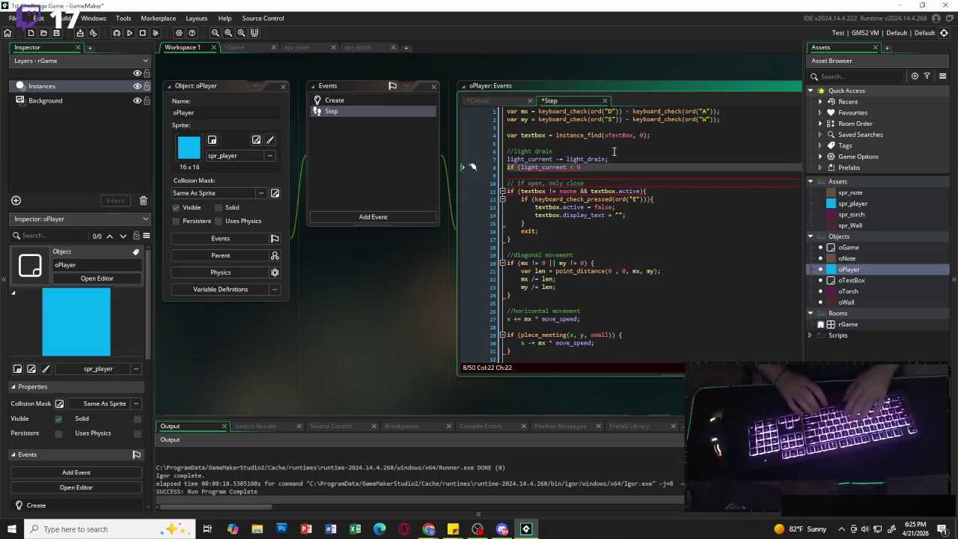
pyautogui.write(') light')
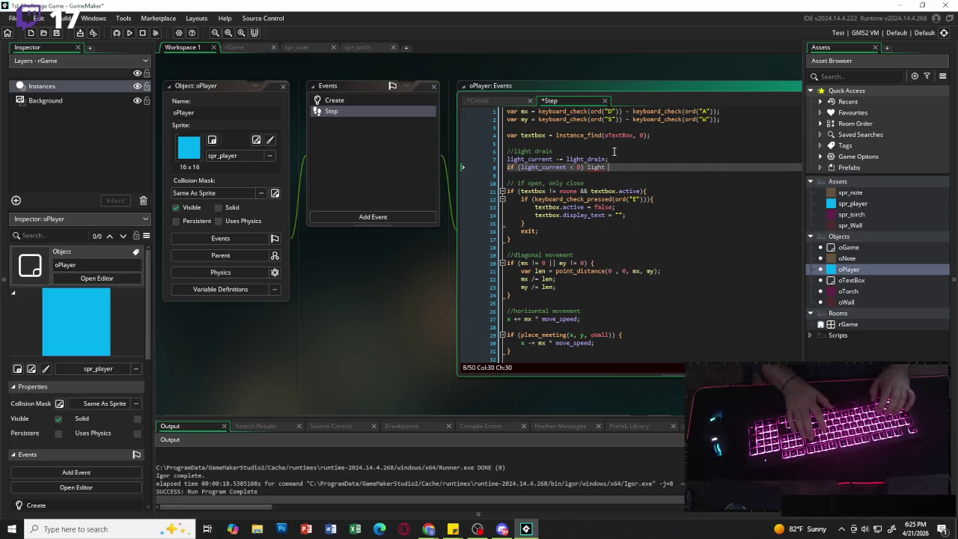
pyautogui.write(' _current')
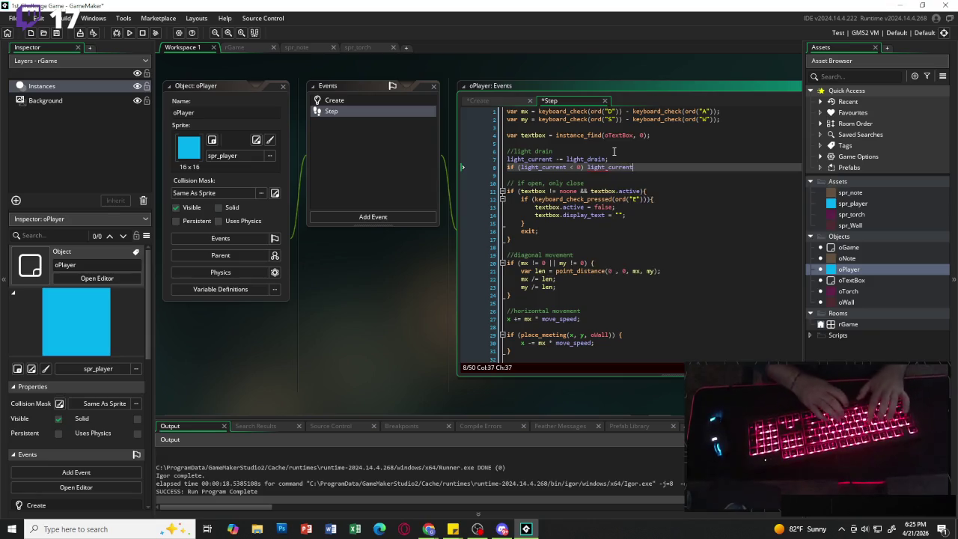
pyautogui.write(' = 0;')
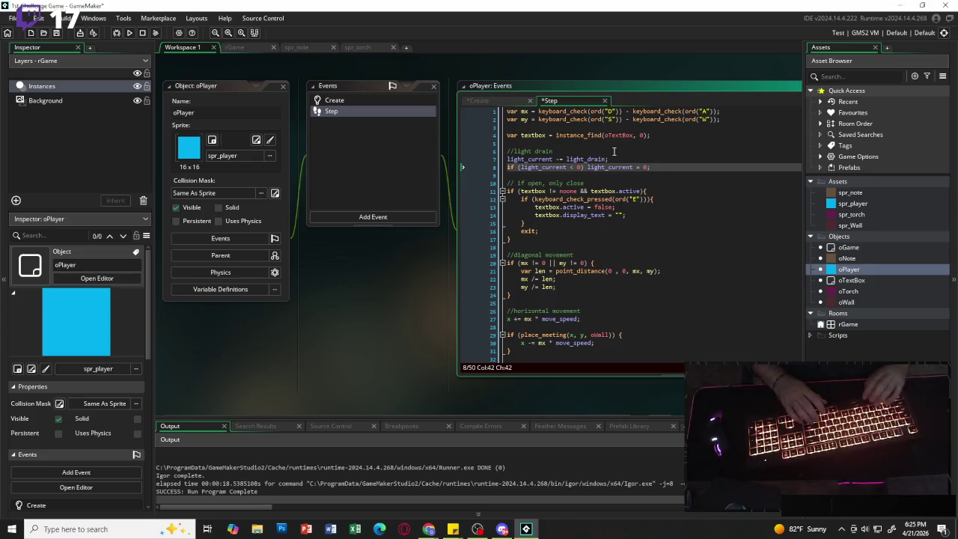
pyautogui.click(680, 206)
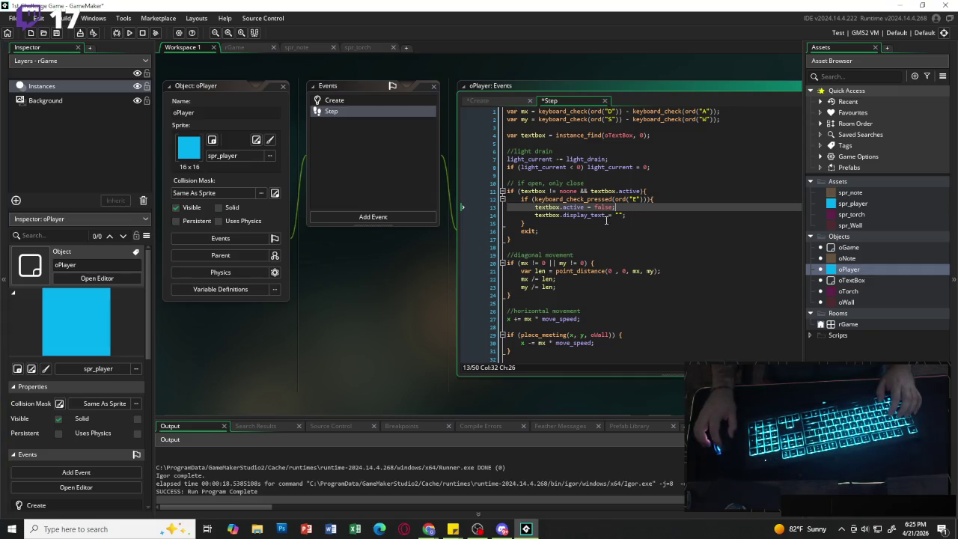
# Insert a blank line in oPlayer's Step code after the vertical movement block, above the interact note.
pyautogui.scroll(-5, 601, 215)
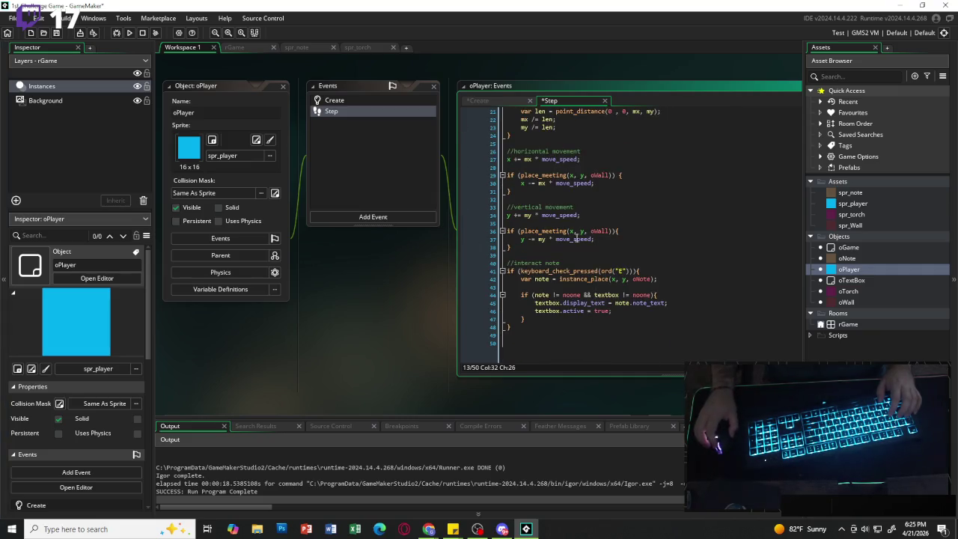
pyautogui.click(580, 257)
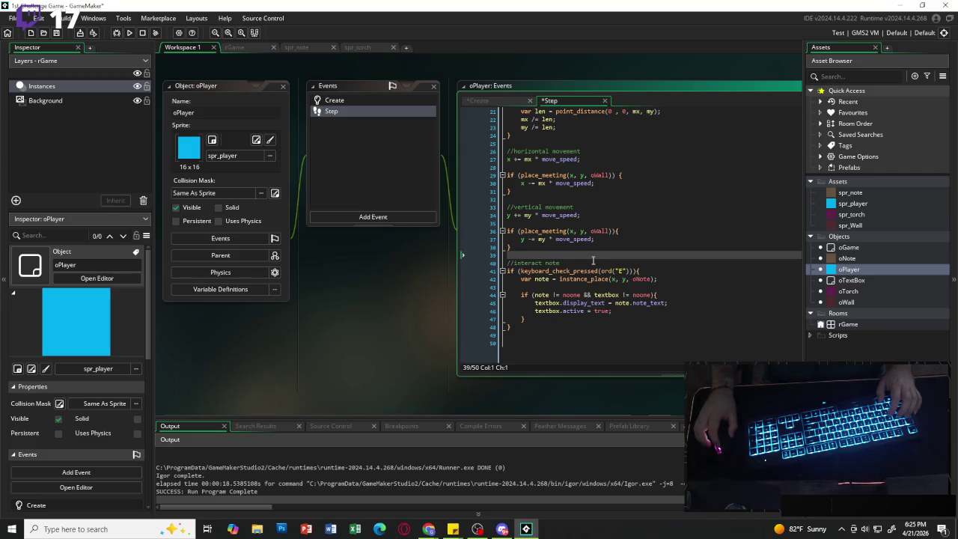
pyautogui.press('Return')
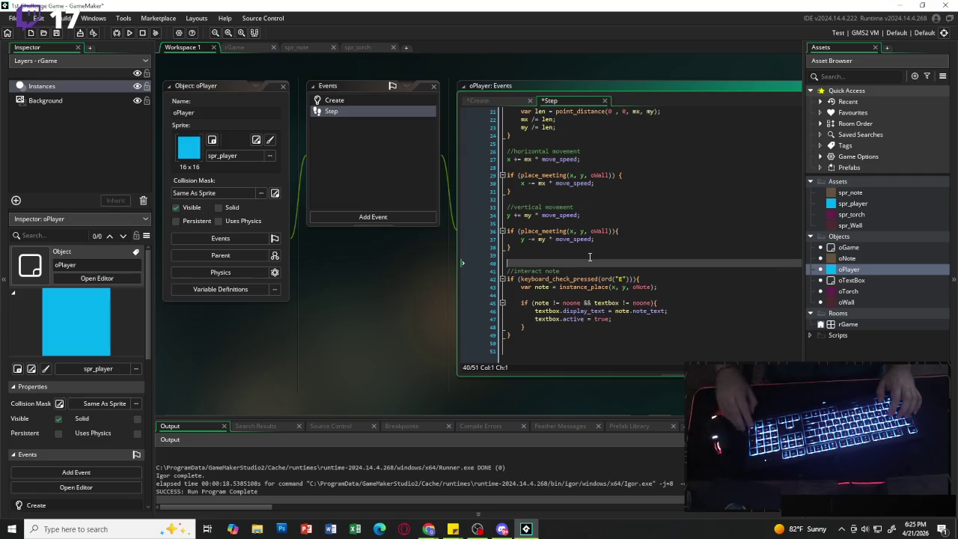
pyautogui.press('Up')
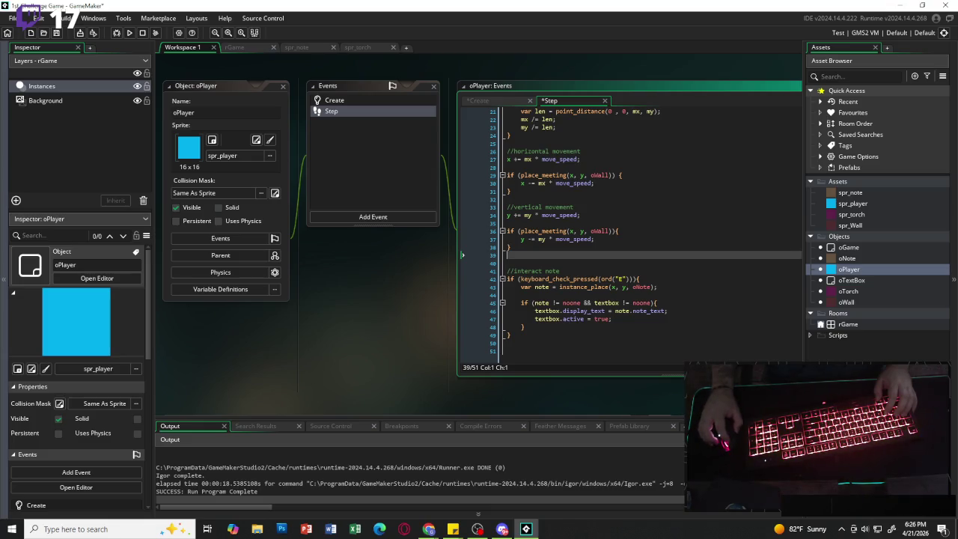
pyautogui.hotkey('alt', 'Tab')
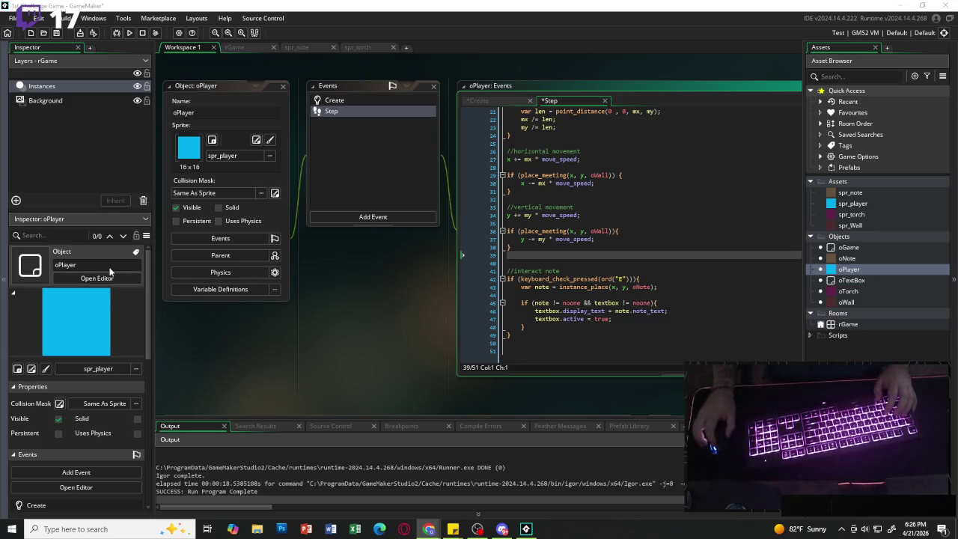
pyautogui.click(565, 257)
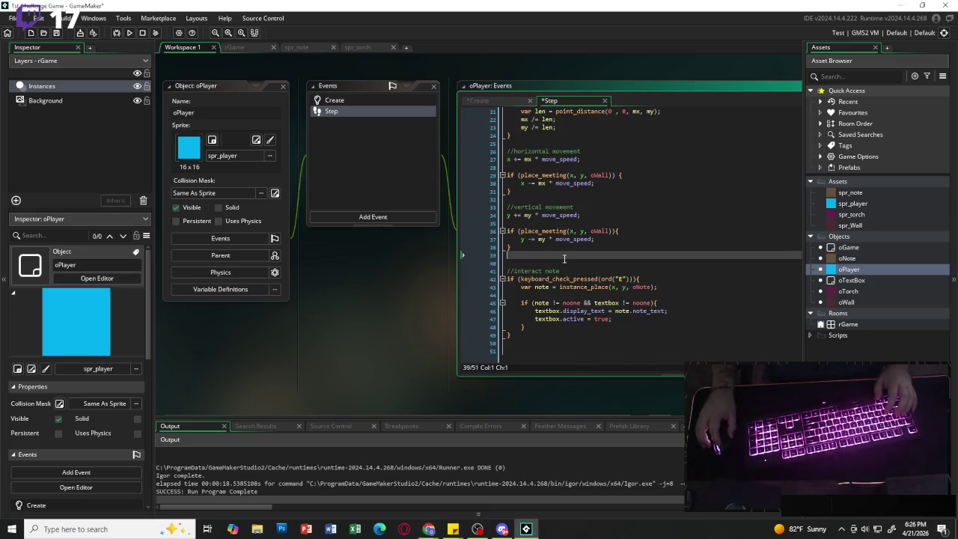
pyautogui.scroll(5, 583, 275)
pyautogui.scroll(-5, 557, 247)
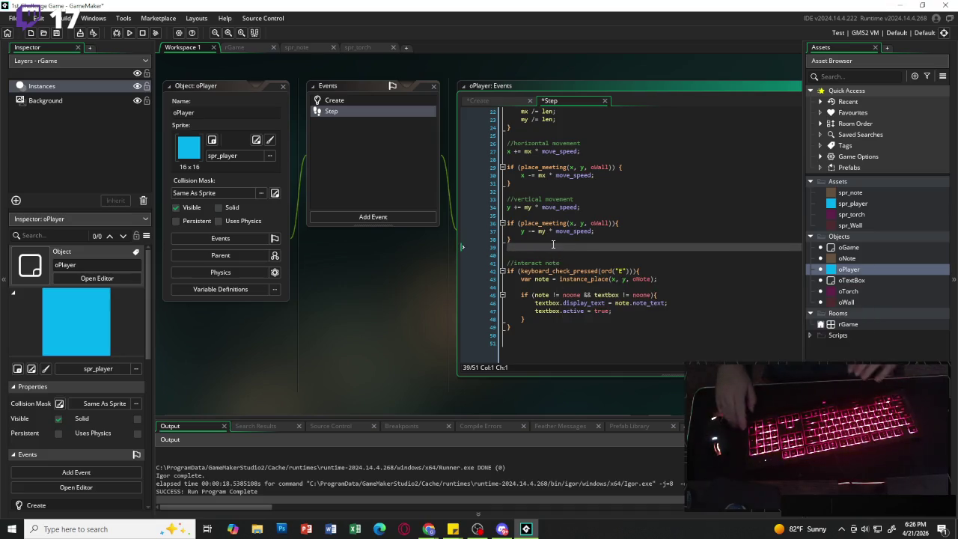
pyautogui.press('Return')
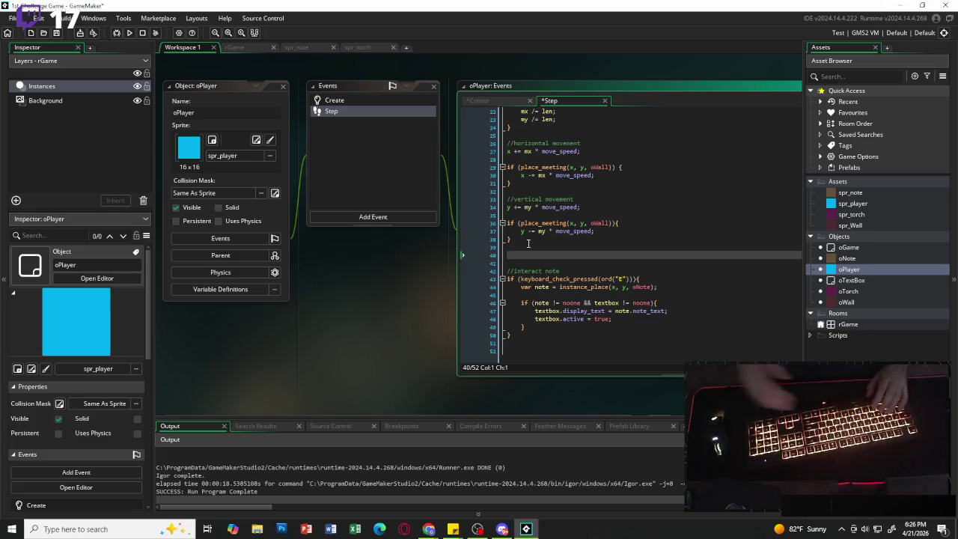
# Type a //pick torch comment and start a var line beneath it.
pyautogui.write('//pix')
pyautogui.write('ck torch')
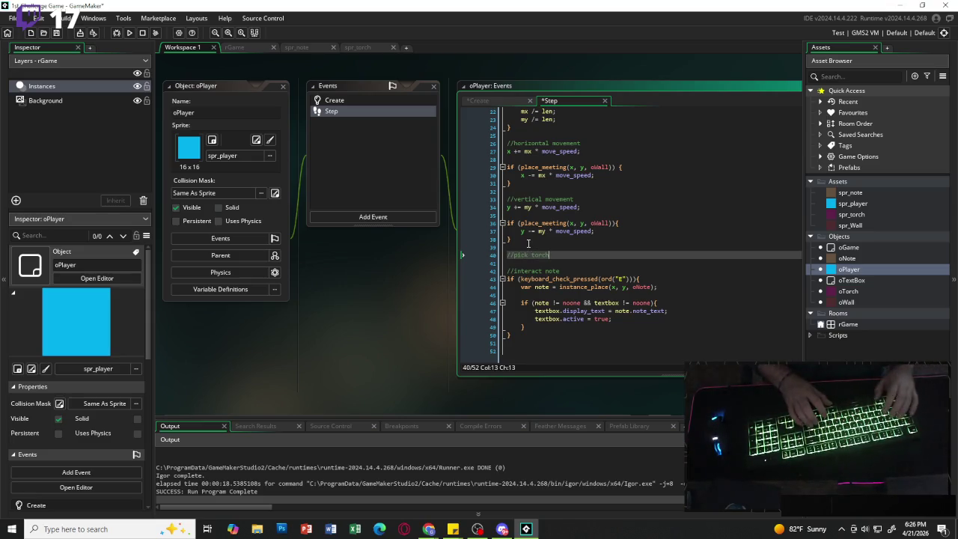
pyautogui.press('Return')
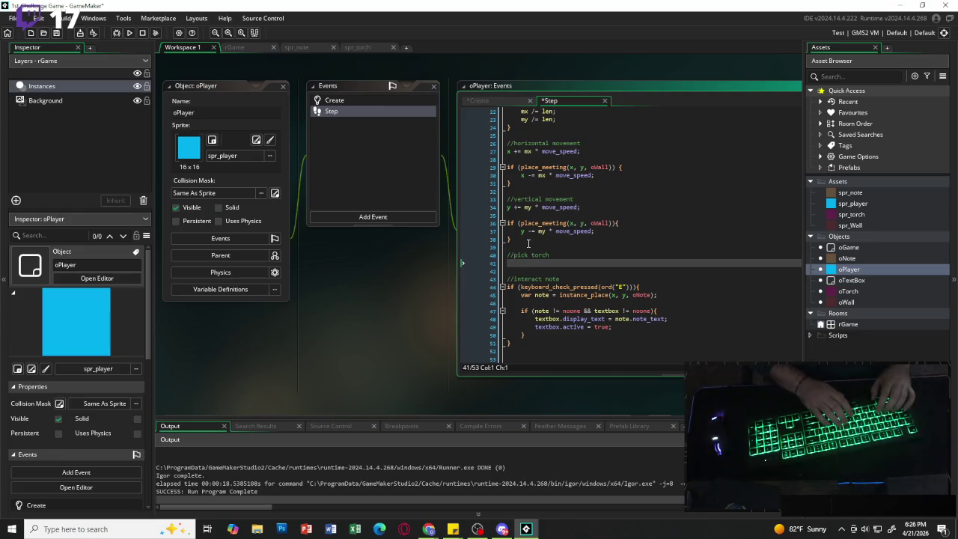
pyautogui.write('var')
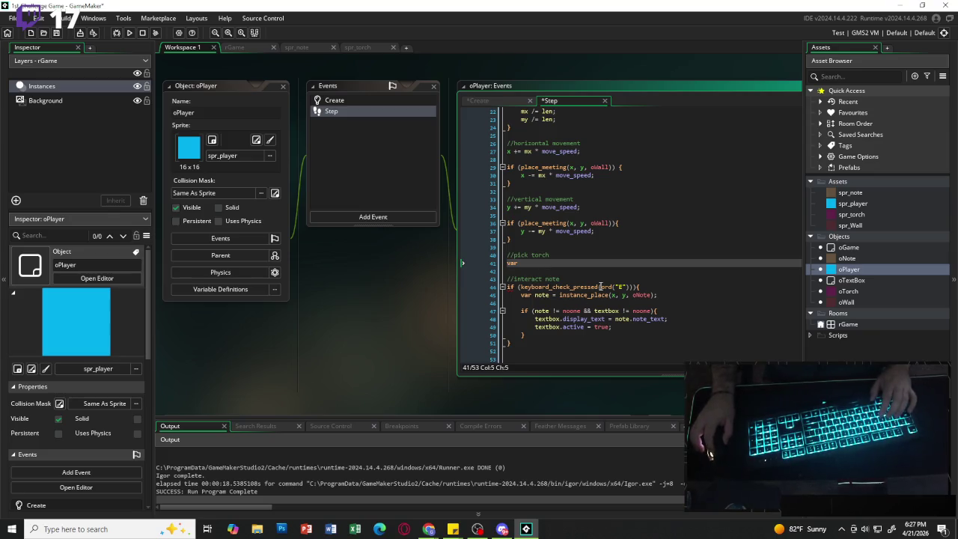
# Complete the line as var torch = instance_place(x, y, oTorch);.
pyautogui.moveTo(511, 287)
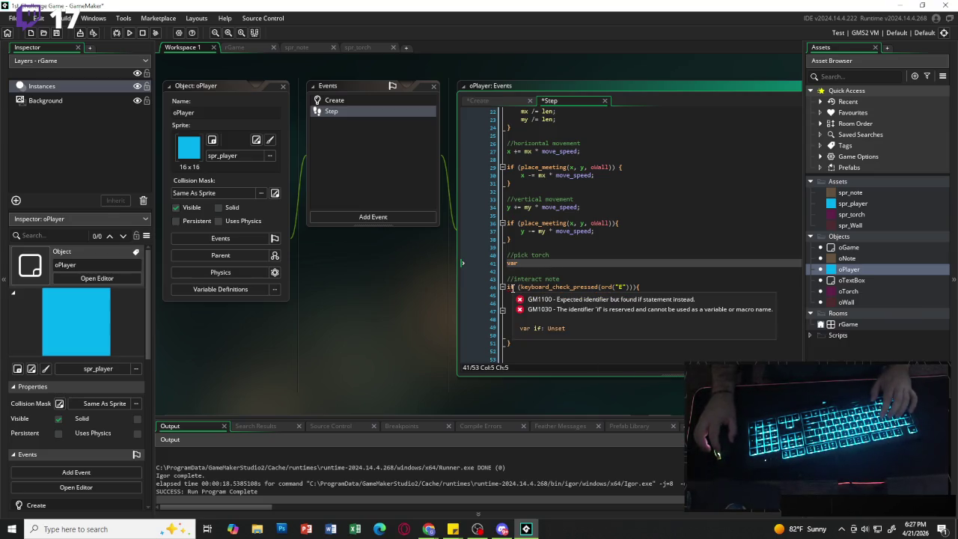
pyautogui.click(528, 345)
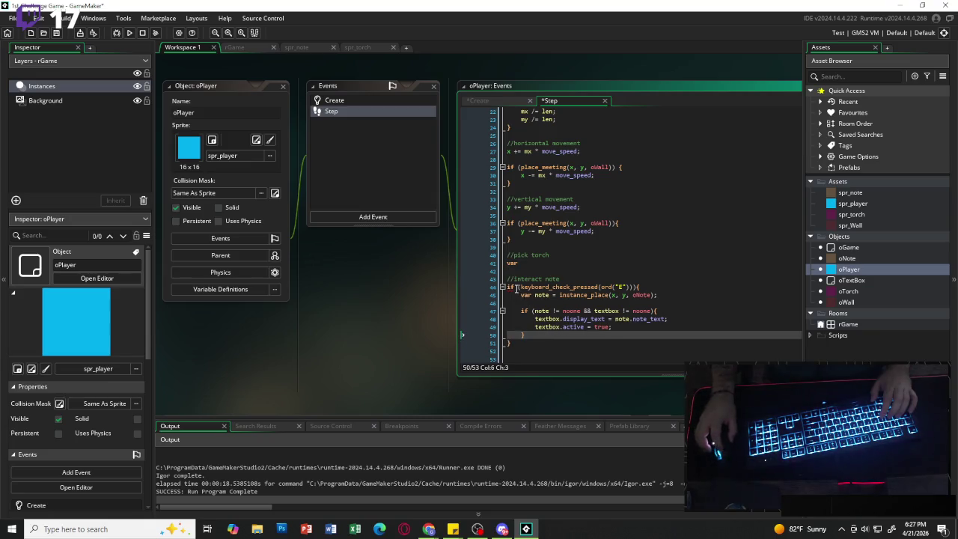
pyautogui.click(540, 259)
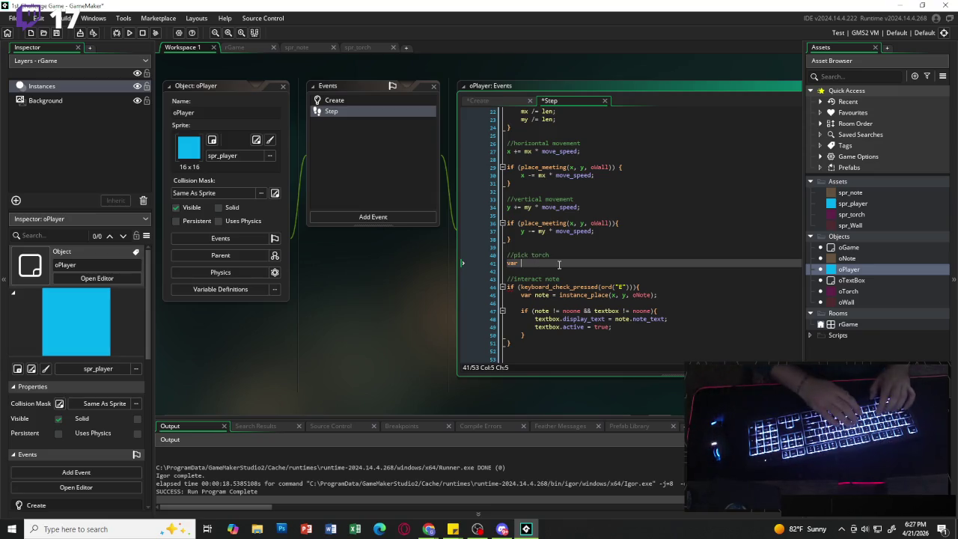
pyautogui.write('torch')
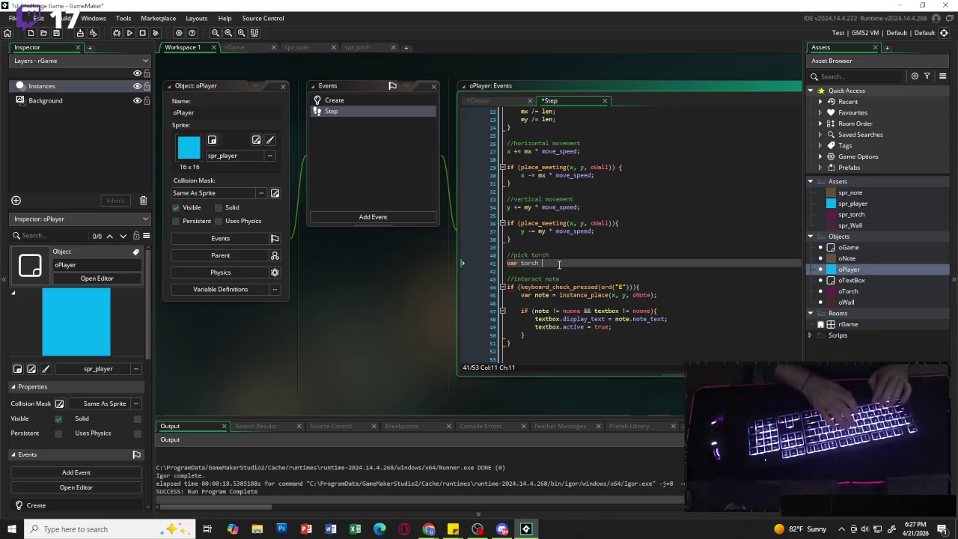
pyautogui.write(' = ')
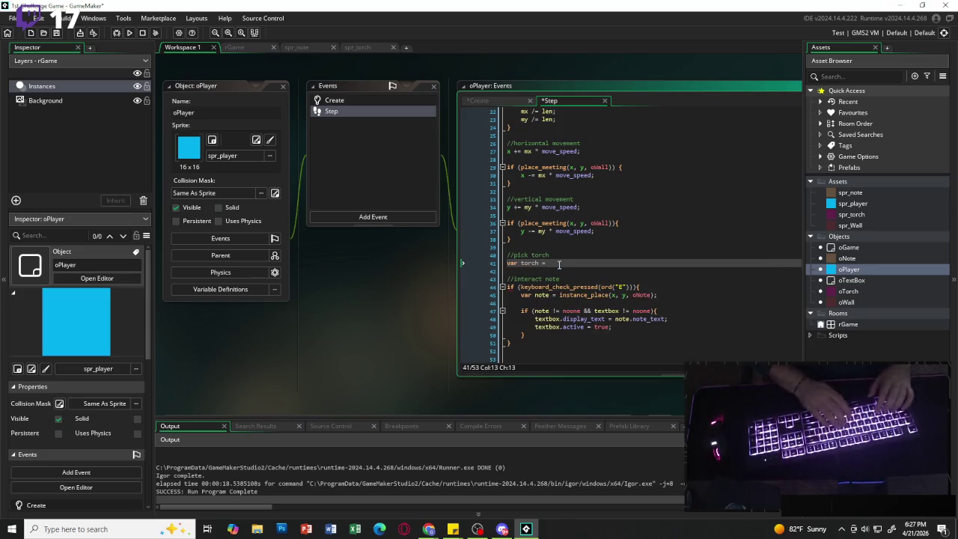
pyautogui.write('instance_')
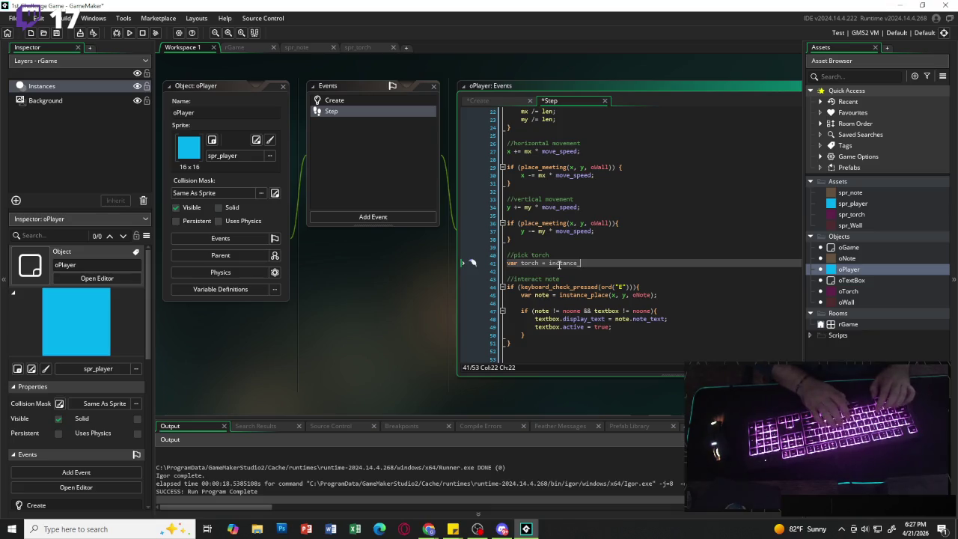
pyautogui.write('place')
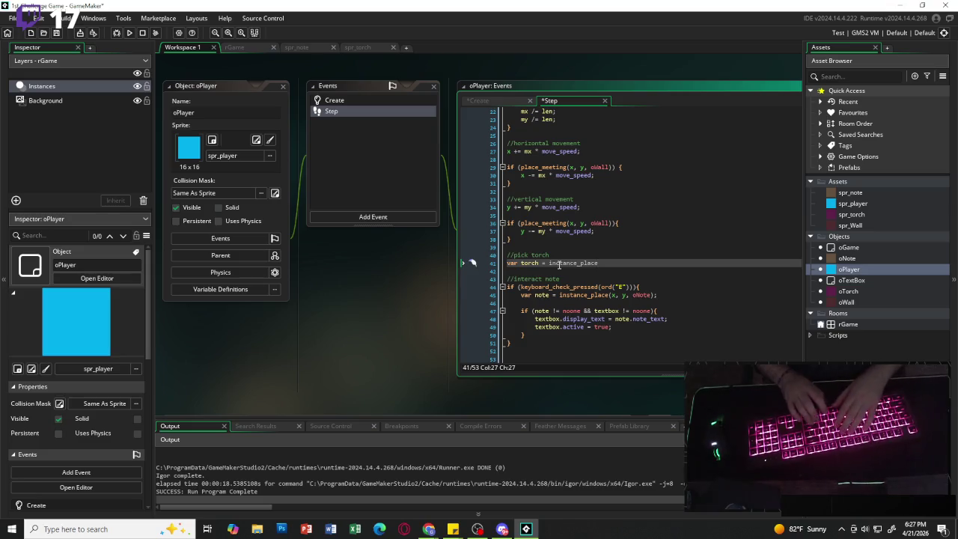
pyautogui.press('Escape')
pyautogui.press('BackSpace')
pyautogui.press('BackSpace')
pyautogui.press('BackSpace')
pyautogui.press('BackSpace')
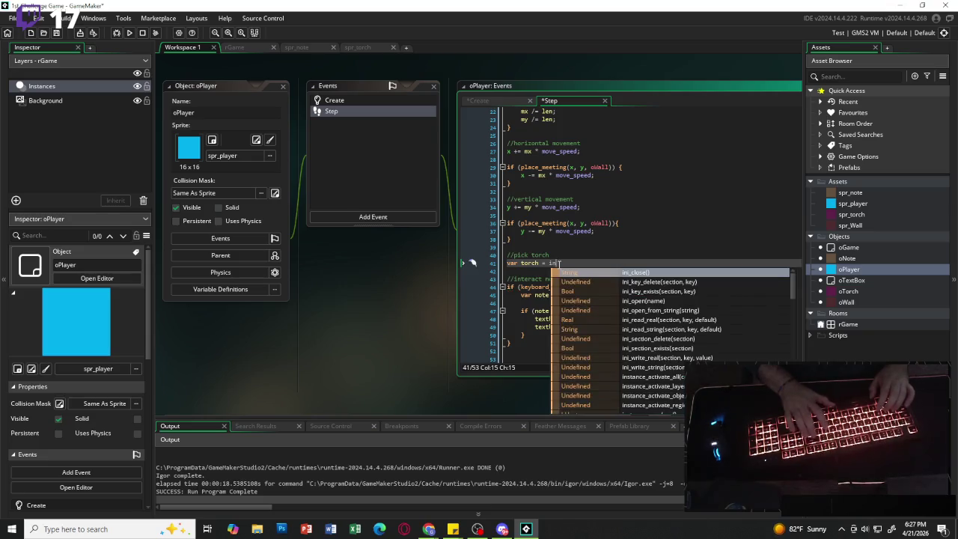
pyautogui.write('st')
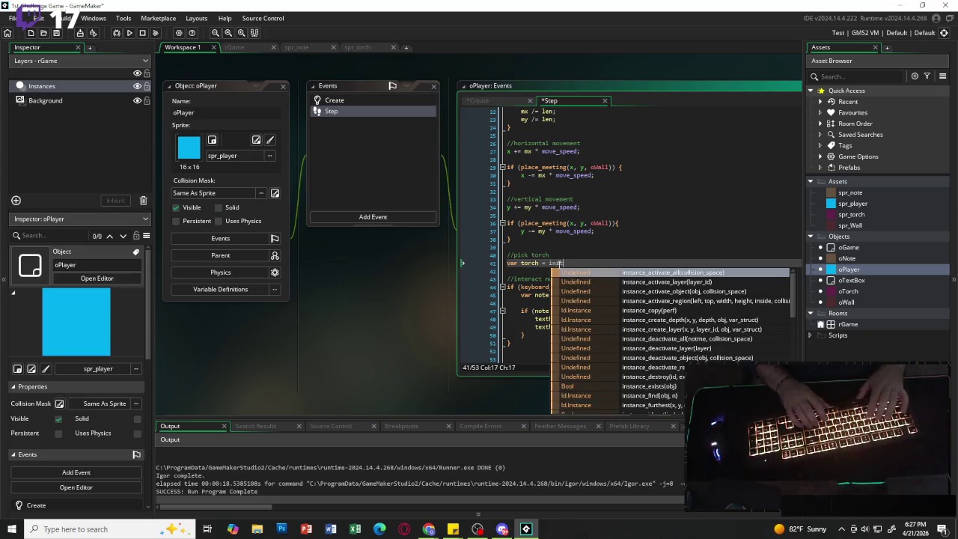
pyautogui.write('ance_pl')
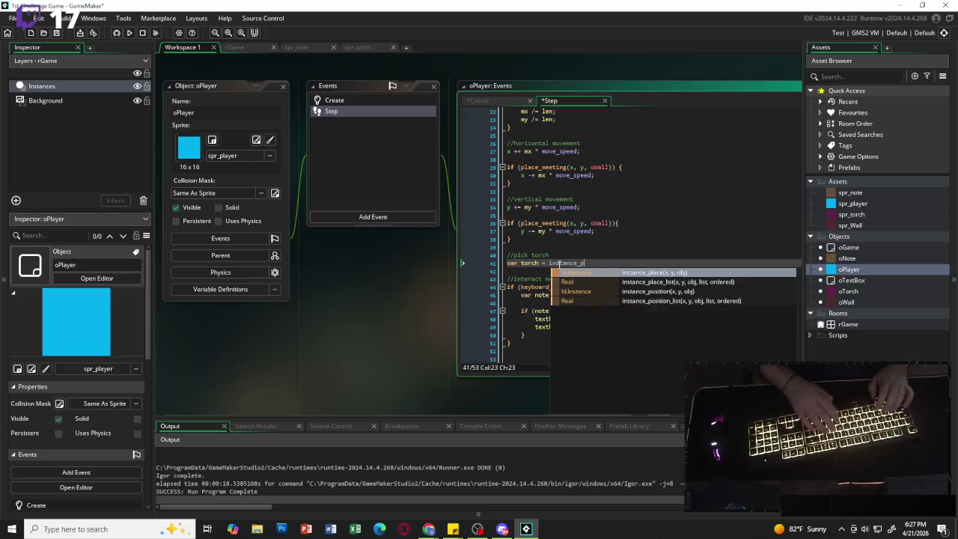
pyautogui.press('Return')
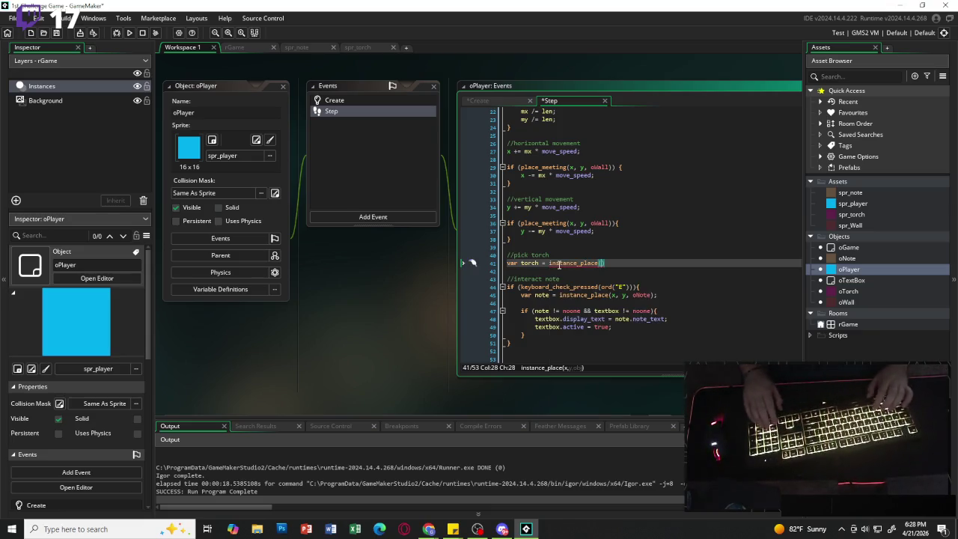
pyautogui.write('x, y, ')
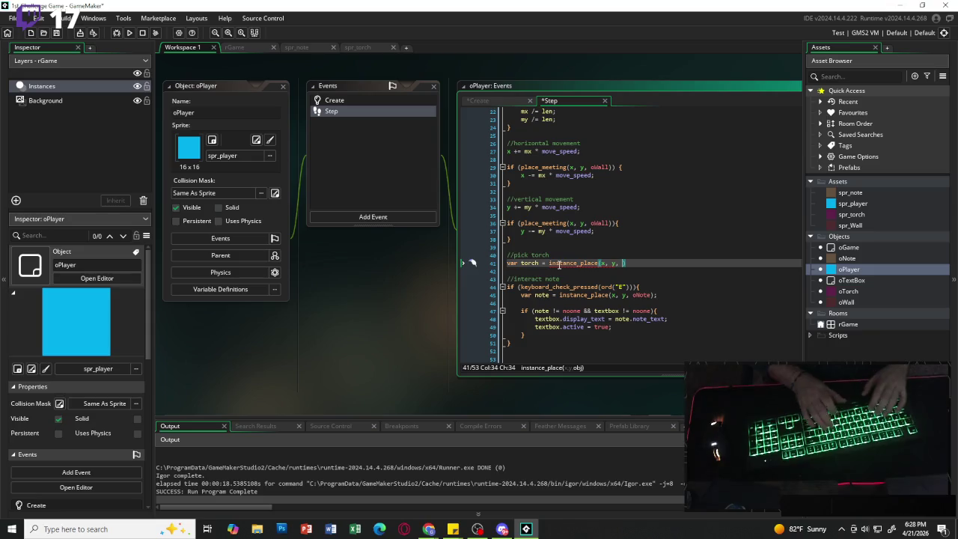
pyautogui.write('o')
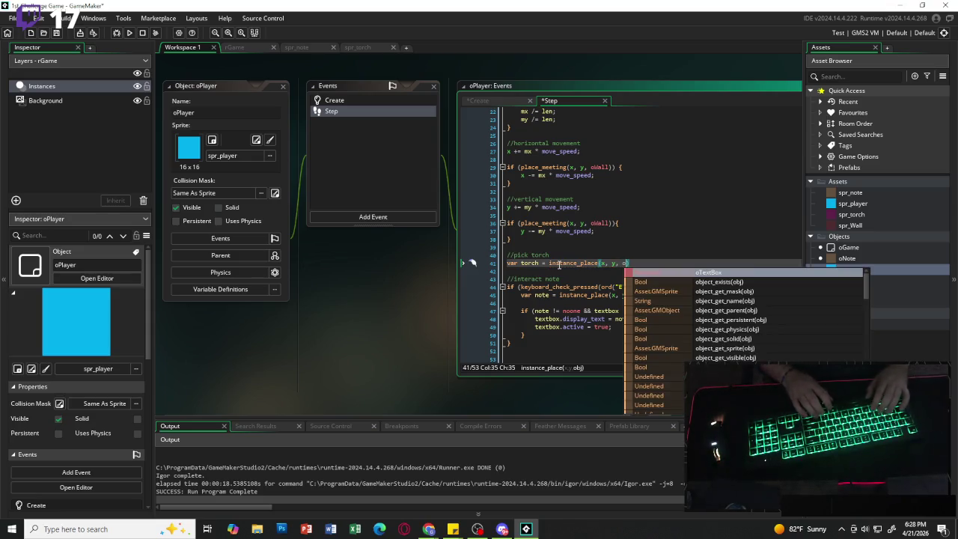
pyautogui.write('to')
pyautogui.press('Return')
pyautogui.write(')')
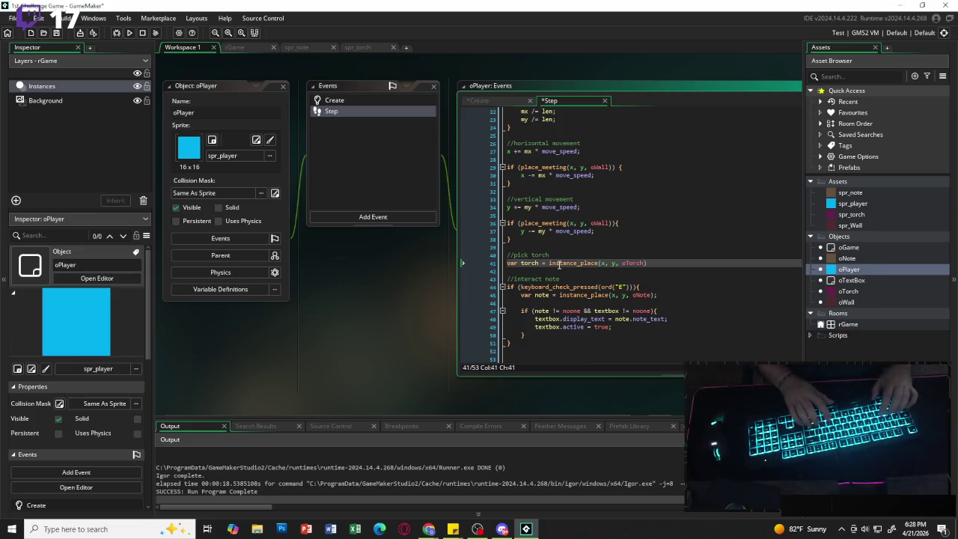
pyautogui.write(';')
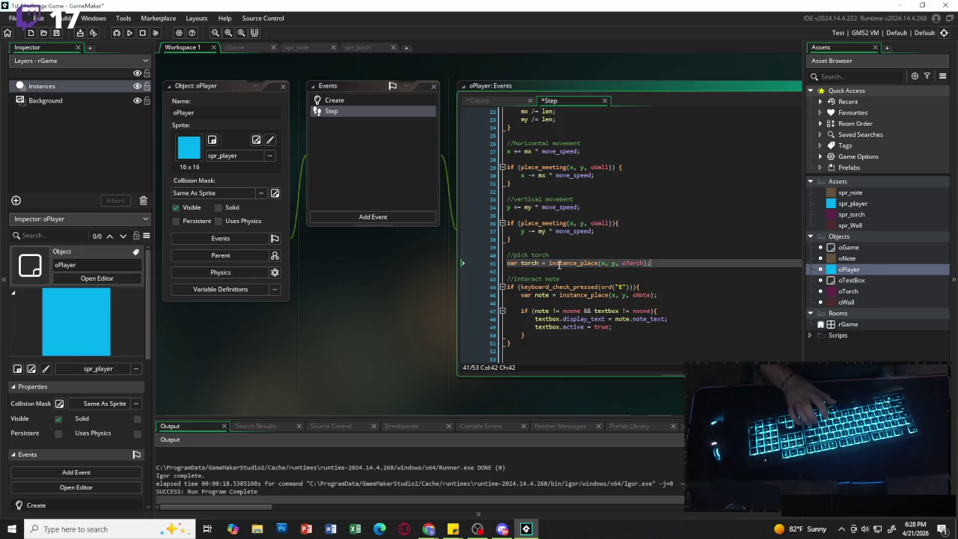
pyautogui.press('Return')
# Add an if (torch != noone) block with an empty body.
pyautogui.write('if ')
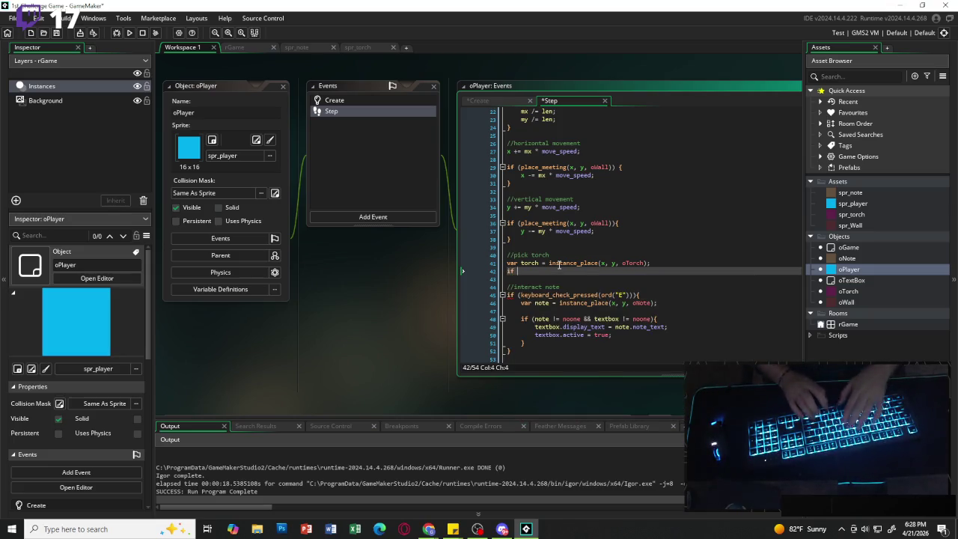
pyautogui.write('( battery')
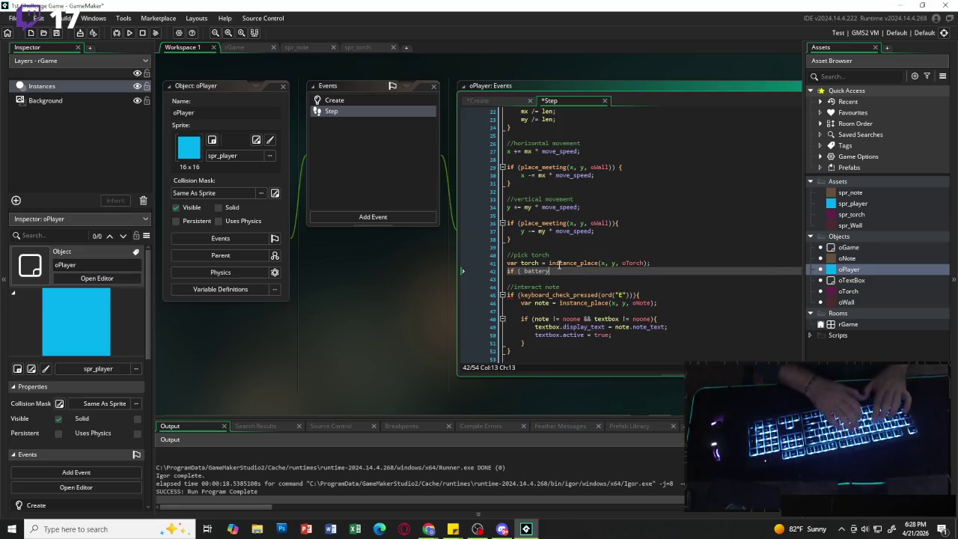
pyautogui.write(' !')
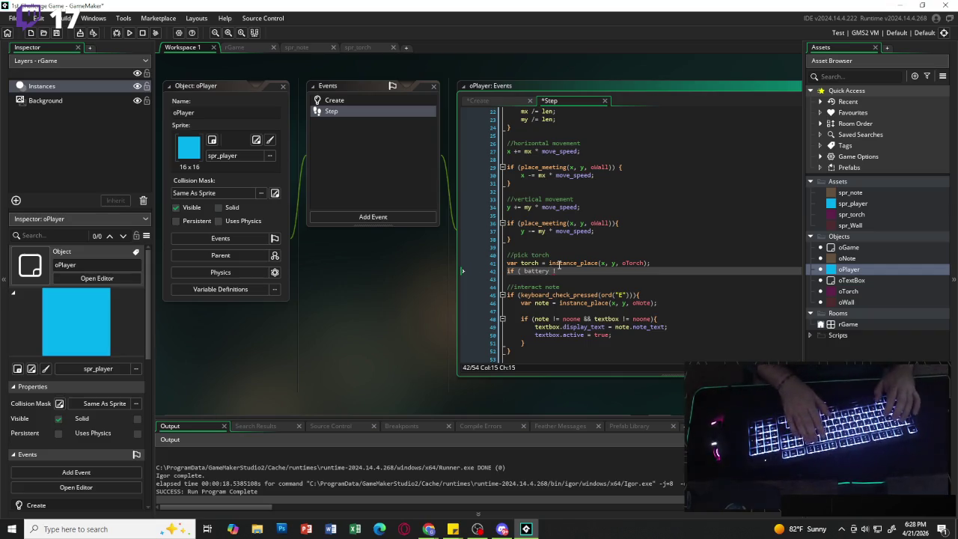
pyautogui.write('= noone')
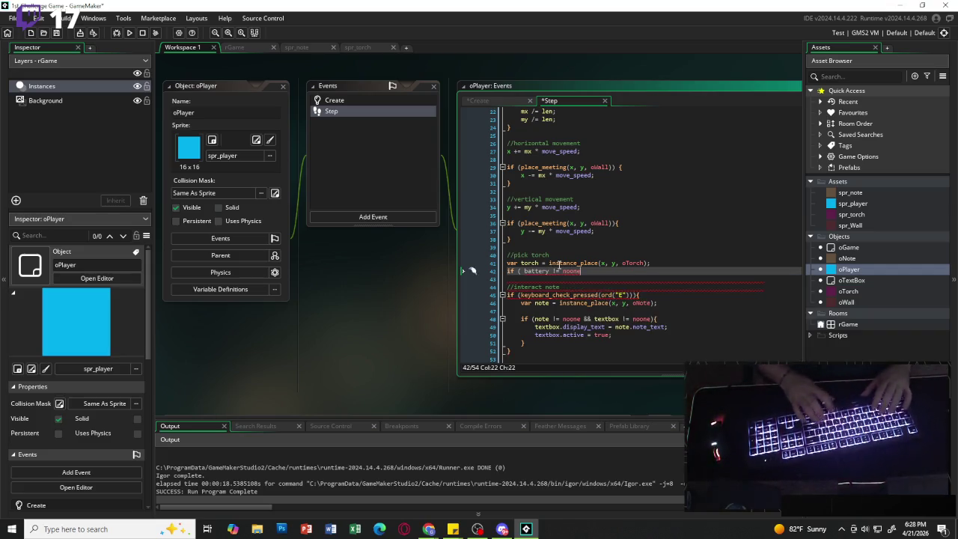
pyautogui.write(') {')
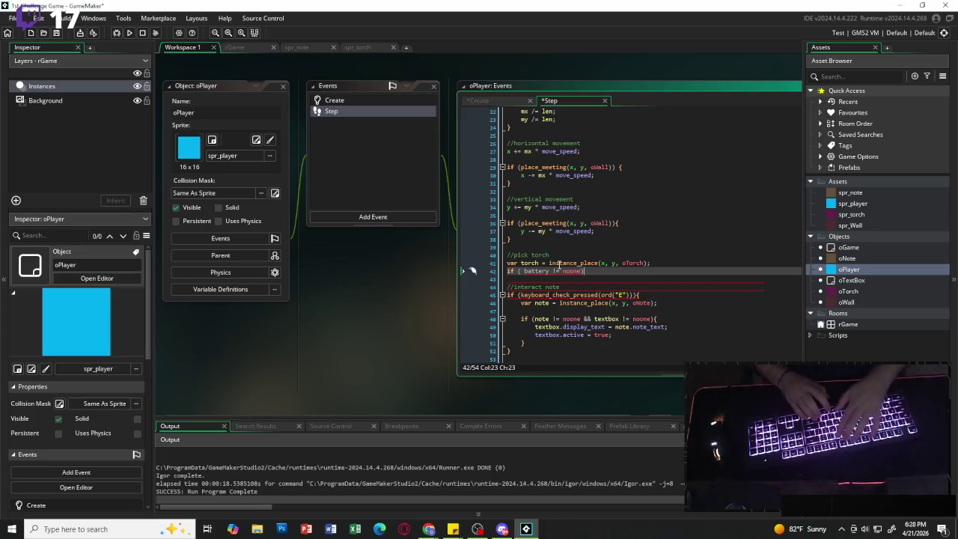
pyautogui.press('Return')
pyautogui.press('Up')
pyautogui.press('Left')
pyautogui.press('Left')
pyautogui.press('Left')
pyautogui.press('Right')
pyautogui.press('Right')
pyautogui.press('Right')
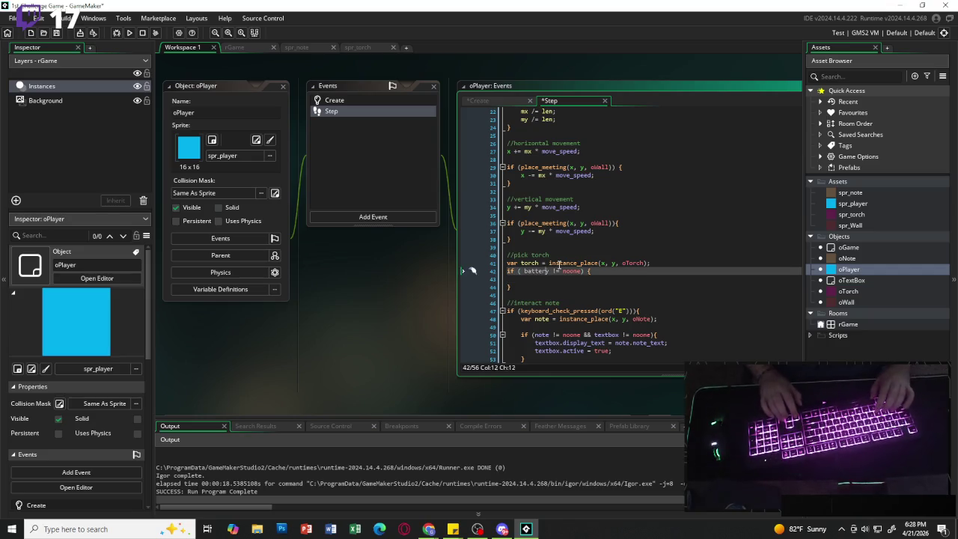
pyautogui.press('BackSpace')
pyautogui.press('BackSpace')
pyautogui.press('BackSpace')
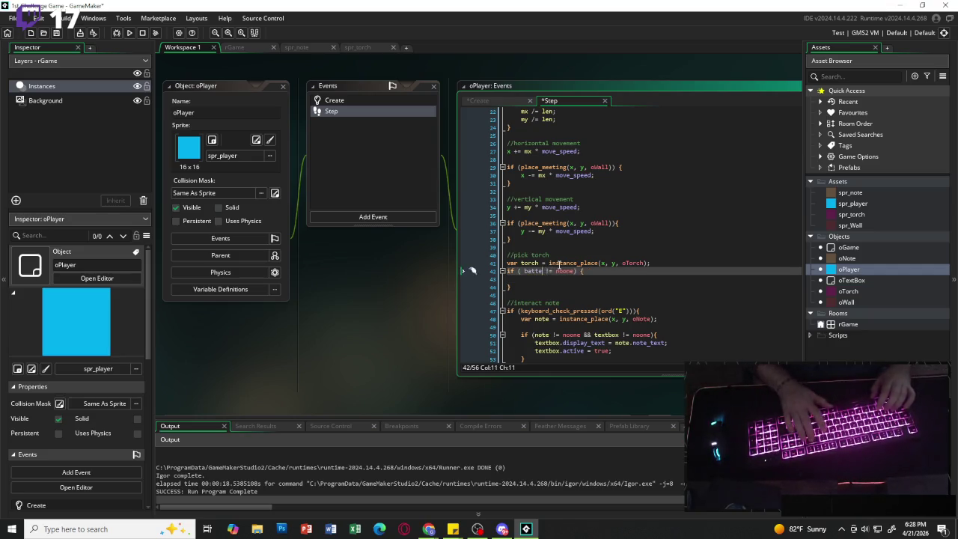
pyautogui.write('torch')
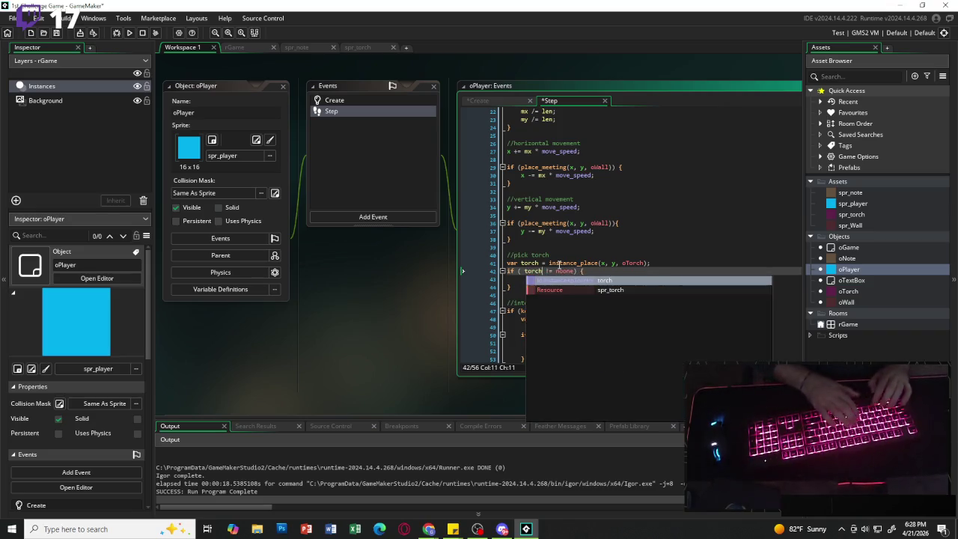
pyautogui.press('Escape')
pyautogui.press('Up')
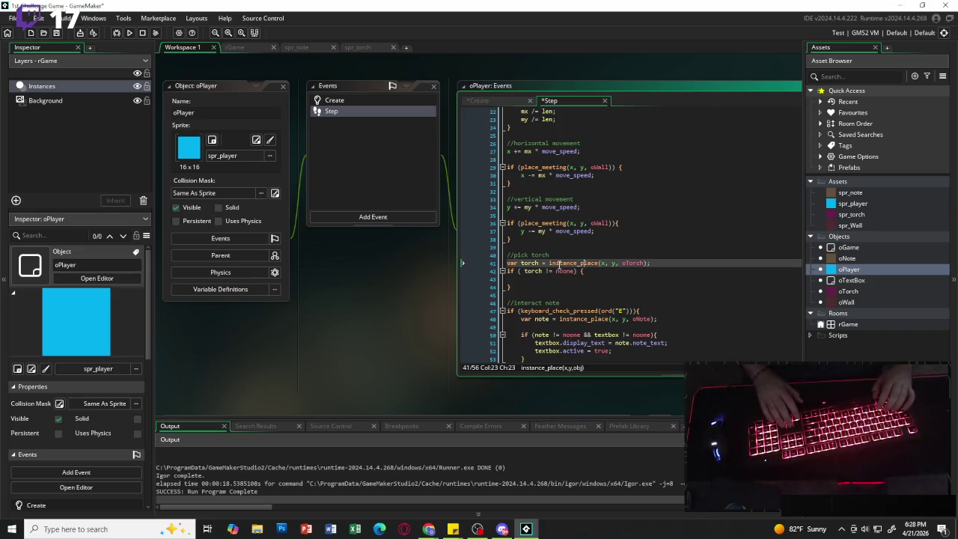
pyautogui.press('Down')
pyautogui.press('Left')
pyautogui.press('Left')
pyautogui.press('Left')
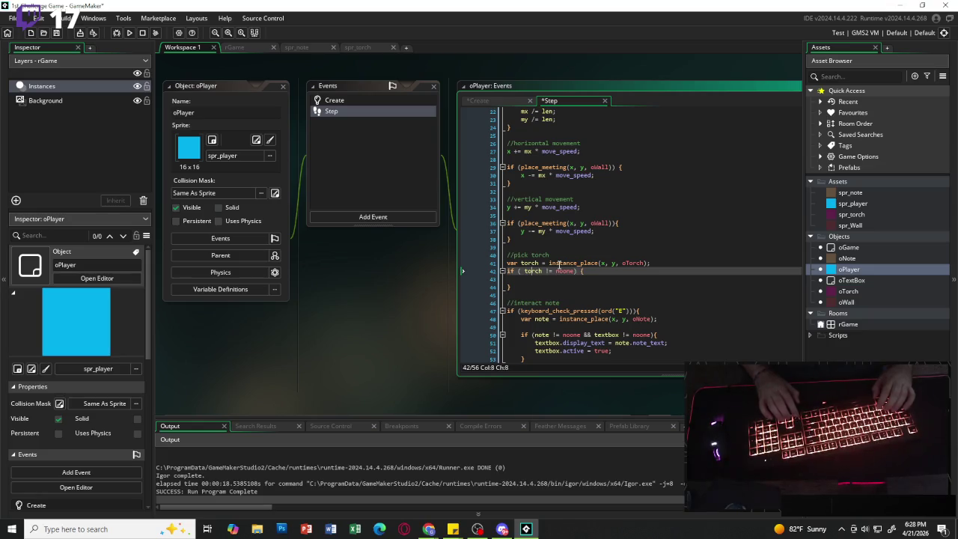
pyautogui.press('BackSpace')
pyautogui.press('Down')
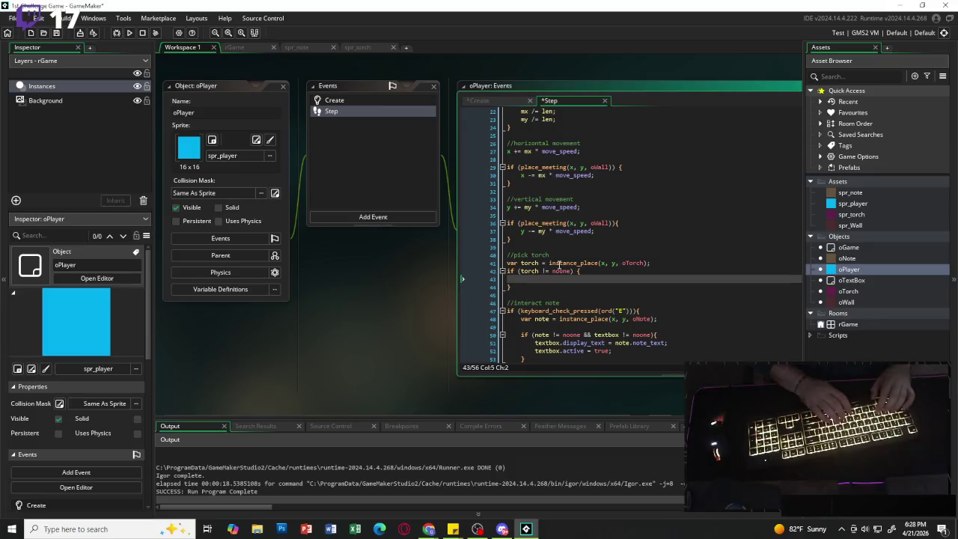
# Inside the block, add light_current += torch.restore_amount;.
pyautogui.write('li')
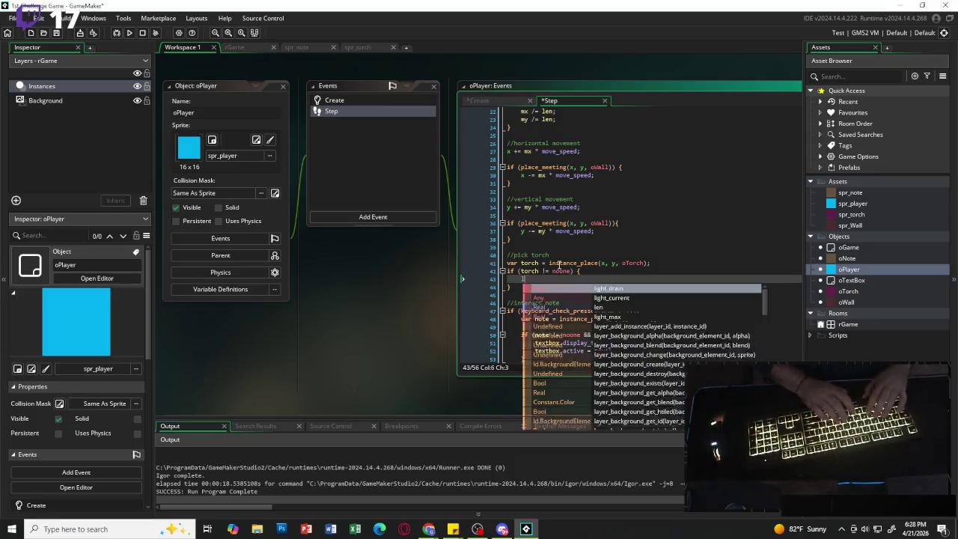
pyautogui.press('BackSpace')
pyautogui.press('BackSpace')
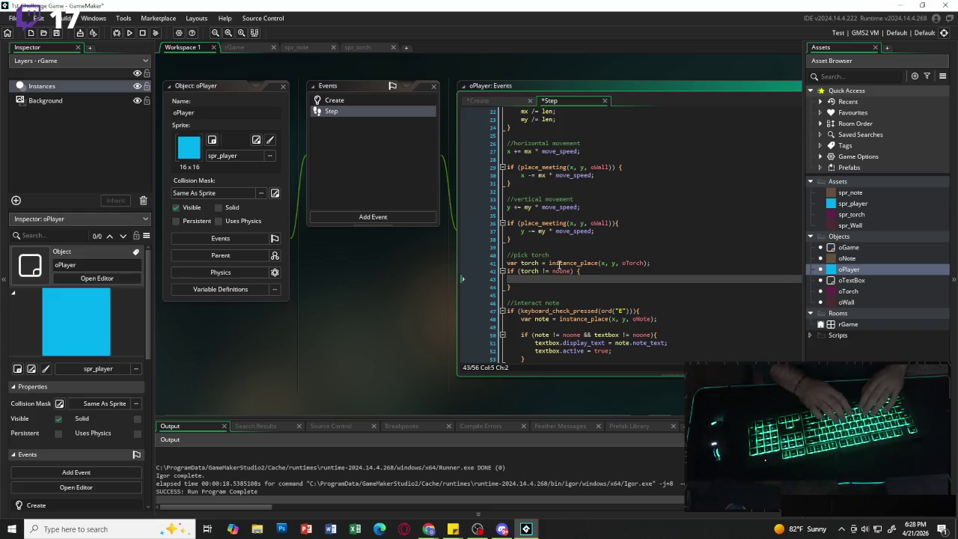
pyautogui.write('light_')
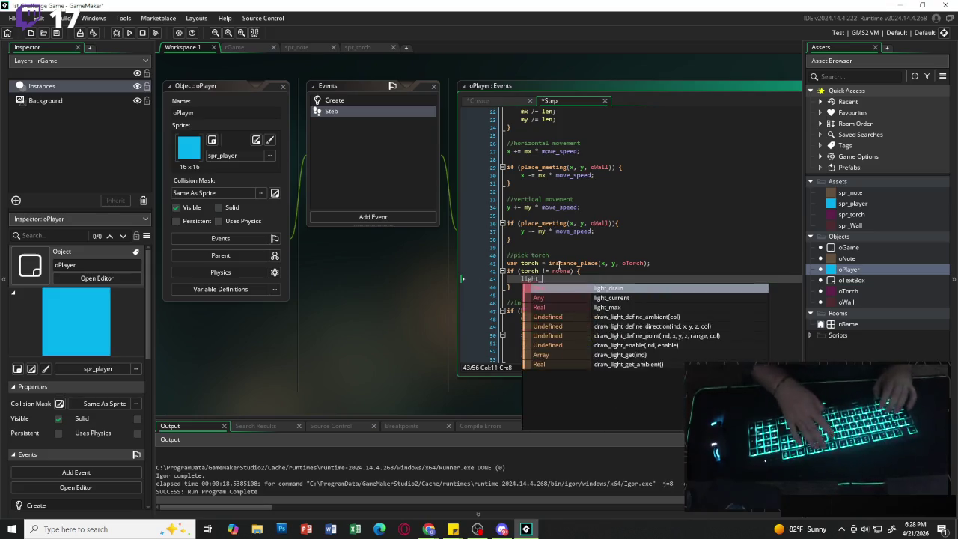
pyautogui.write('cureent')
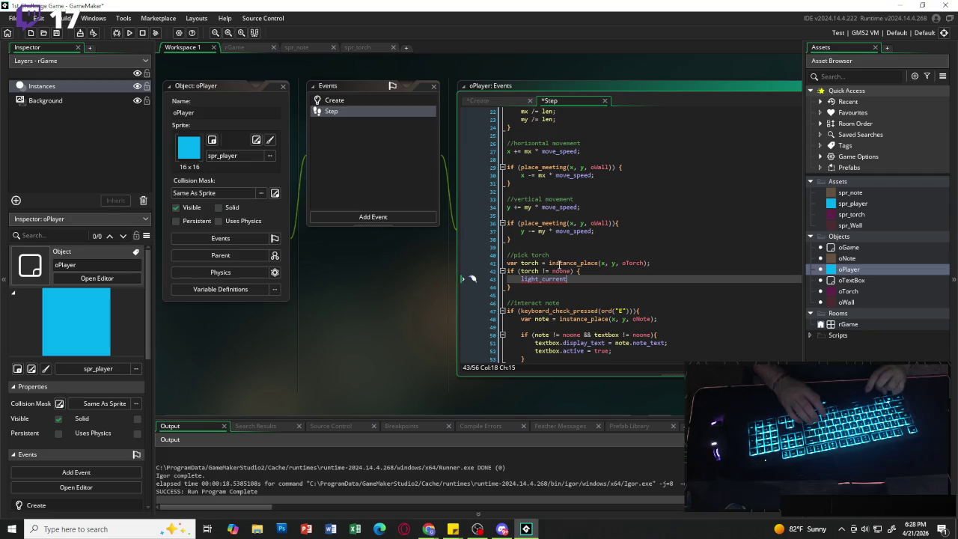
pyautogui.write(' +=')
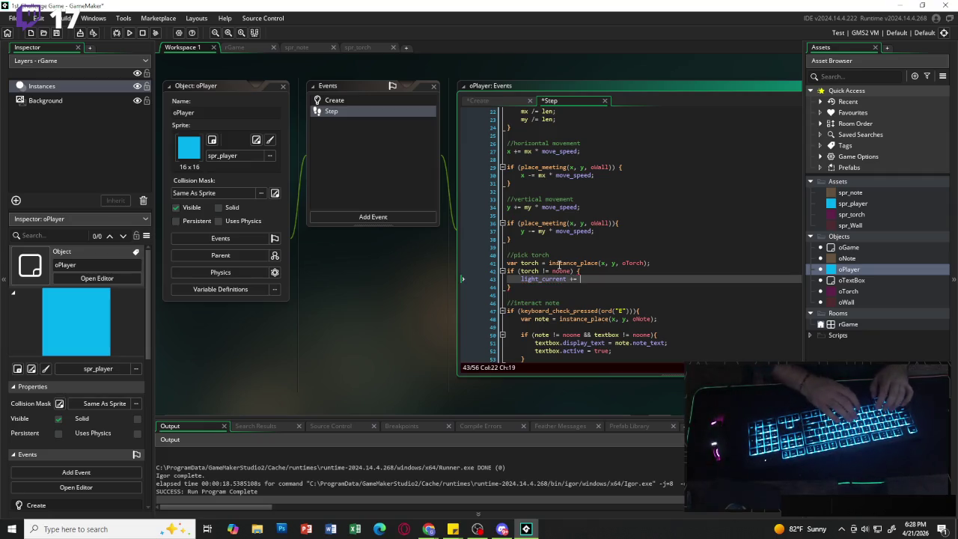
pyautogui.write(' battery')
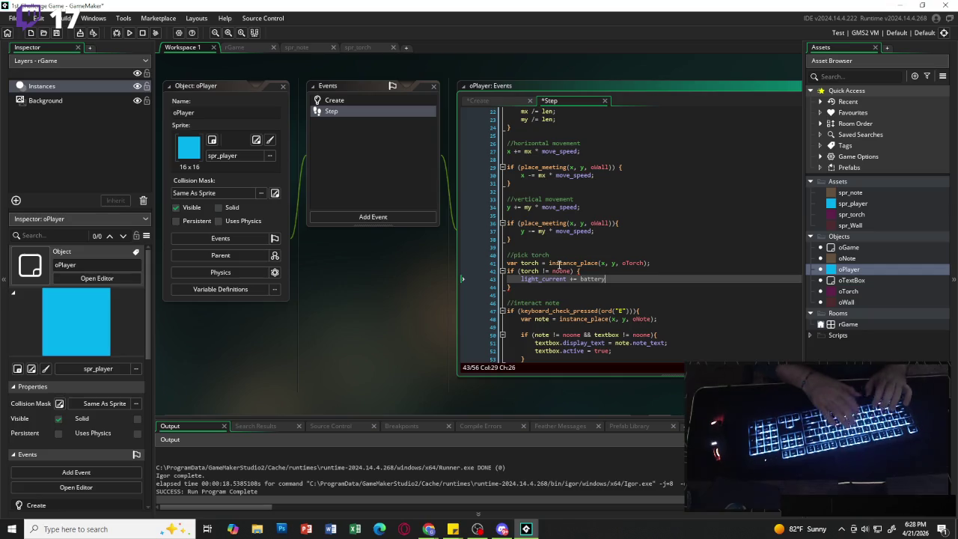
pyautogui.press('BackSpace')
pyautogui.press('BackSpace')
pyautogui.press('BackSpace')
pyautogui.press('BackSpace')
pyautogui.press('BackSpace')
pyautogui.press('BackSpace')
pyautogui.press('BackSpace')
pyautogui.write('torch.')
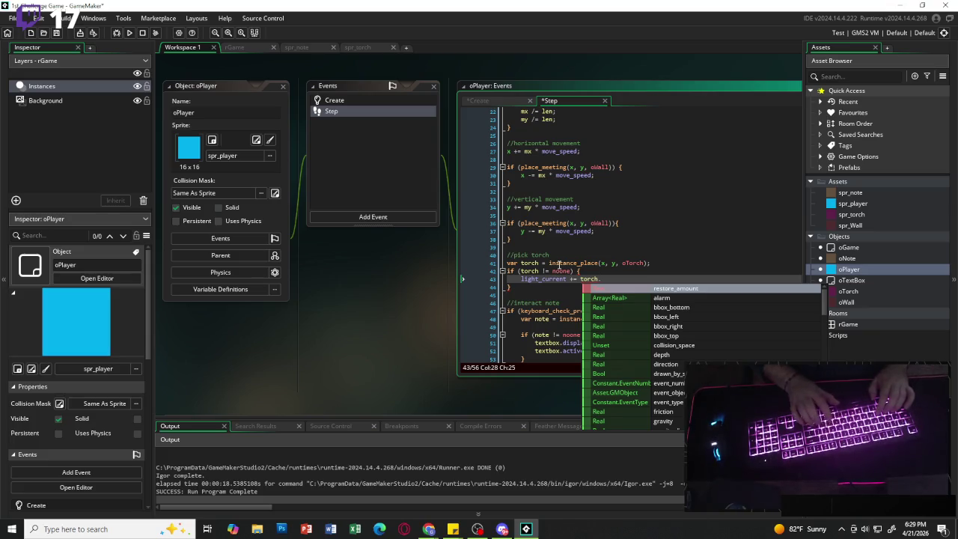
pyautogui.press('Return')
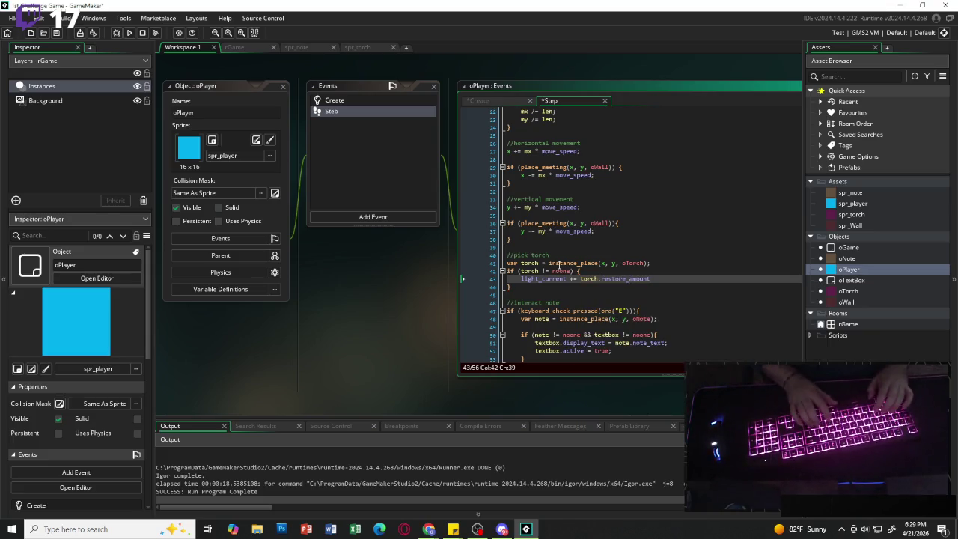
pyautogui.write(';')
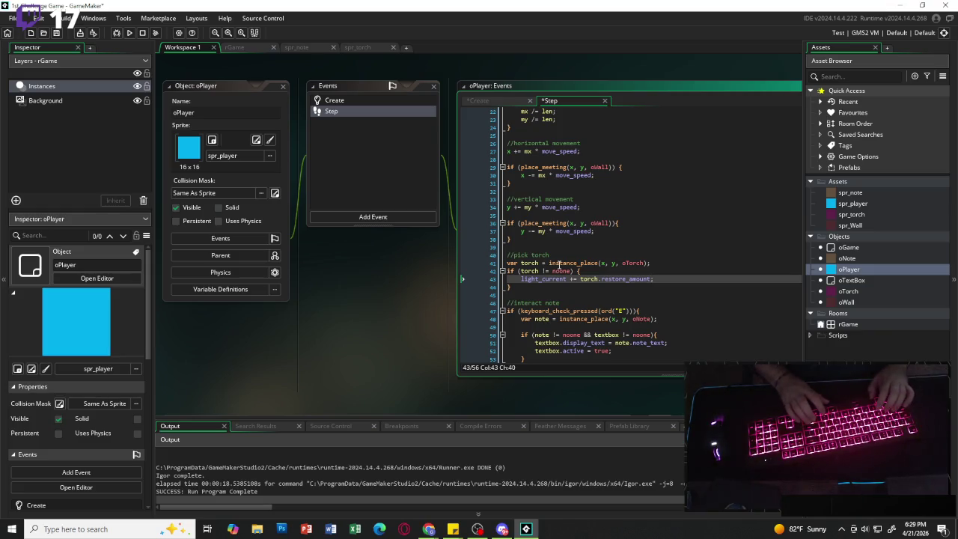
pyautogui.press('Return')
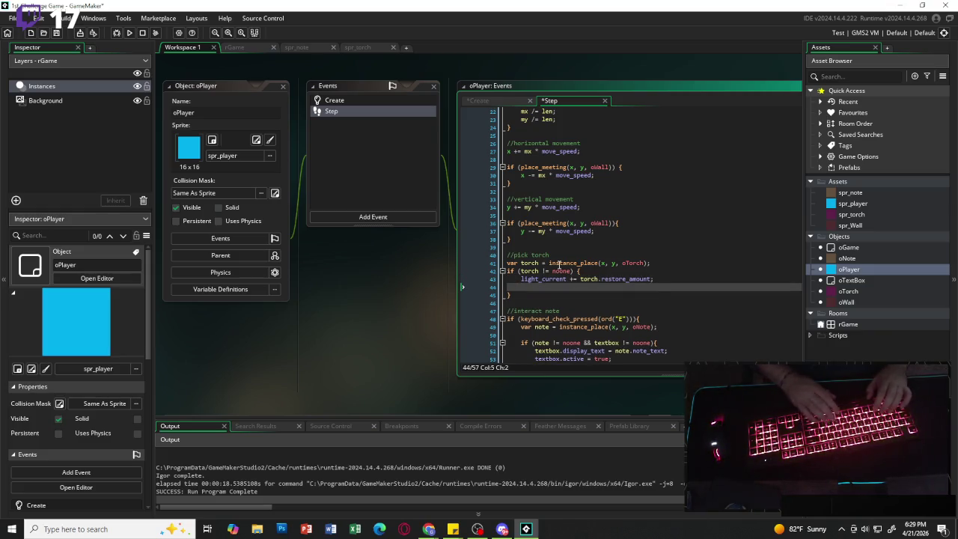
# Cap the refill: if light_current > light_max, set light_current = light_max.
pyautogui.write('if ')
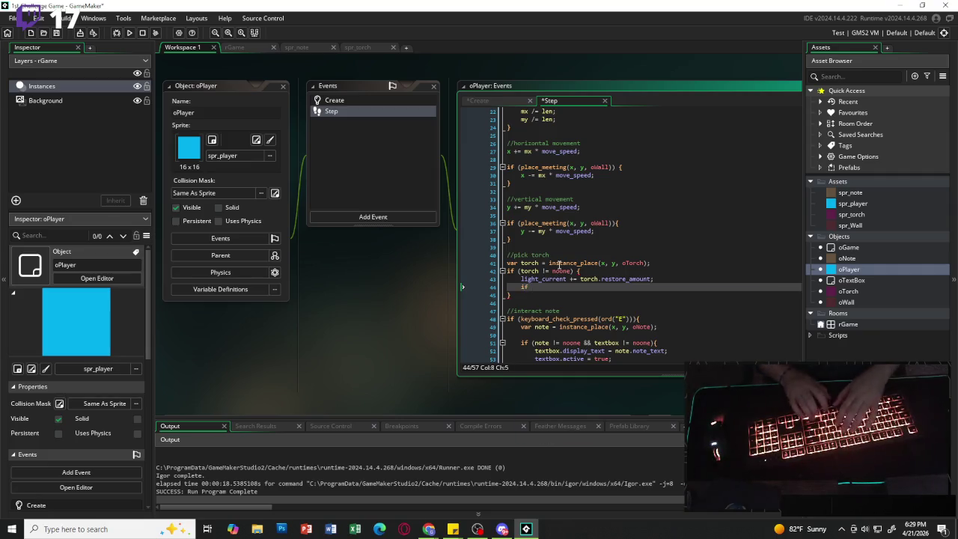
pyautogui.write('(')
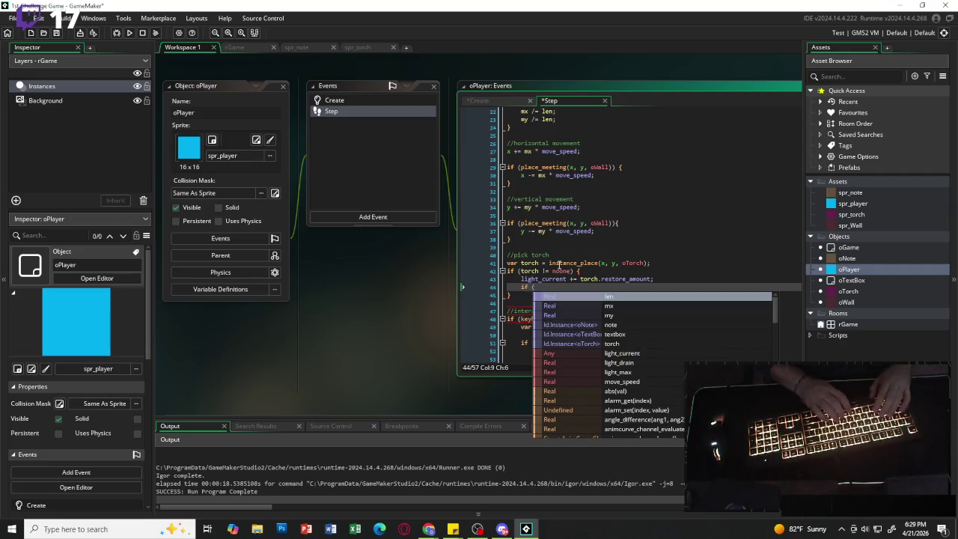
pyautogui.write('light')
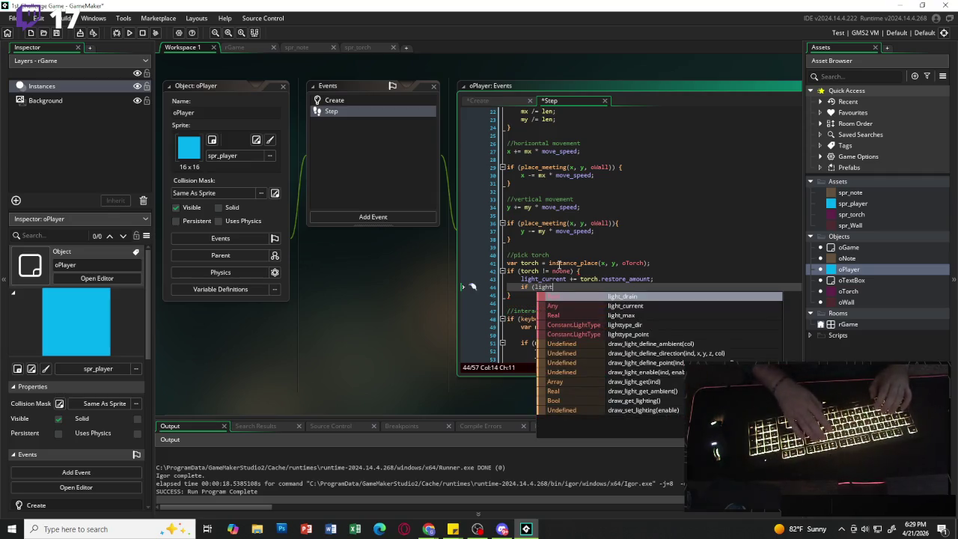
pyautogui.press('Down')
pyautogui.press('Return')
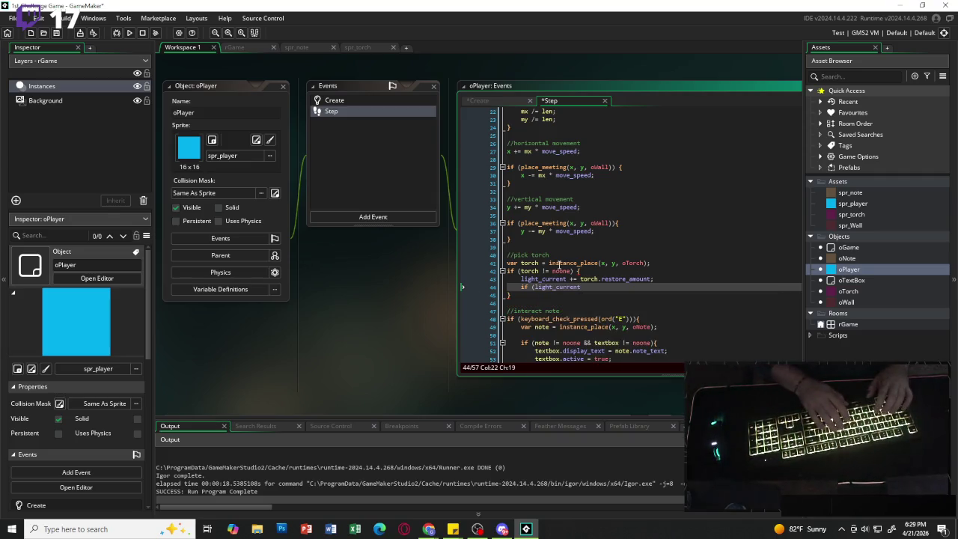
pyautogui.write('>')
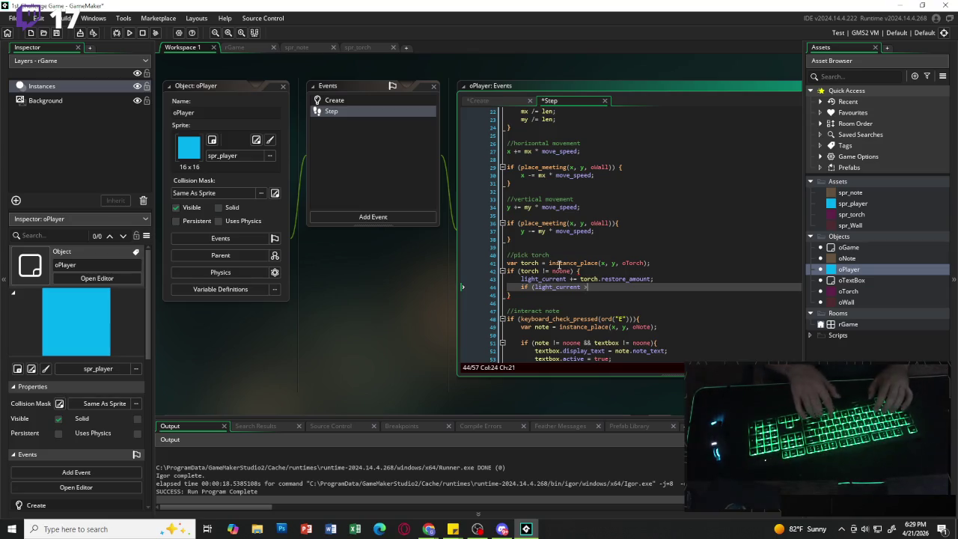
pyautogui.write(' li')
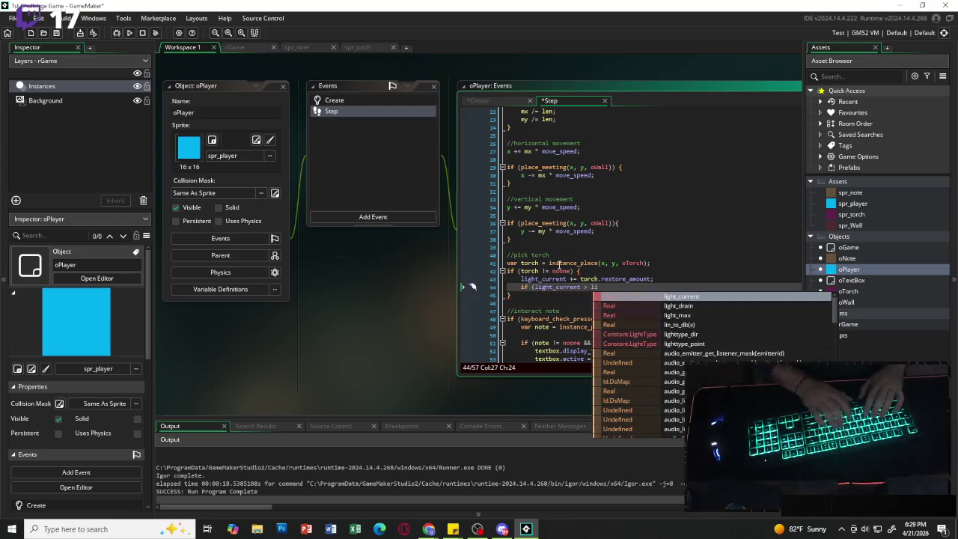
pyautogui.press('Down')
pyautogui.press('Down')
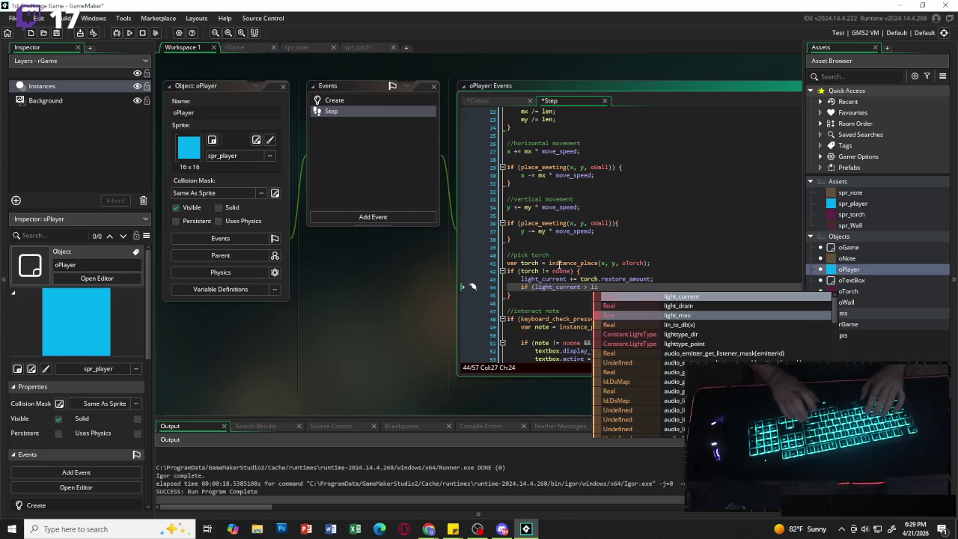
pyautogui.press('Return')
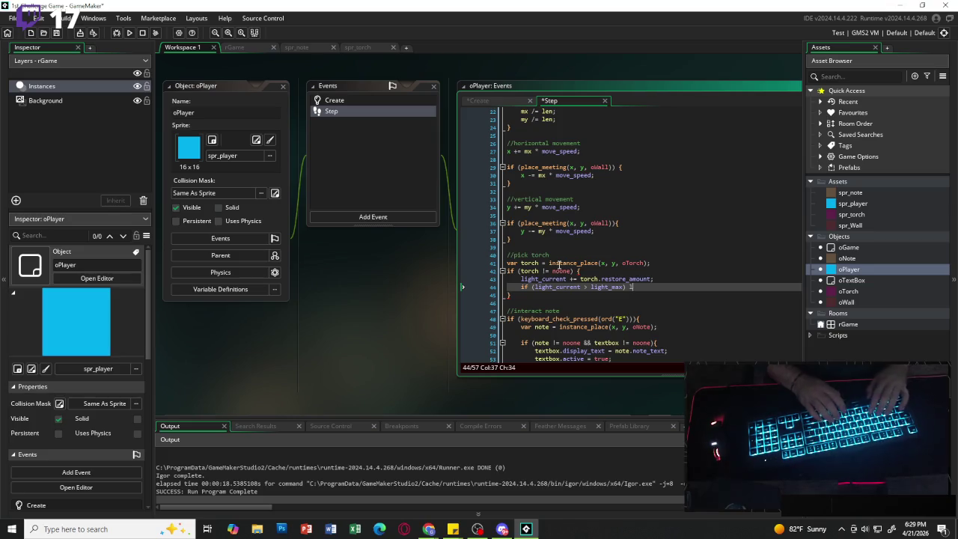
pyautogui.write('ight_current')
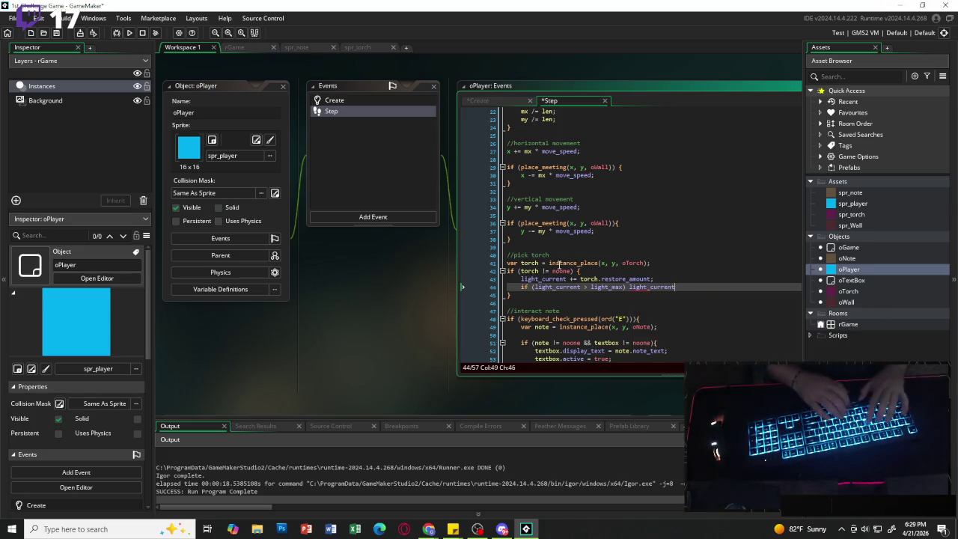
pyautogui.write(' = ')
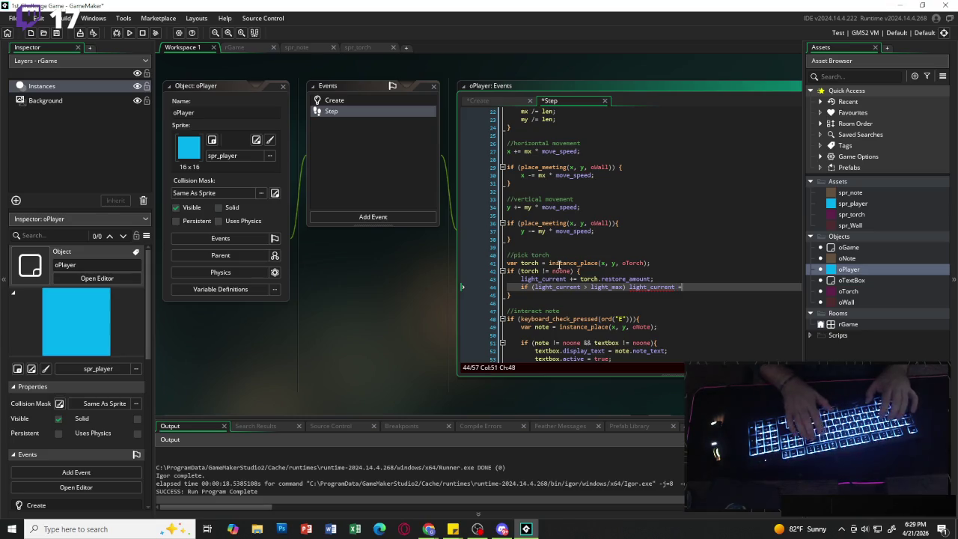
pyautogui.write('light')
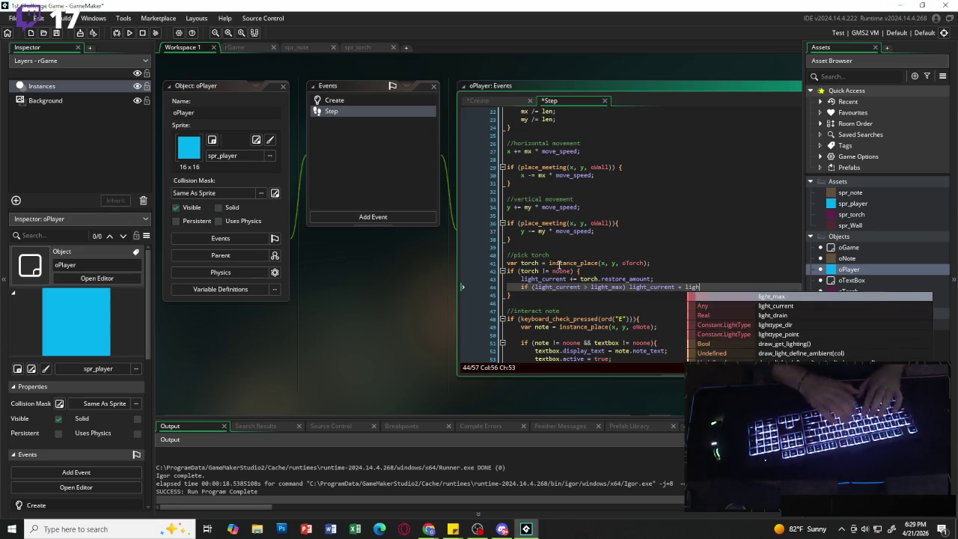
pyautogui.press('Return')
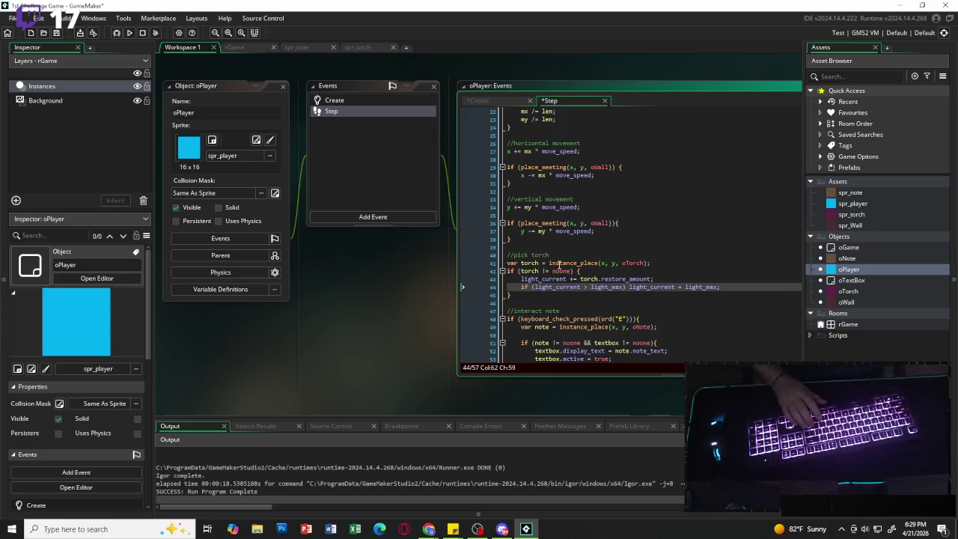
# Destroy the picked-up torch with with (torch) instance_destroy().
pyautogui.press('Return')
pyautogui.write('with')
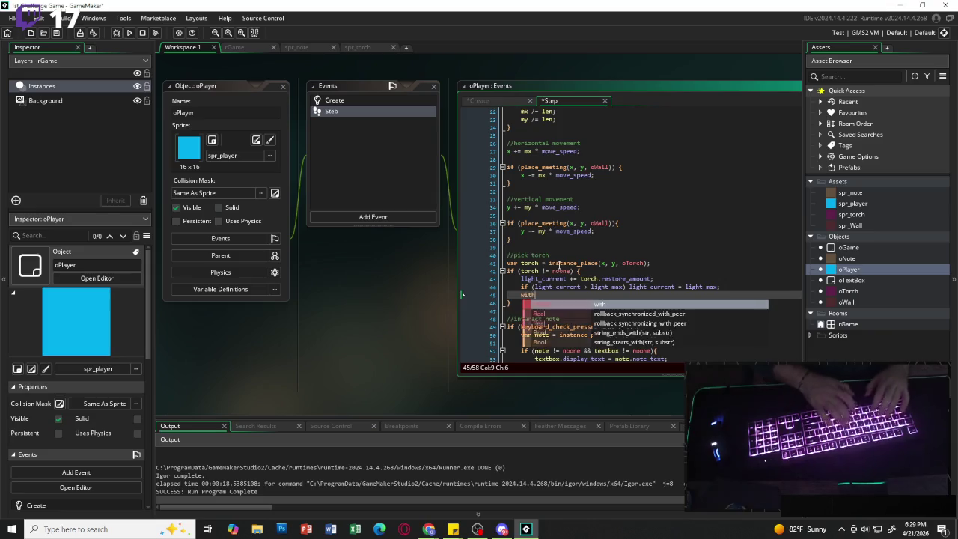
pyautogui.press('Escape')
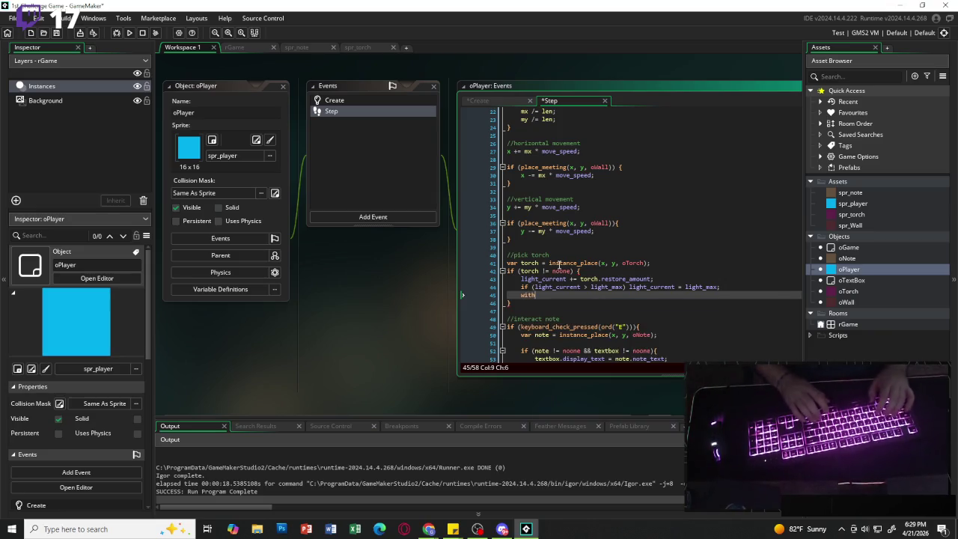
pyautogui.write(' (torch')
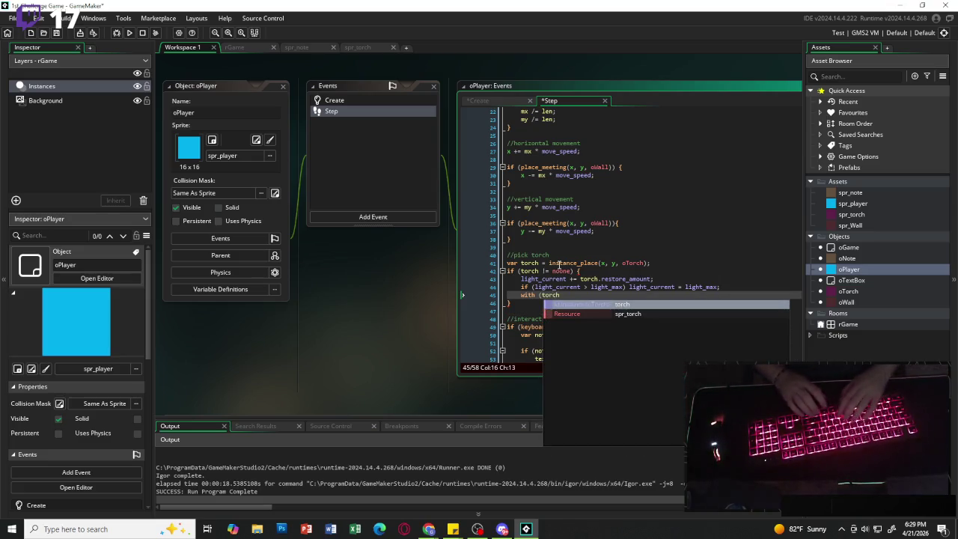
pyautogui.write(') ')
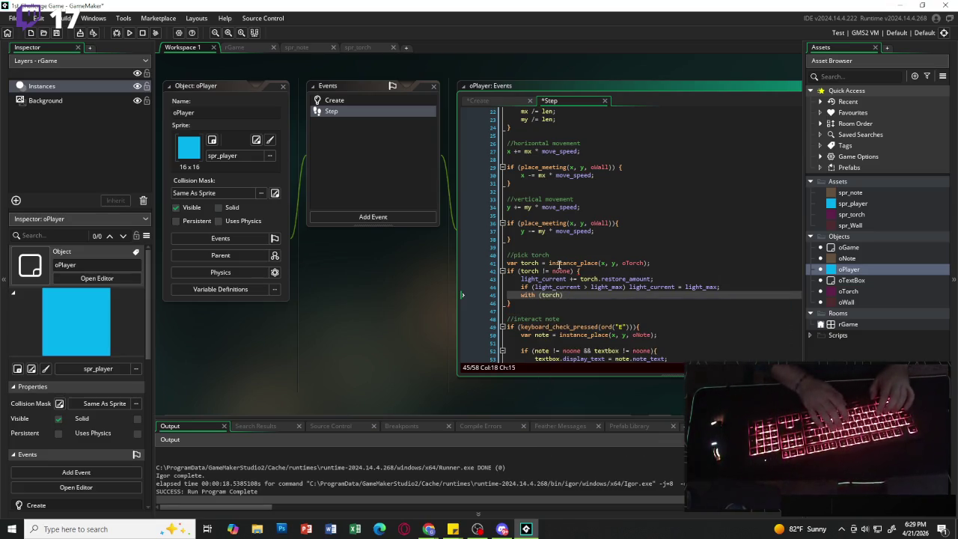
pyautogui.write('instance')
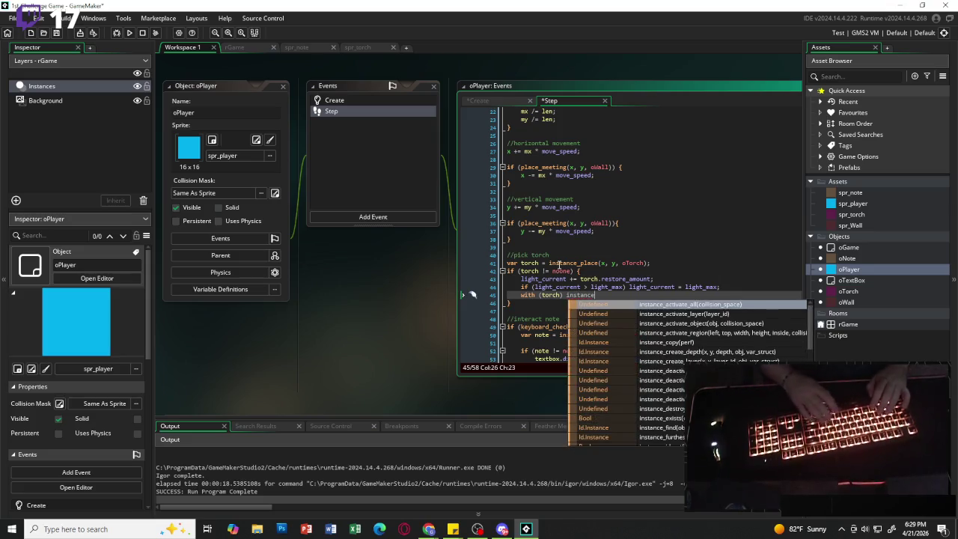
pyautogui.write('_de')
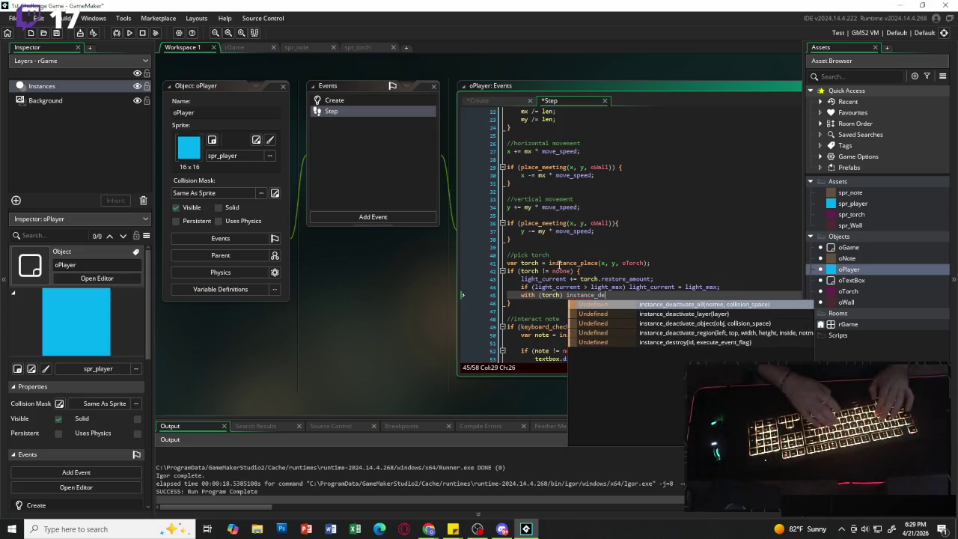
pyautogui.write('stroy();')
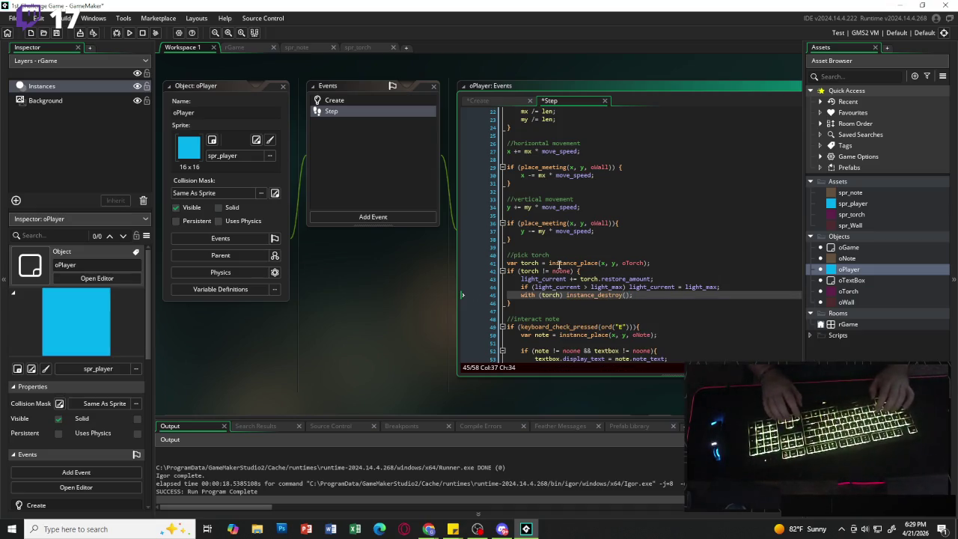
pyautogui.press('Down')
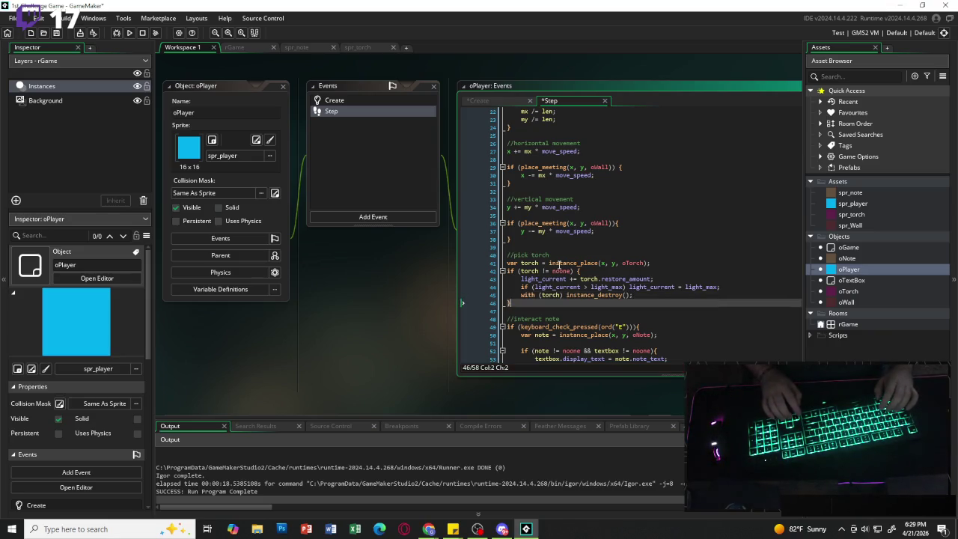
pyautogui.press('Down')
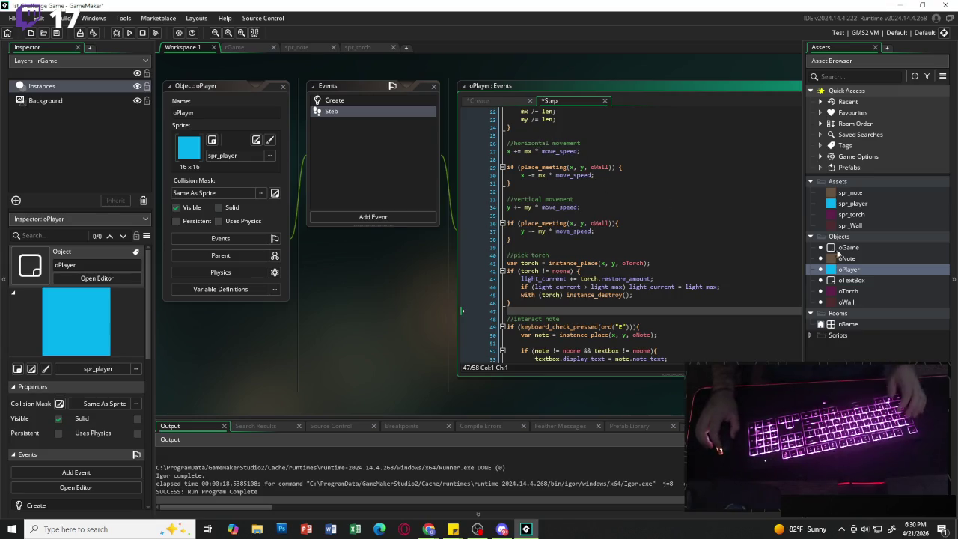
# Place an oTorch instance in rGame near the player, close the sprite tabs, and return to oPlayer.
pyautogui.hotkey('ctrl', 'Tab')
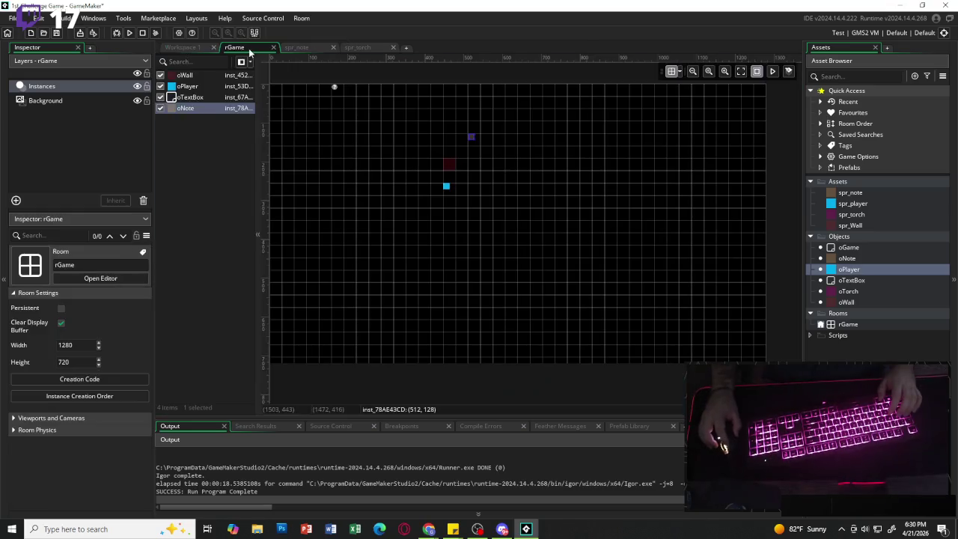
pyautogui.moveTo(848, 293)
pyautogui.mouseDown()
pyautogui.moveTo(494, 180)
pyautogui.moveTo(520, 165)
pyautogui.mouseUp()
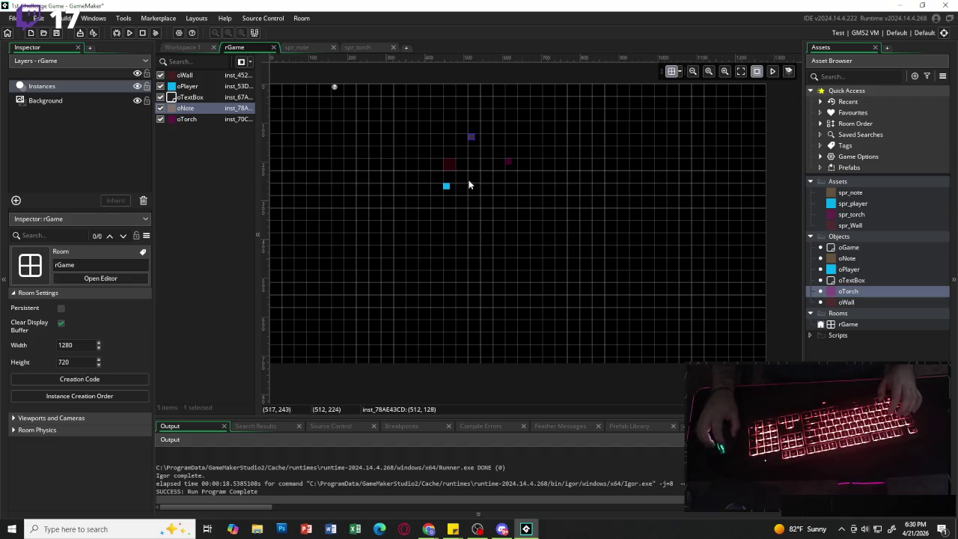
pyautogui.click(393, 47)
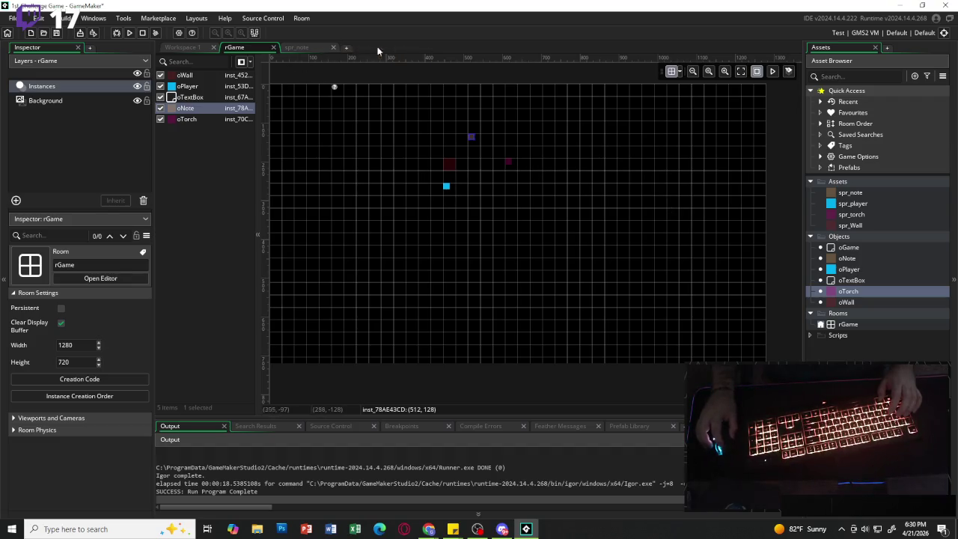
pyautogui.click(333, 47)
pyautogui.click(186, 47)
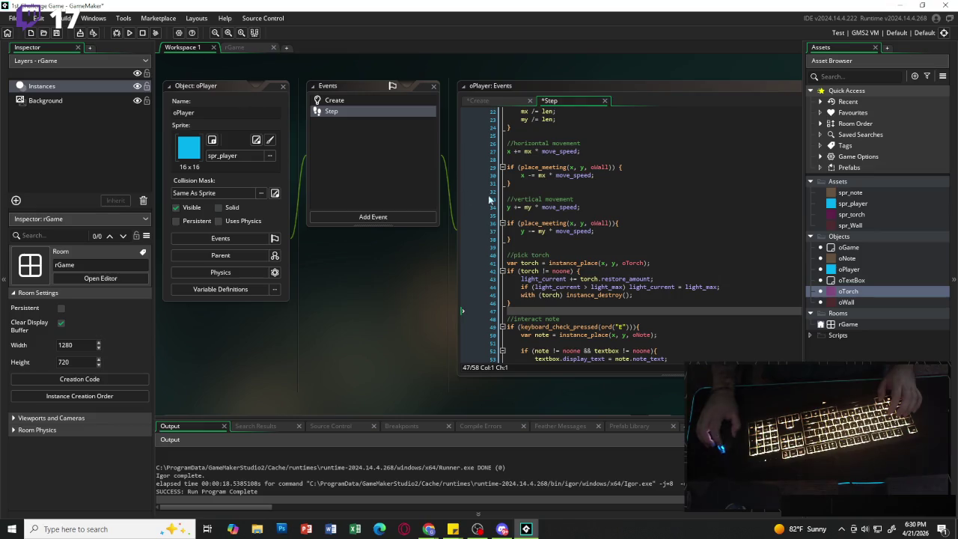
# Add a Draw GUI event to oPlayer, undoing an accidental deletion of the Step event.
pyautogui.click(380, 217)
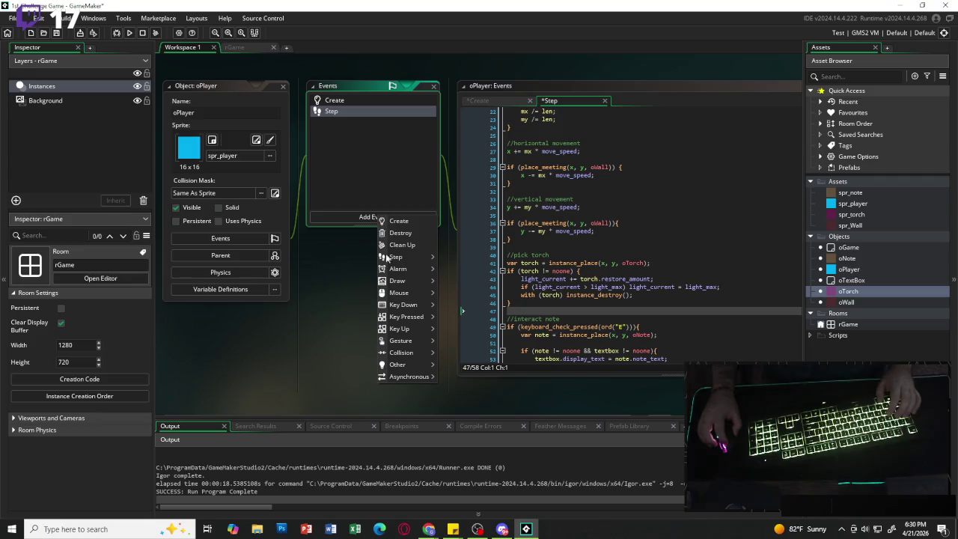
pyautogui.moveTo(419, 281)
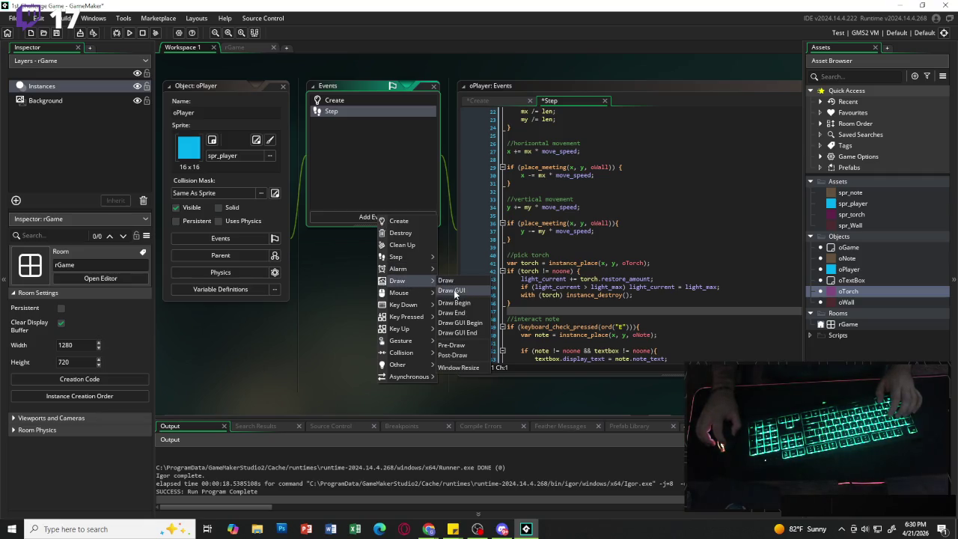
pyautogui.click(453, 289)
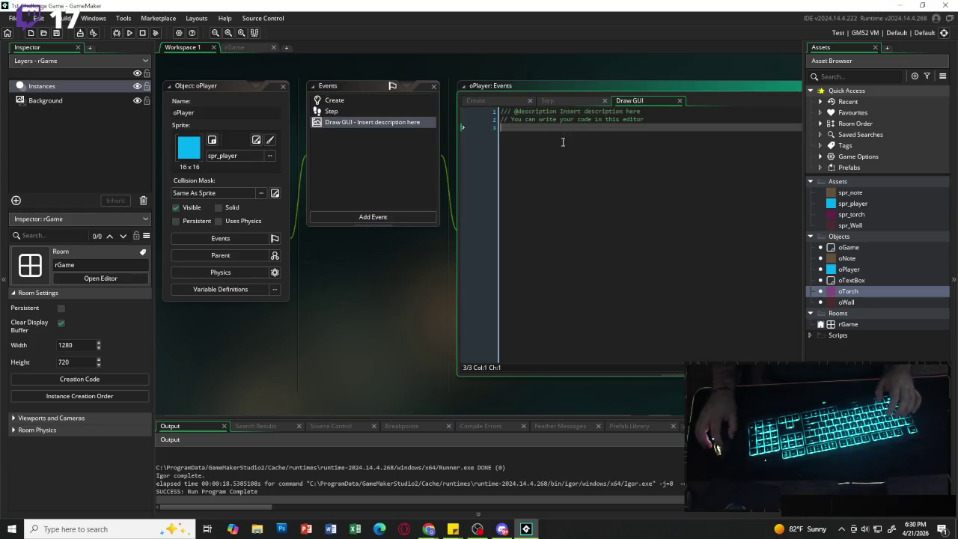
pyautogui.press('Delete')
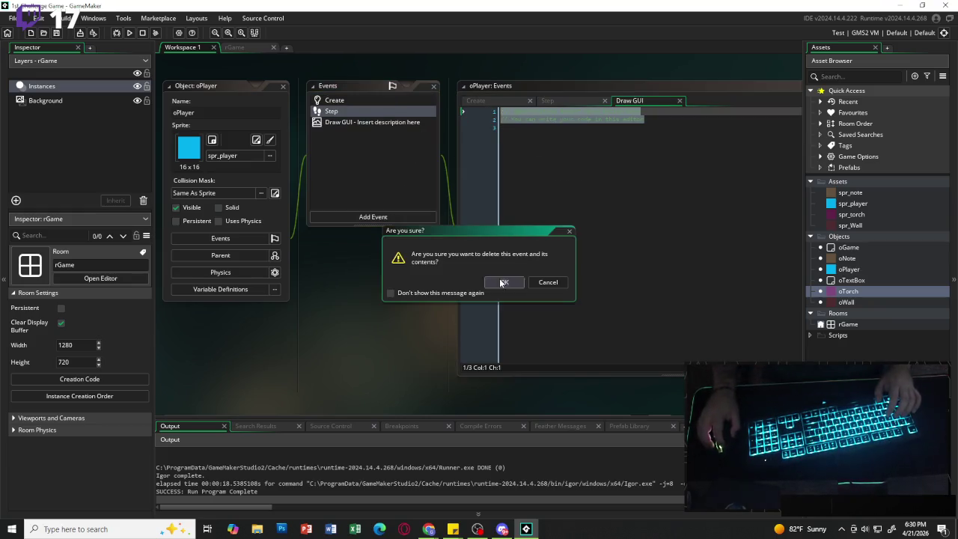
pyautogui.click(514, 280)
pyautogui.hotkey('ctrl', 'z')
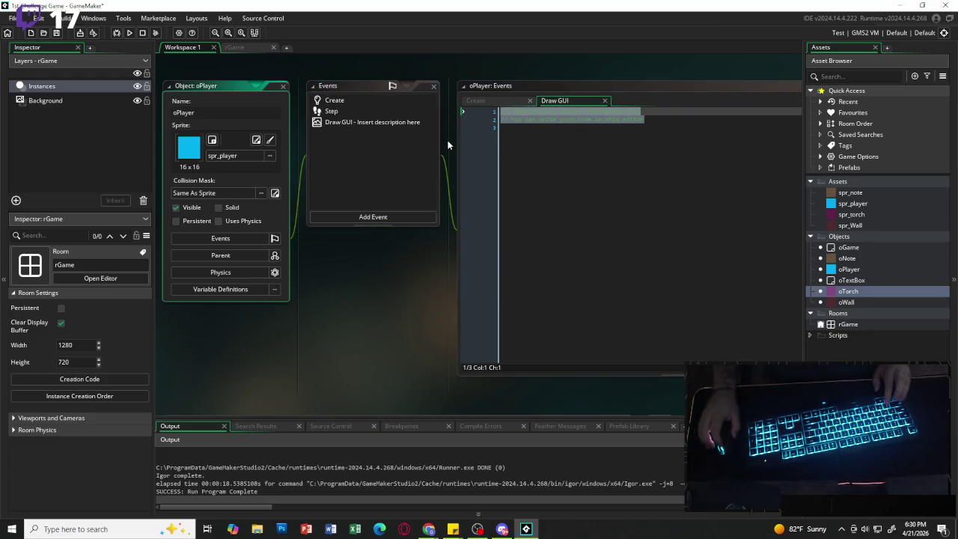
# Start writing Draw GUI code, then abandon it and delete the Draw GUI event.
pyautogui.click(406, 126)
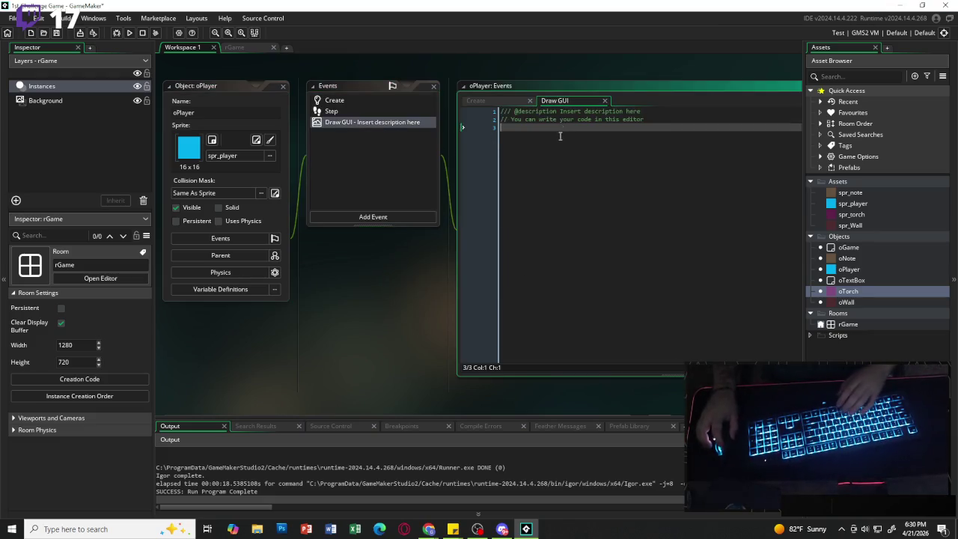
pyautogui.press('BackSpace')
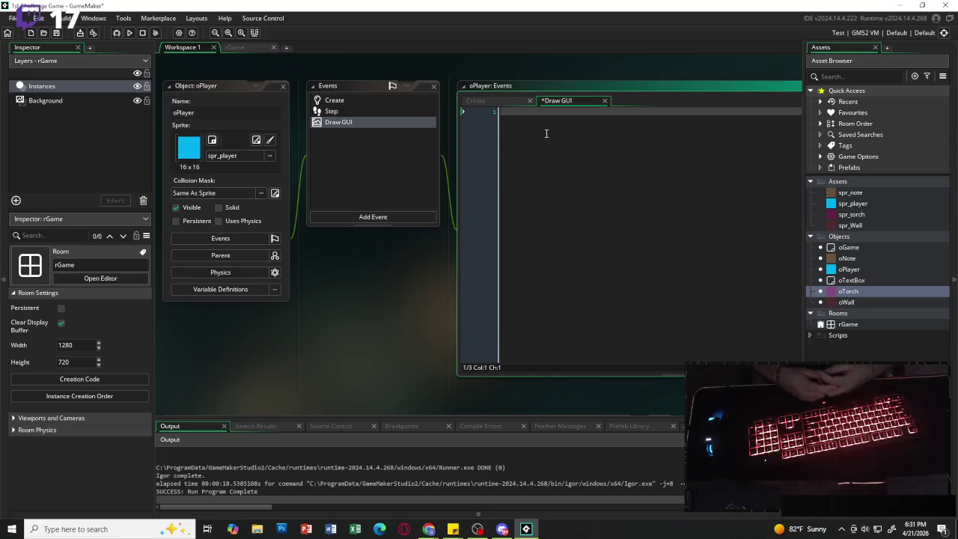
pyautogui.write('var _')
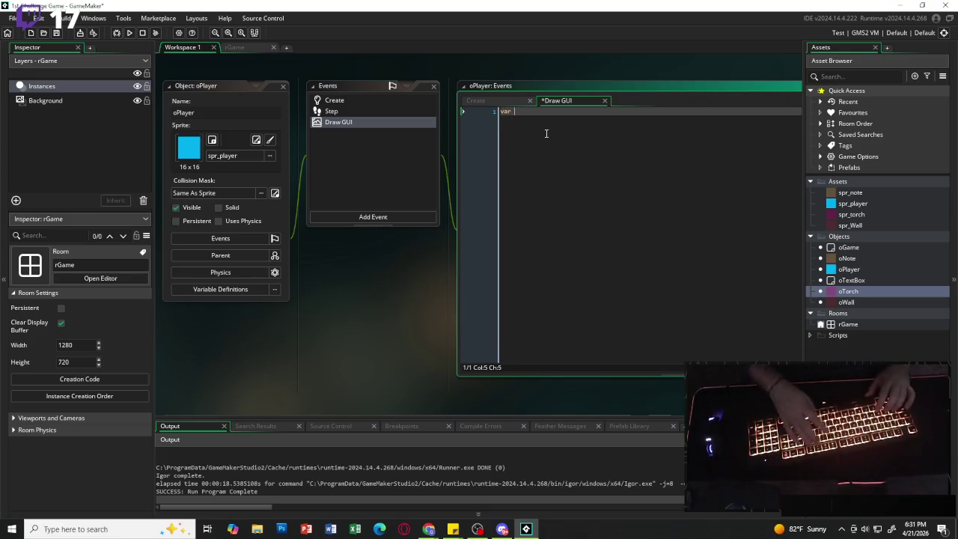
pyautogui.press('BackSpace')
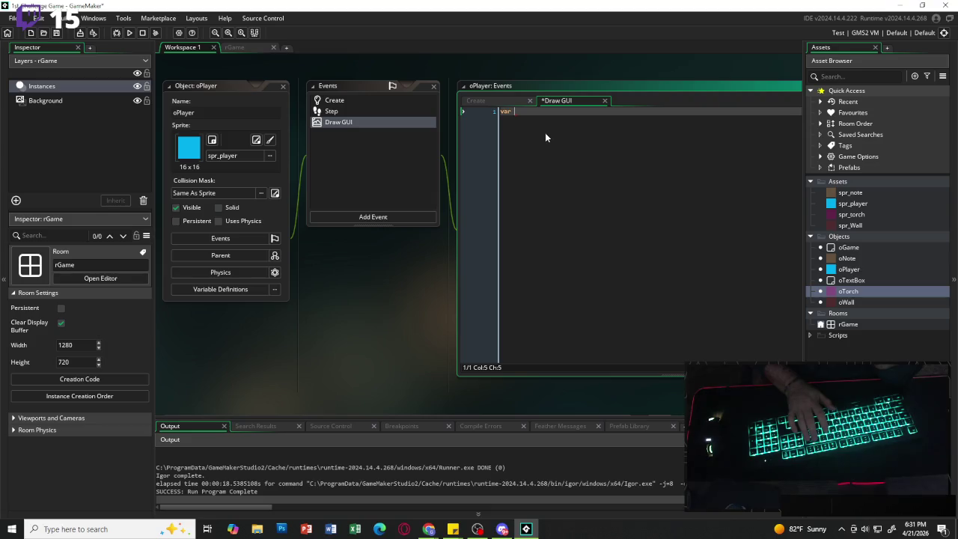
pyautogui.press('BackSpace')
pyautogui.press('BackSpace')
pyautogui.press('BackSpace')
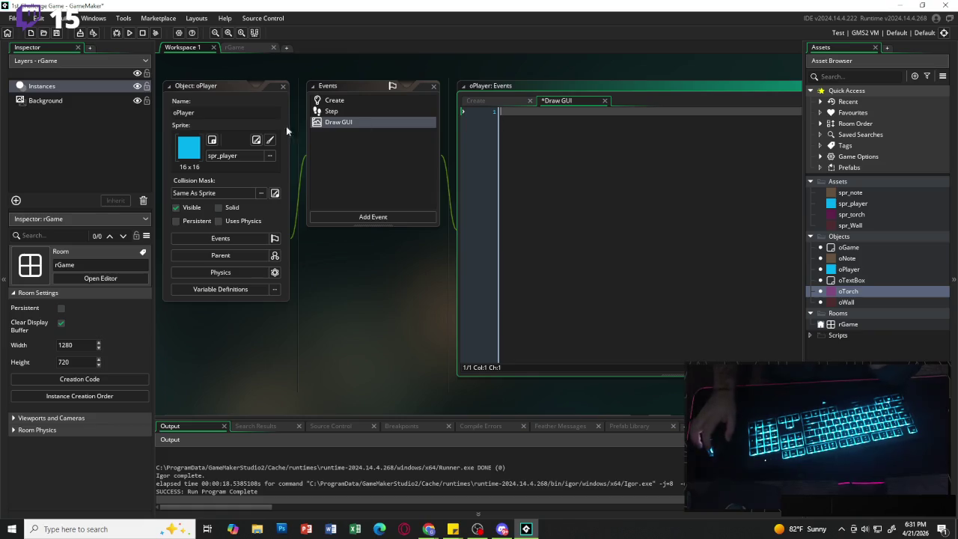
pyautogui.click(604, 101)
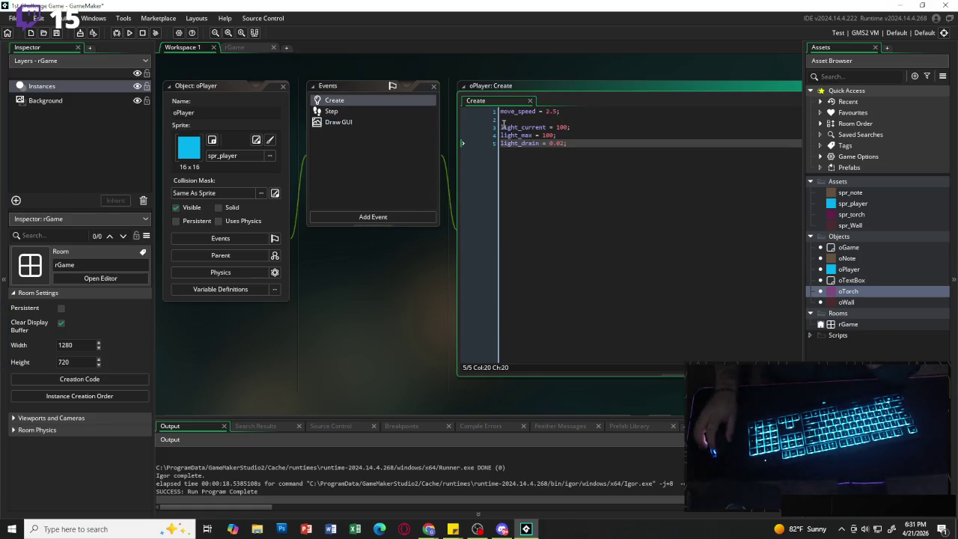
pyautogui.click(385, 121)
pyautogui.press('Delete')
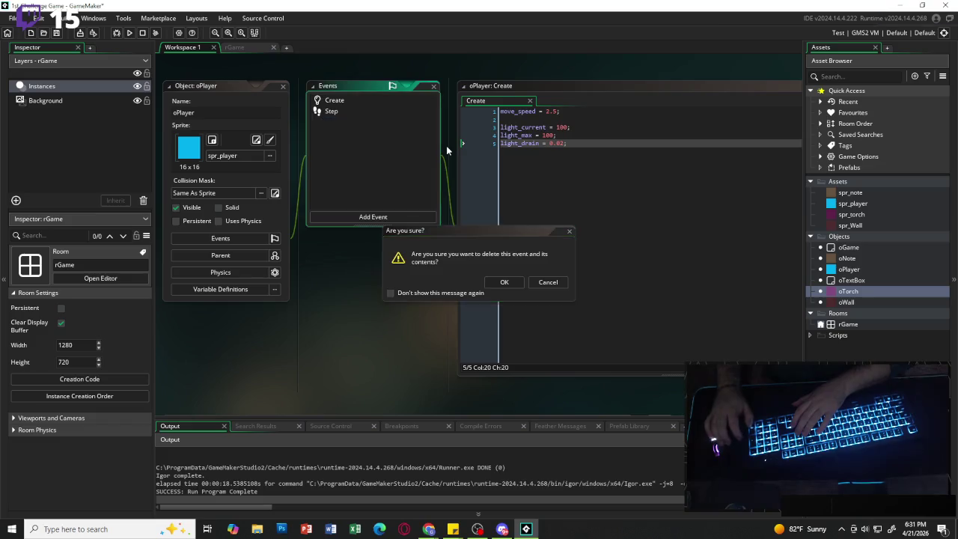
pyautogui.press('Return')
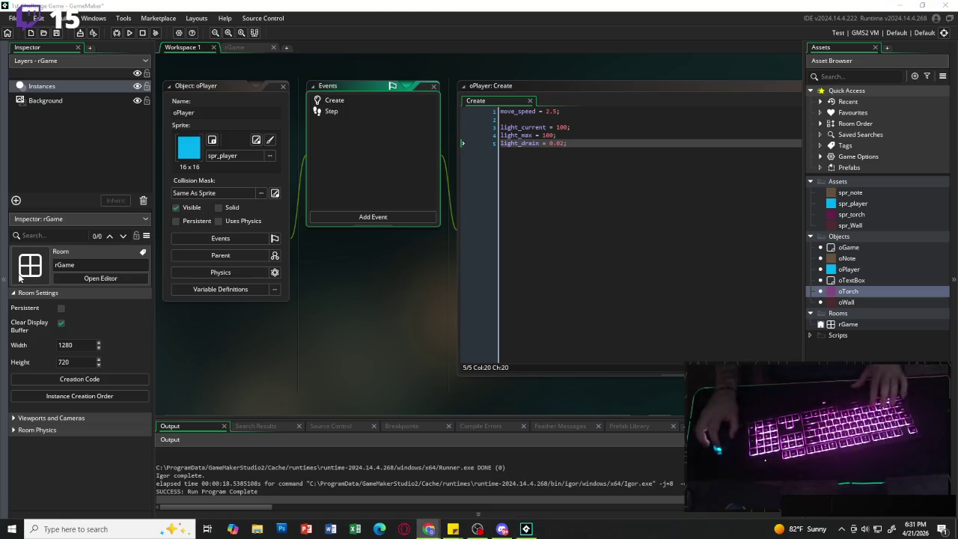
# Add a fresh Draw GUI event to oPlayer.
pyautogui.click(363, 217)
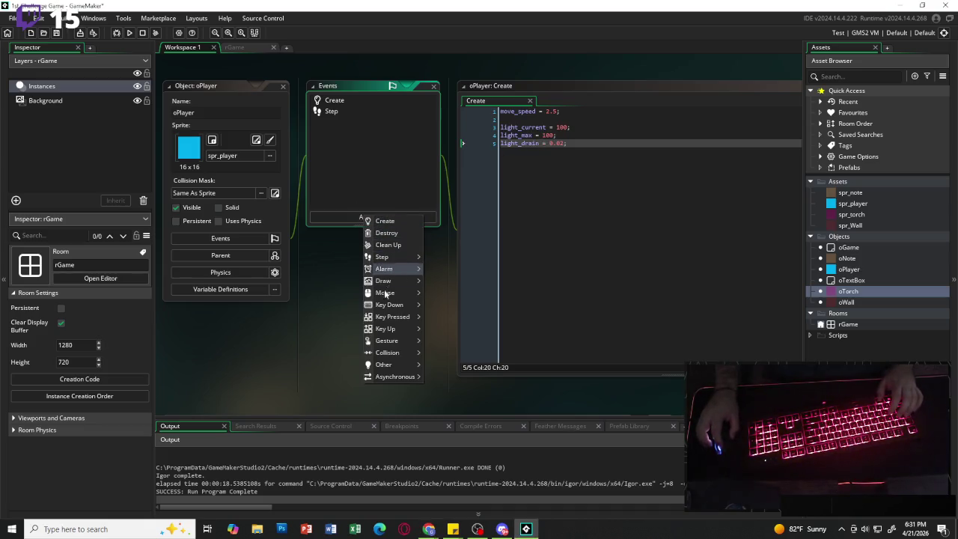
pyautogui.moveTo(399, 312)
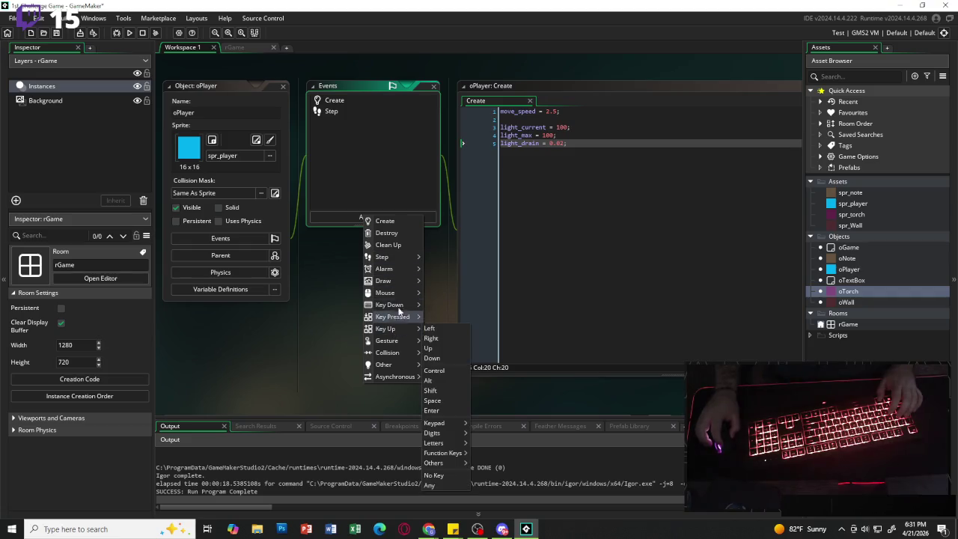
pyautogui.moveTo(397, 347)
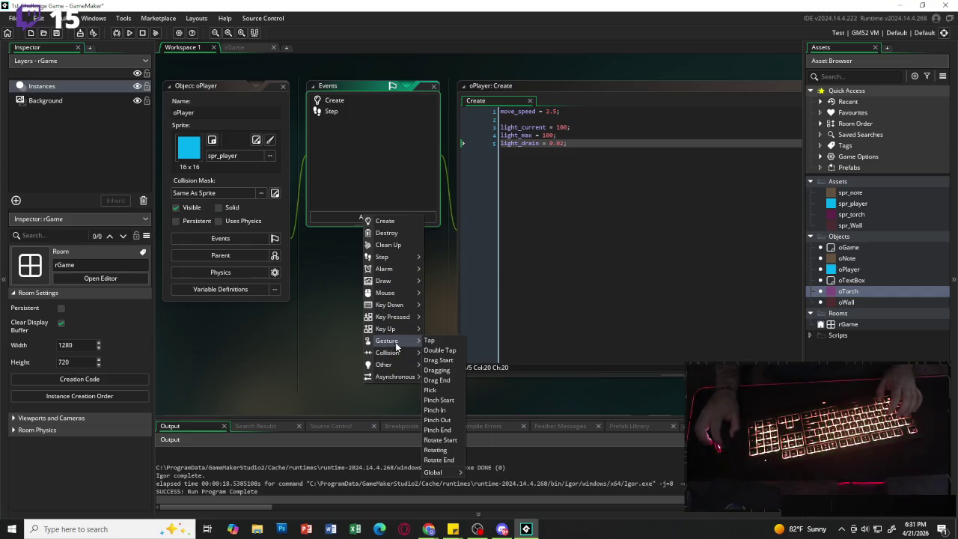
pyautogui.moveTo(401, 281)
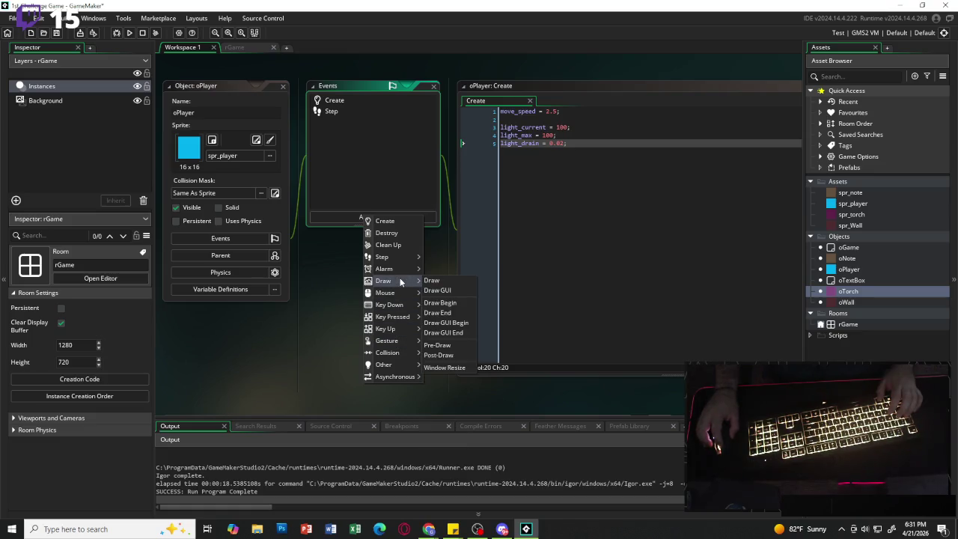
pyautogui.click(466, 290)
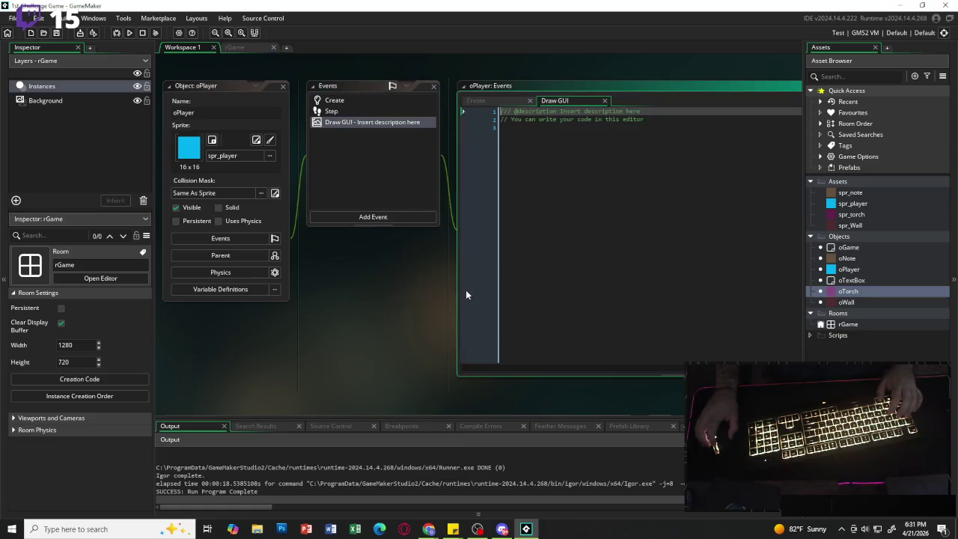
# Replace the placeholder with the yellow light bar and Light label code, then run the game.
pyautogui.moveTo(577, 186); pyautogui.dragTo(436, 103)
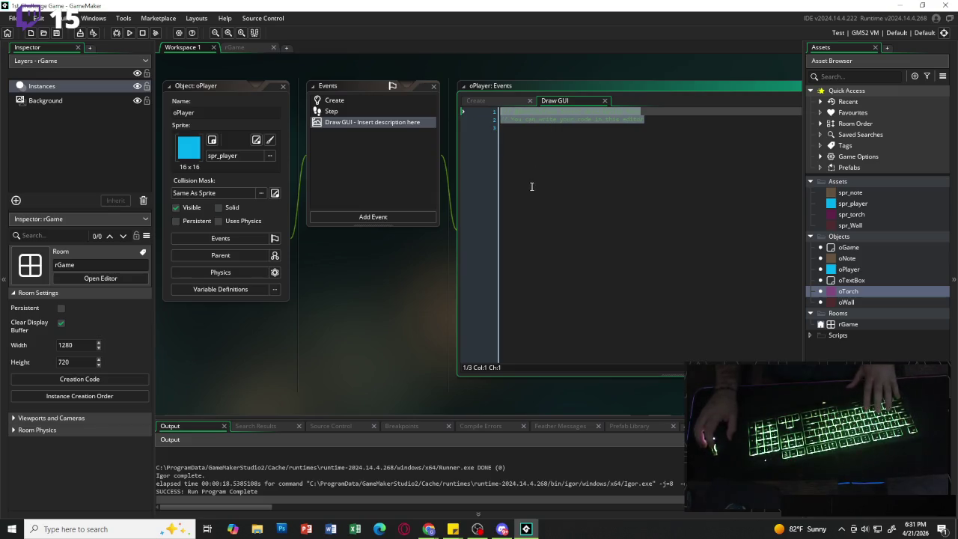
pyautogui.write('var bar_x = 20; var bar_y = 20; var bar_w = 200; var bar_h = 16;  var fill_w = (light_current / light_max) * bar_w;  draw_set_color(c_black); draw_rectangle(bar_x - 2, bar_y - 2, bar_x + bar_w + 2, bar_y + bar_h + 2, false);  draw_set_color(c_gray); draw_rectangle(bar_x, bar_y, bar_x + bar_w, bar_y + bar_h, false);  draw_set_color(c_yellow); draw_rectangle(bar_x, bar_y, bar_x + fill_w, bar_y + bar_h, false);  draw_set_color(c_white); draw_text(bar_x, bar_y + 24, "Light: " + string(floor(light_current)));')
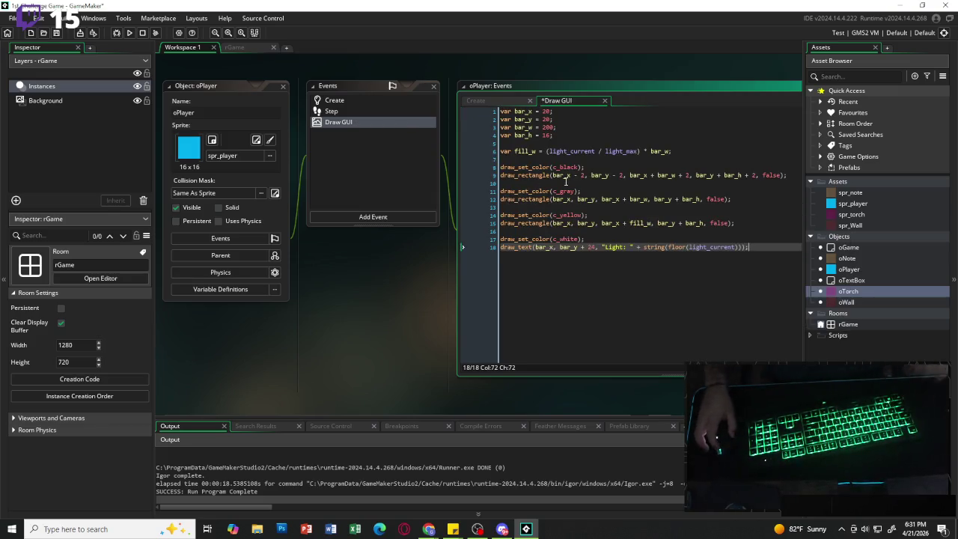
pyautogui.click(694, 142)
pyautogui.click(692, 157)
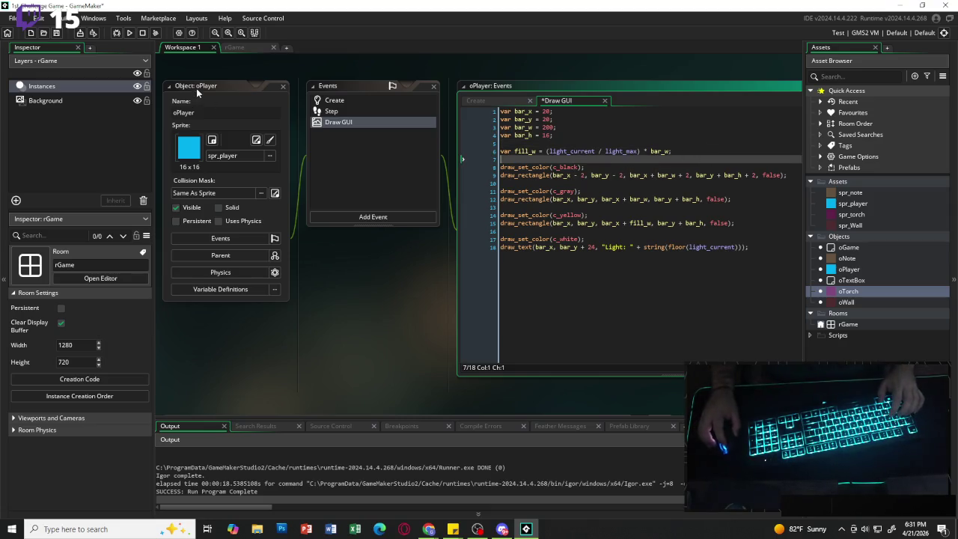
pyautogui.click(128, 33)
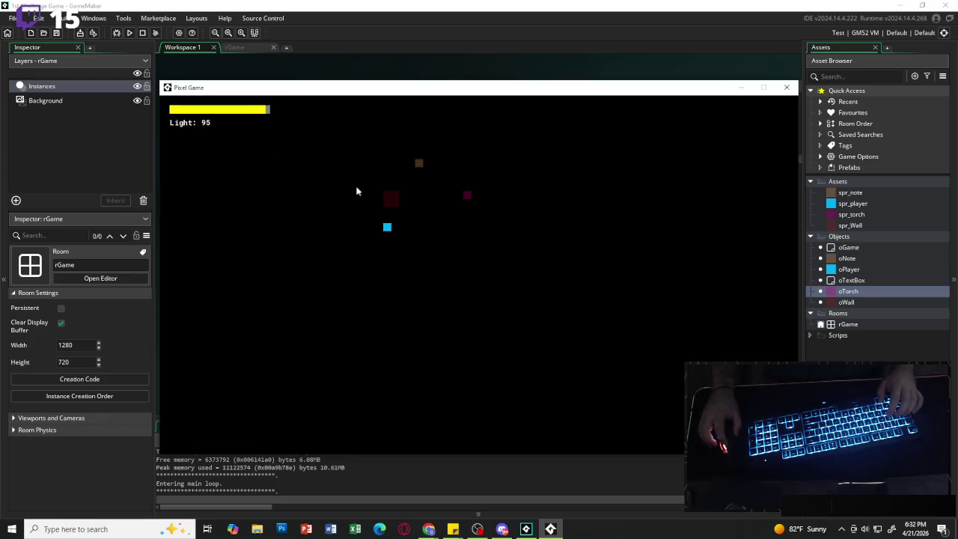
# Walk the player onto the torch to refill light, then beside the note.
pyautogui.press('Left')
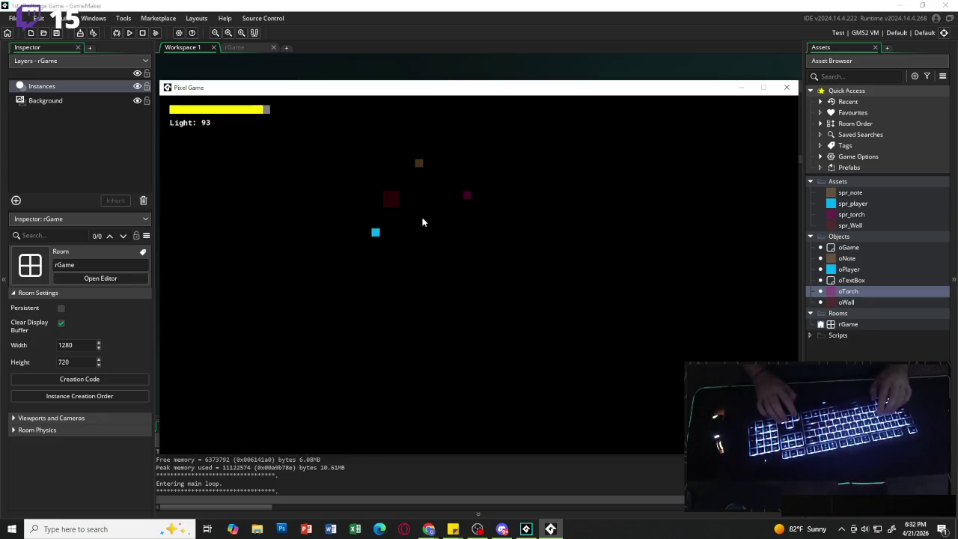
pyautogui.press('Right')
pyautogui.press('Up')
pyautogui.press('Right')
pyautogui.press('Up')
pyautogui.press('Left')
pyautogui.press('Up')
pyautogui.press('Left')
pyautogui.press('Down')
pyautogui.press('Right')
pyautogui.press('Left')
pyautogui.press('Right')
# Open and close the note's text box twice, then close the game window.
pyautogui.press('e')
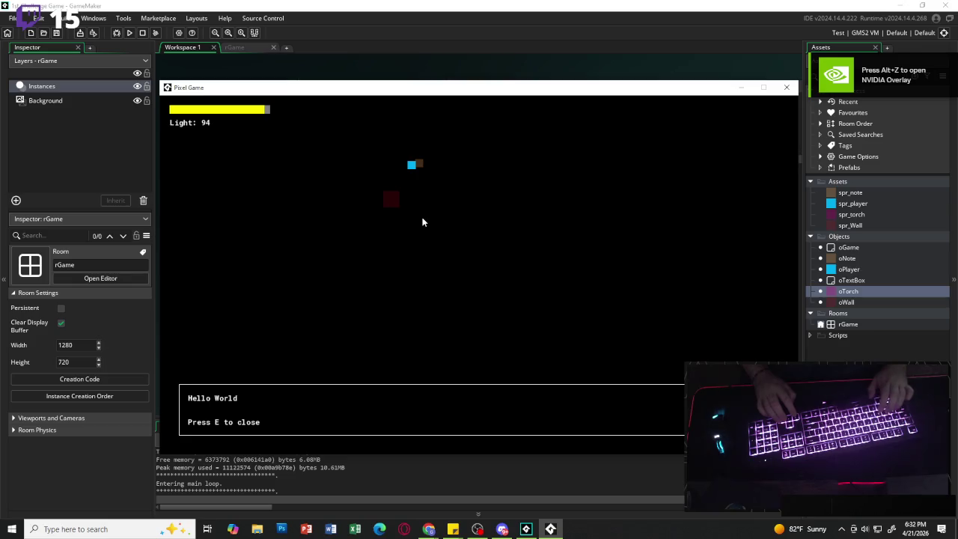
pyautogui.press('e')
pyautogui.press('Left')
pyautogui.press('Right')
pyautogui.press('e')
pyautogui.press('e')
pyautogui.press('Left')
pyautogui.press('Down')
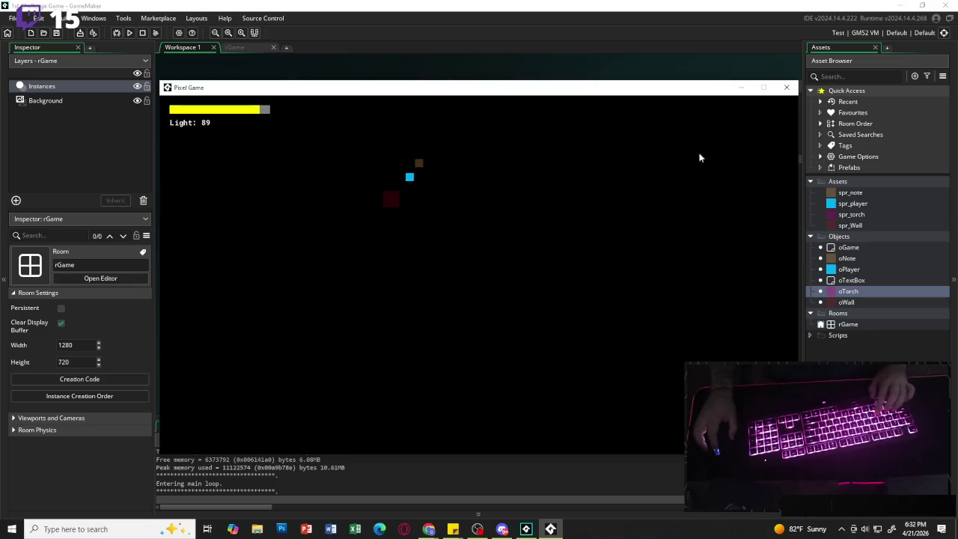
pyautogui.click(786, 87)
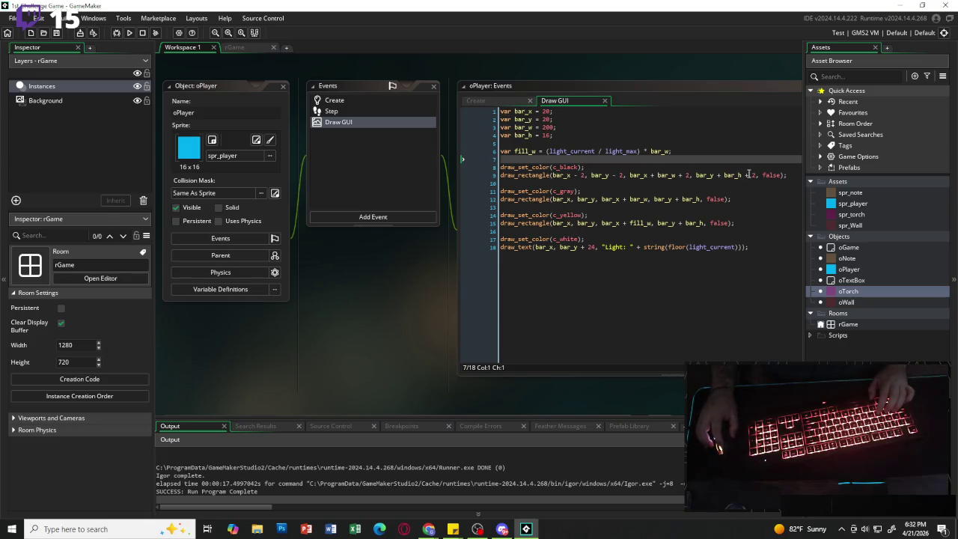
# Place another oWall instance in the rGame room.
pyautogui.click(238, 47)
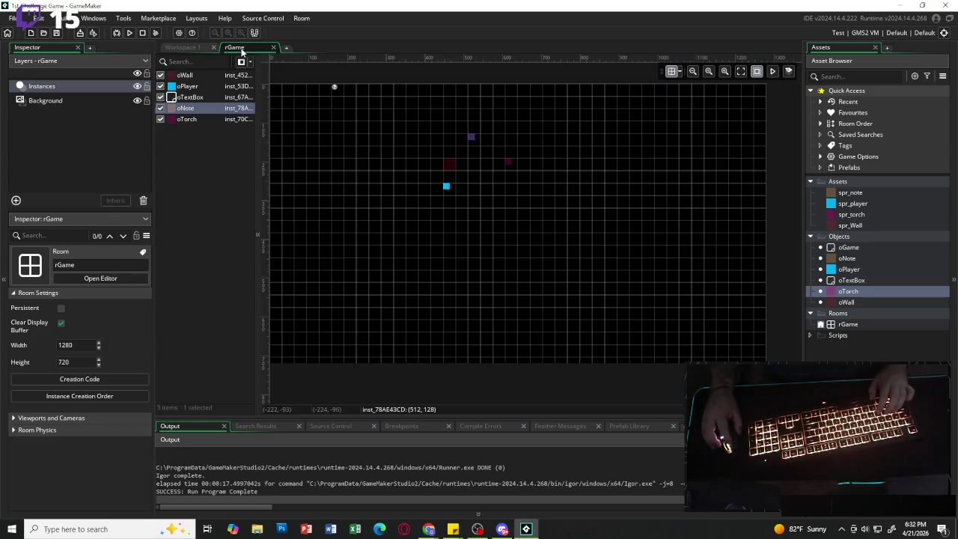
pyautogui.click(861, 217)
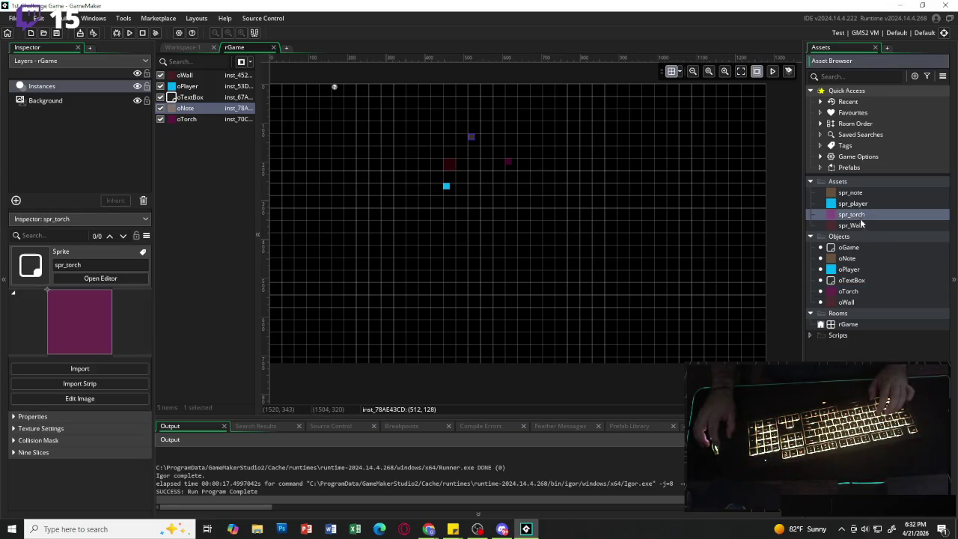
pyautogui.click(860, 226)
pyautogui.moveTo(869, 225)
pyautogui.mouseDown()
pyautogui.moveTo(494, 153)
pyautogui.moveTo(473, 140)
pyautogui.moveTo(853, 228)
pyautogui.mouseUp()
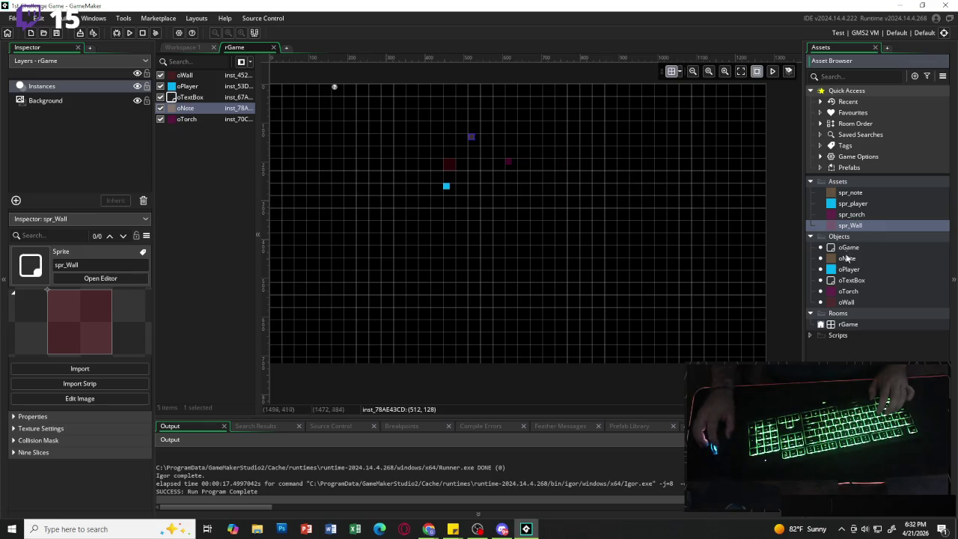
pyautogui.moveTo(845, 302)
pyautogui.mouseDown()
pyautogui.moveTo(535, 139)
pyautogui.moveTo(479, 150)
pyautogui.moveTo(474, 141)
pyautogui.mouseUp()
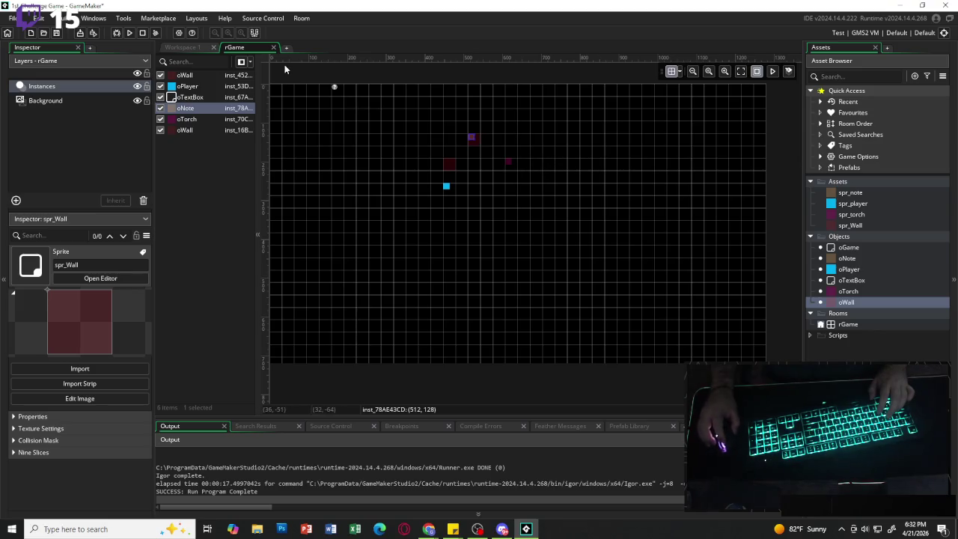
# Run the game with F5 and move the player around with WASD.
pyautogui.press('F5')
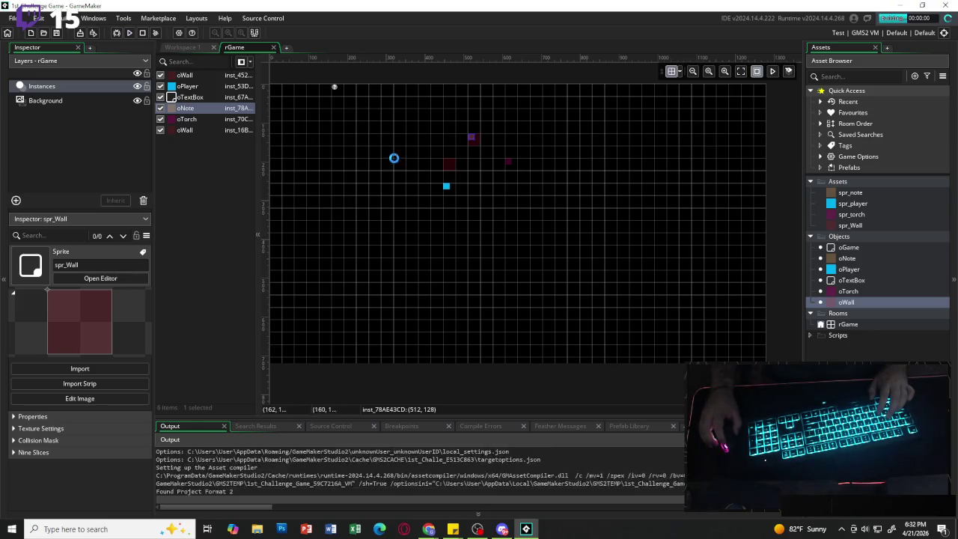
pyautogui.press('d')
pyautogui.press('w')
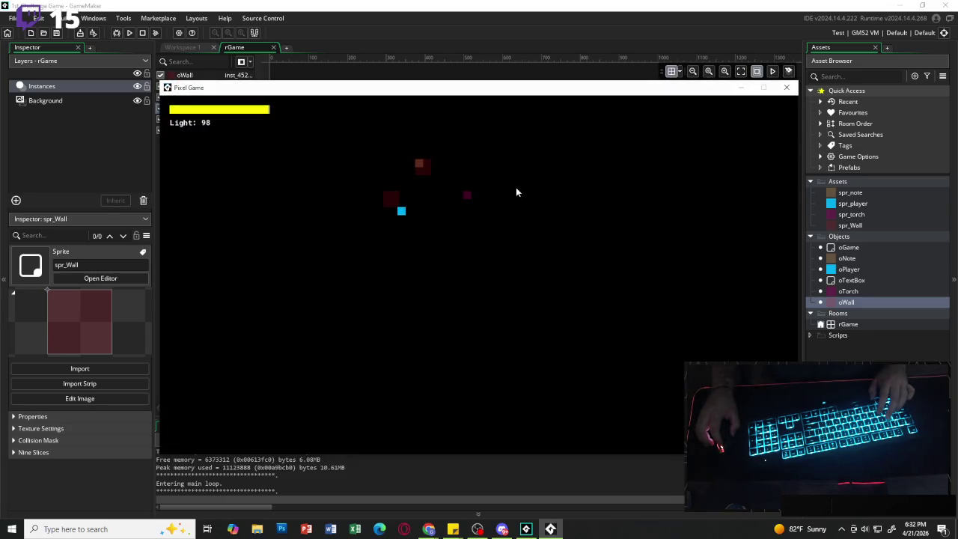
pyautogui.press('s')
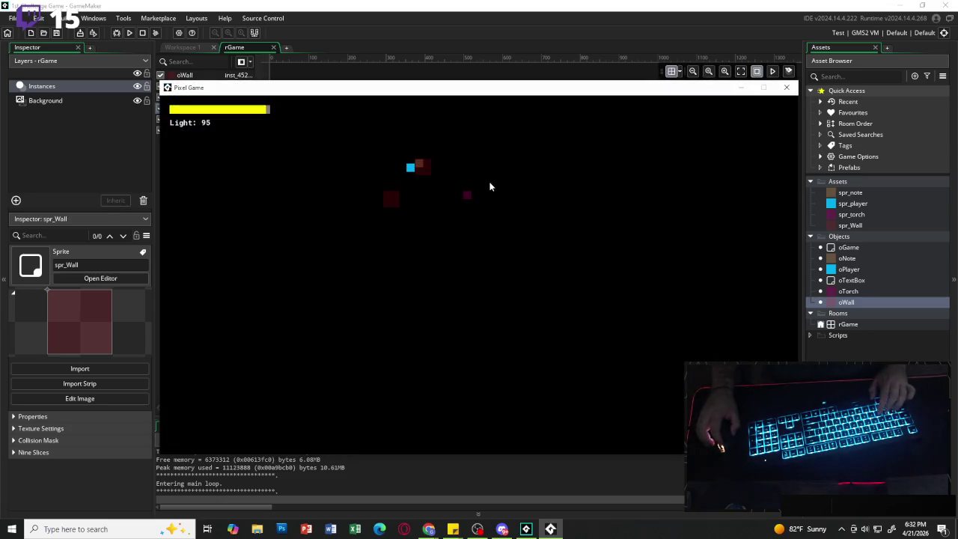
pyautogui.press('w')
pyautogui.press('d')
pyautogui.press('s')
pyautogui.press('s')
pyautogui.press('a')
pyautogui.press('a')
pyautogui.press('w')
pyautogui.press('w')
pyautogui.press('d')
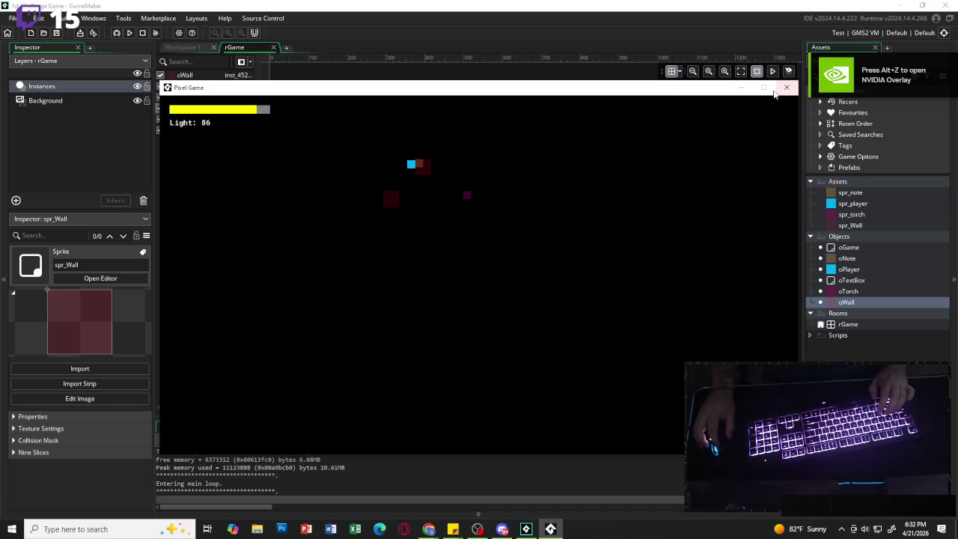
# Walk onto the torch to refill light from 81 to 97, then close the game.
pyautogui.press('a')
pyautogui.press('d')
pyautogui.press('a')
pyautogui.press('d')
pyautogui.press('s')
pyautogui.press('d')
pyautogui.press('w')
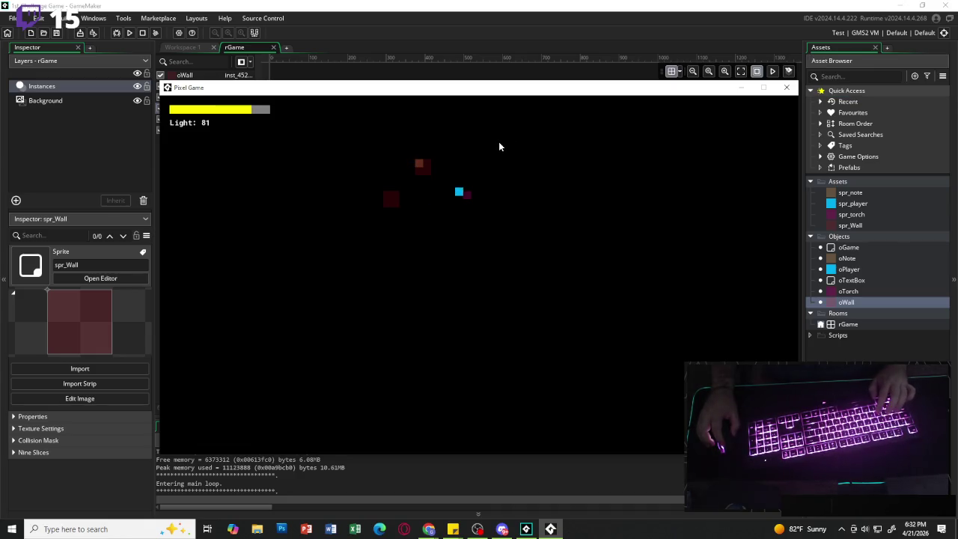
pyautogui.press('a')
pyautogui.press('w')
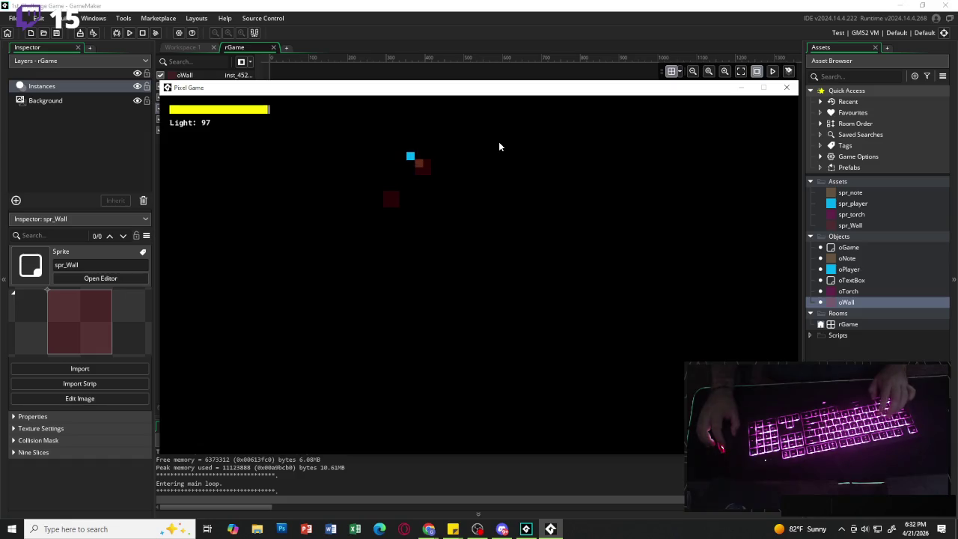
pyautogui.click(786, 87)
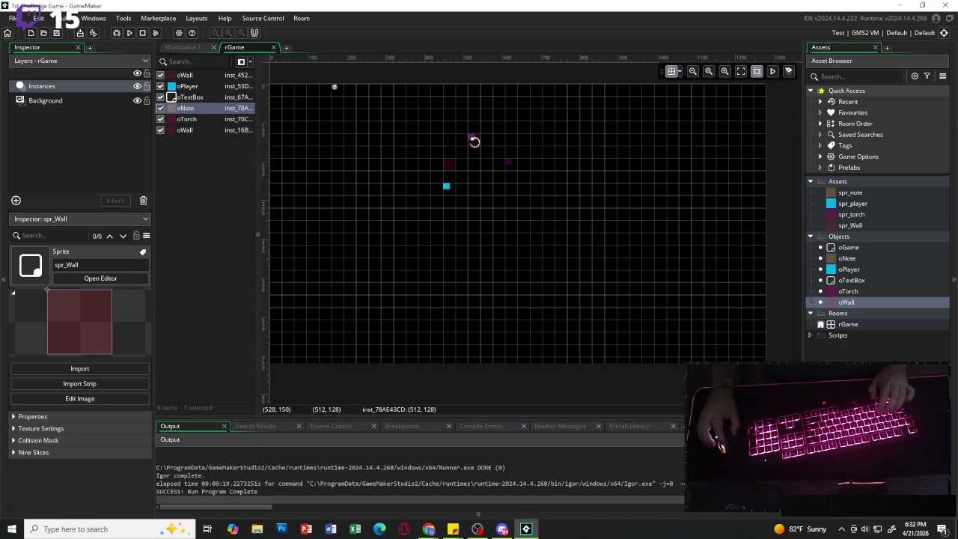
# Move the new wall higher in the instance order and test-run the game again.
pyautogui.click(473, 140)
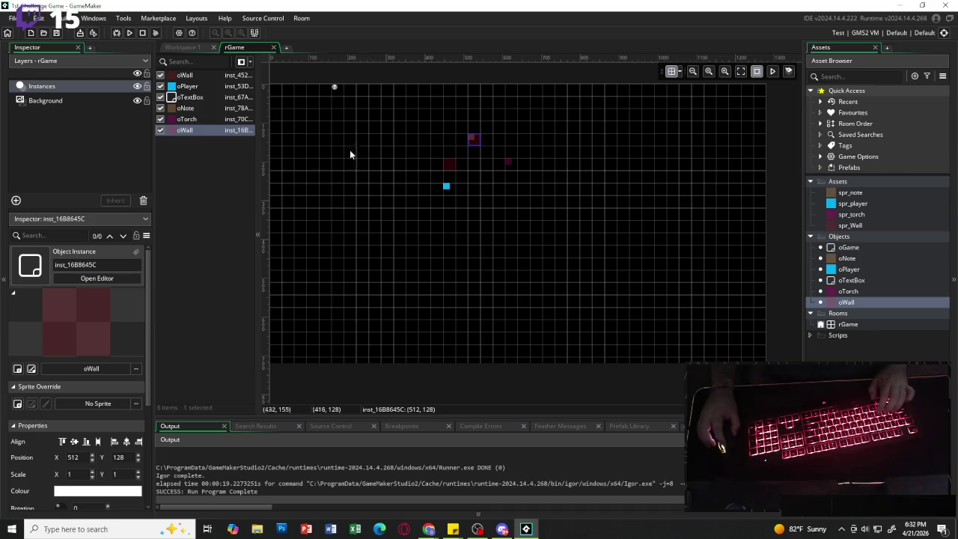
pyautogui.moveTo(191, 120)
pyautogui.mouseDown()
pyautogui.moveTo(212, 144)
pyautogui.moveTo(211, 86)
pyautogui.mouseUp()
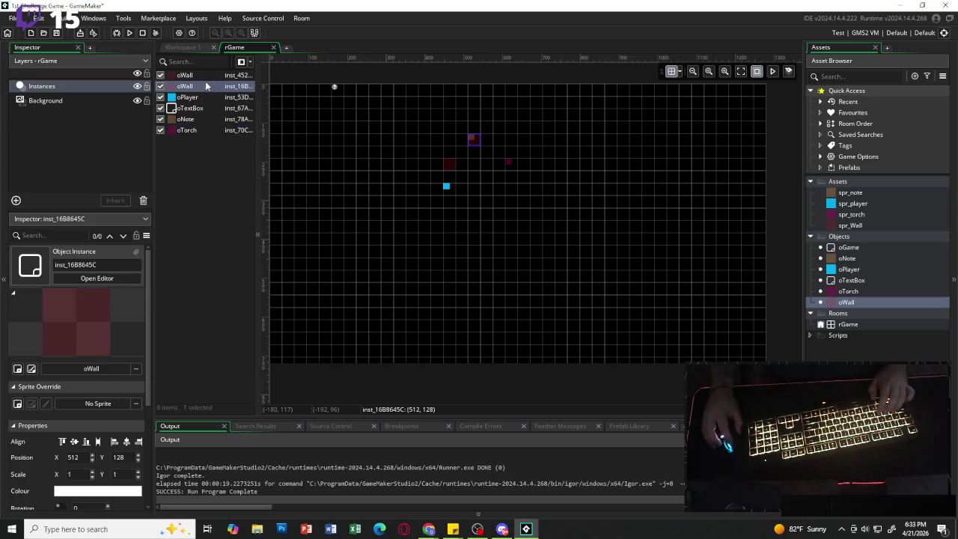
pyautogui.click(129, 33)
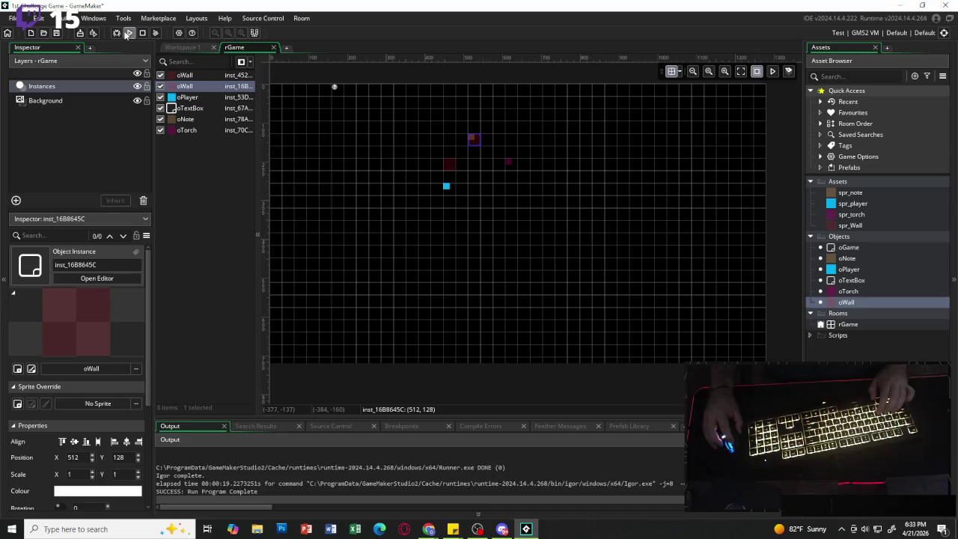
pyautogui.press('d')
pyautogui.press('w')
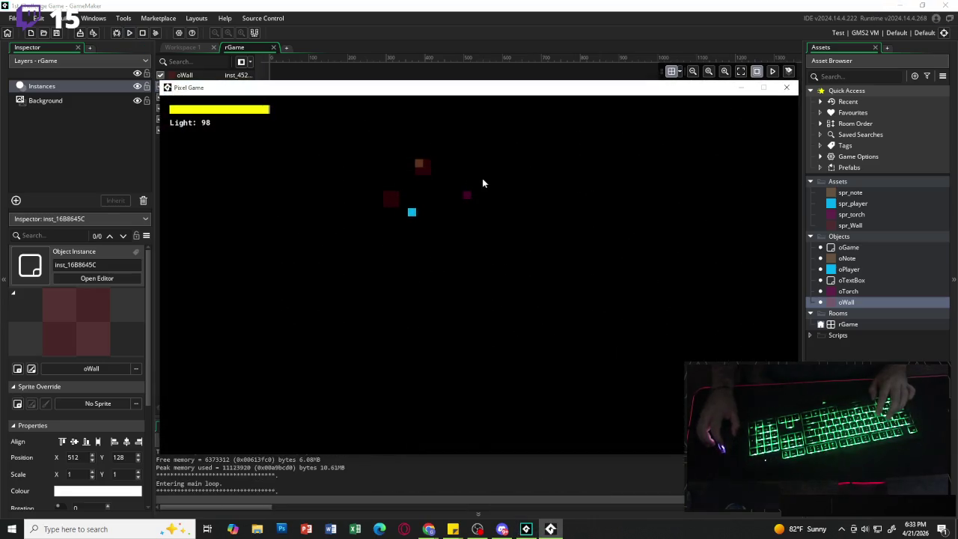
pyautogui.press('w')
pyautogui.press('s')
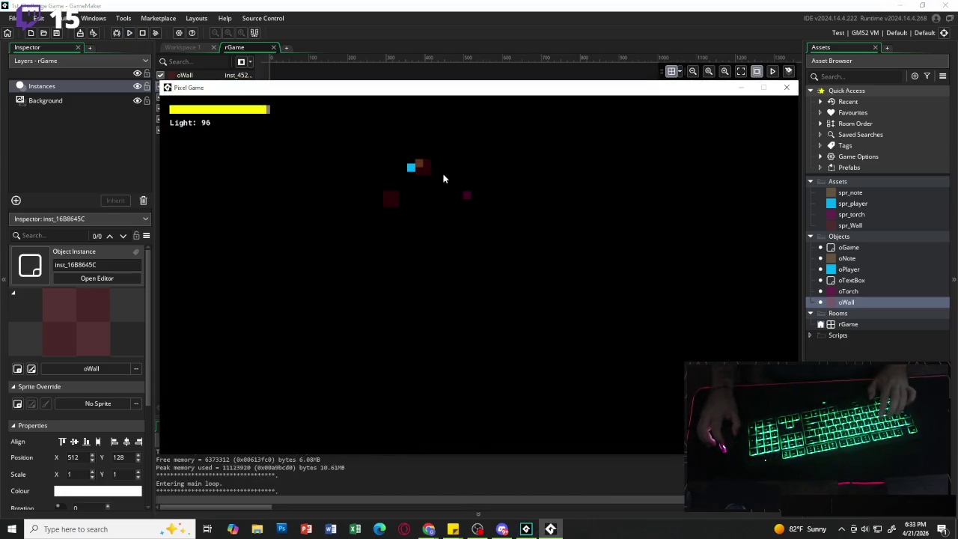
pyautogui.press('w')
pyautogui.press('d')
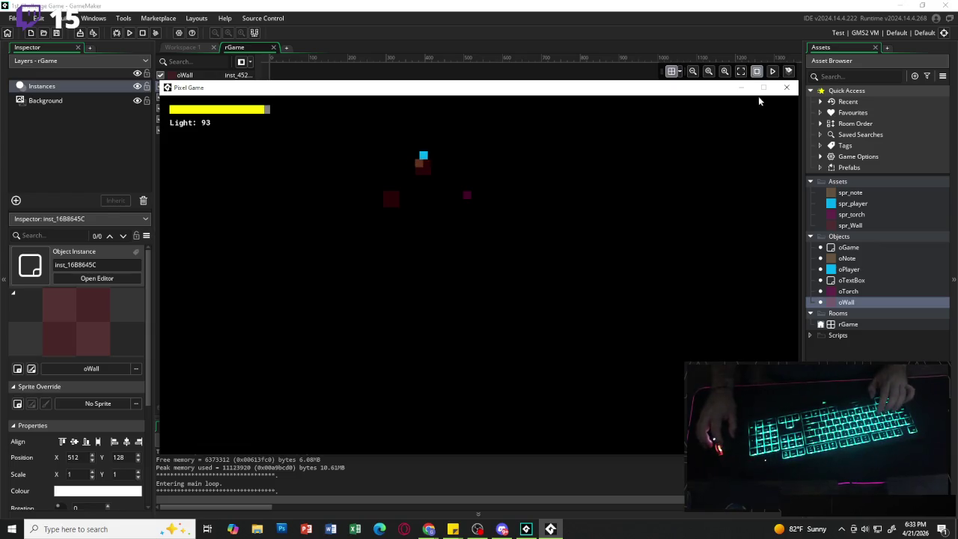
# Close the game, delete the extra wall instance, and open oPlayer's editor.
pyautogui.click(786, 87)
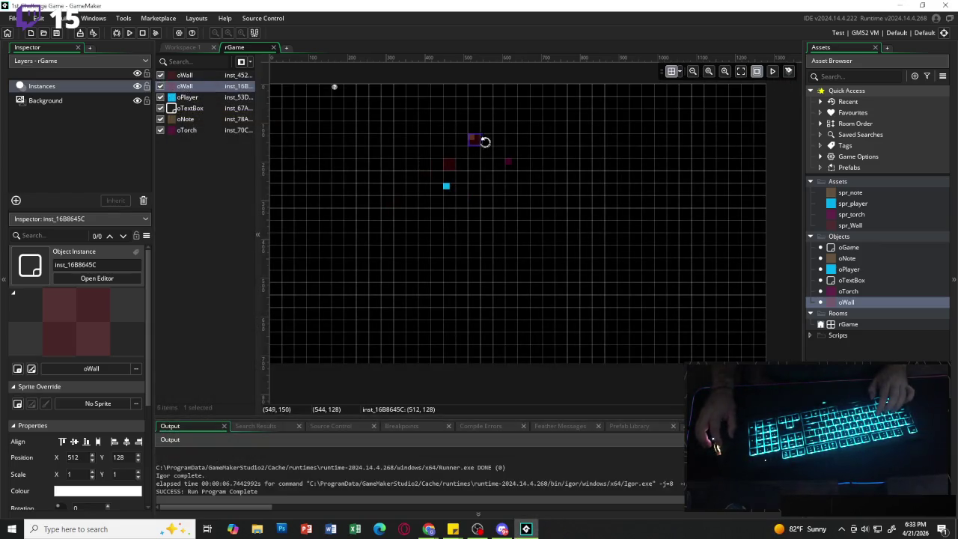
pyautogui.press('Delete')
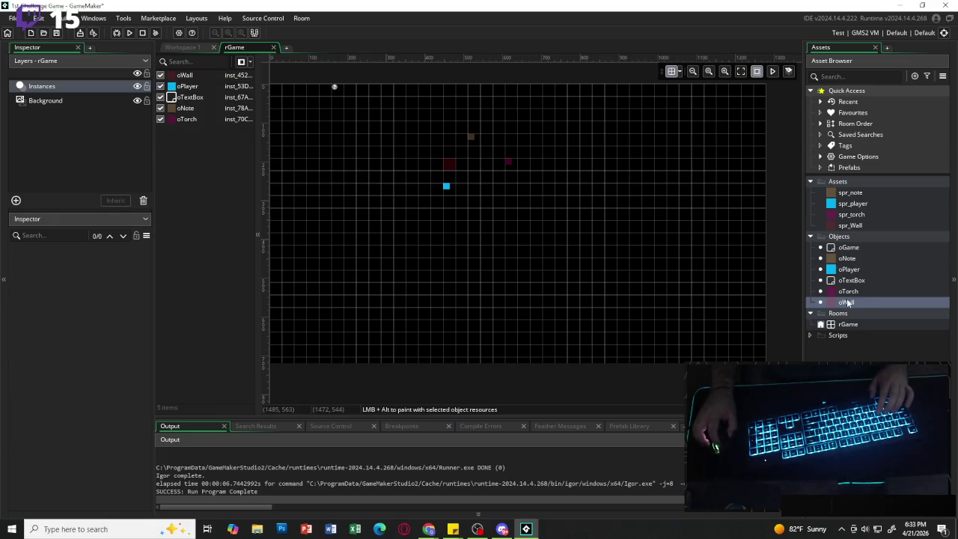
pyautogui.doubleClick(850, 269)
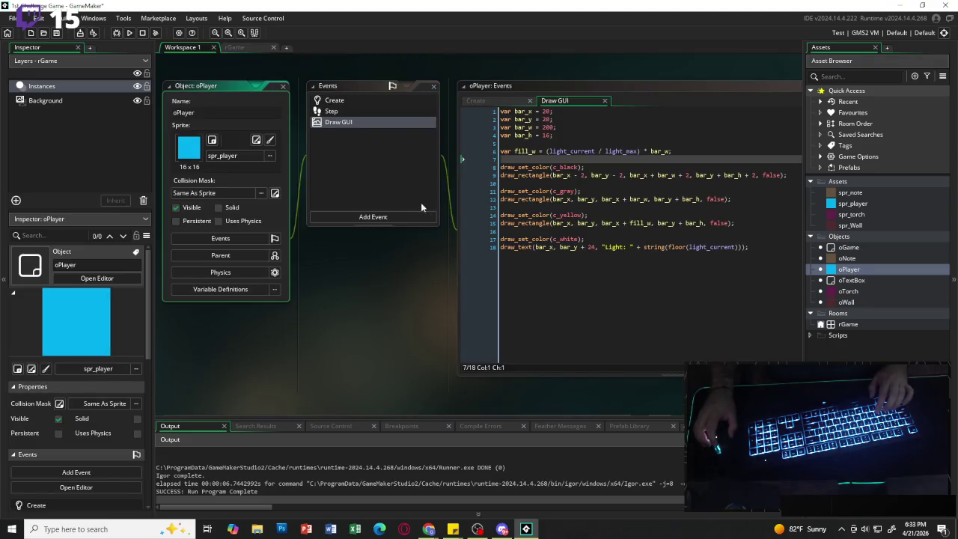
# Review oPlayer's Create event and scroll through its Step event code.
pyautogui.click(476, 100)
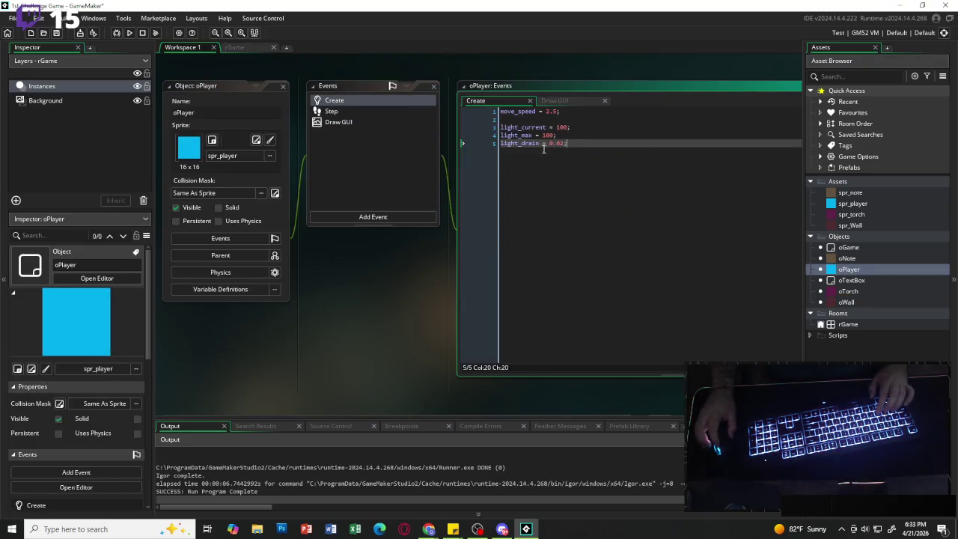
pyautogui.click(332, 111)
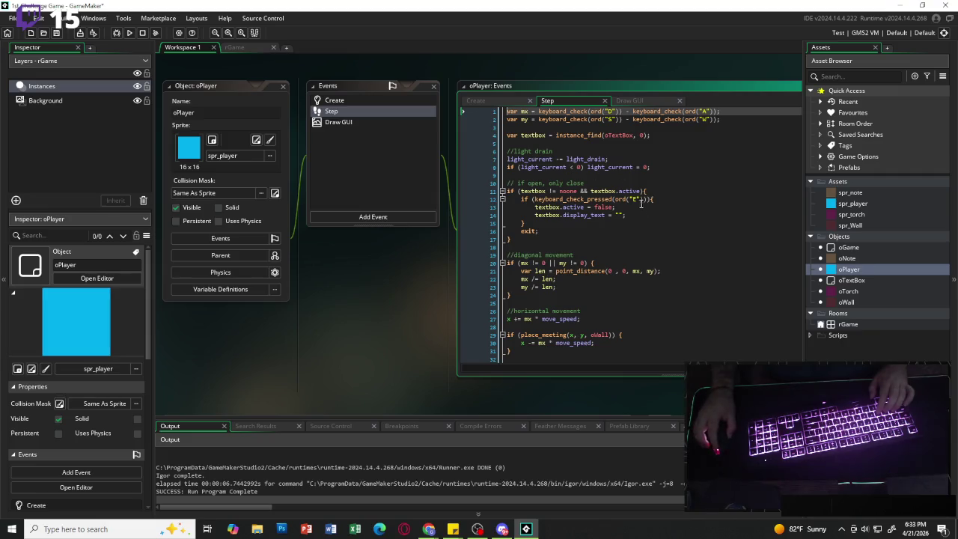
pyautogui.scroll(-8, 639, 232)
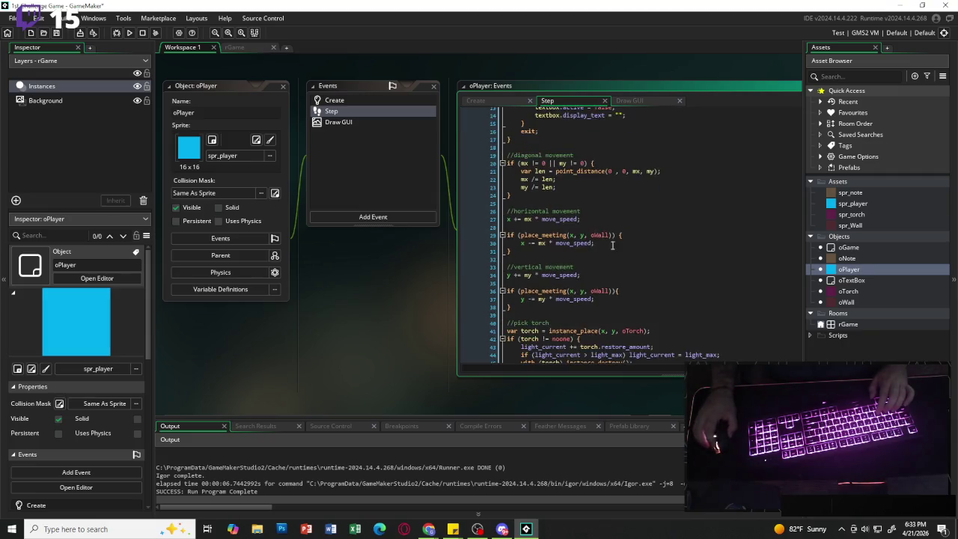
pyautogui.scroll(-1, 633, 256)
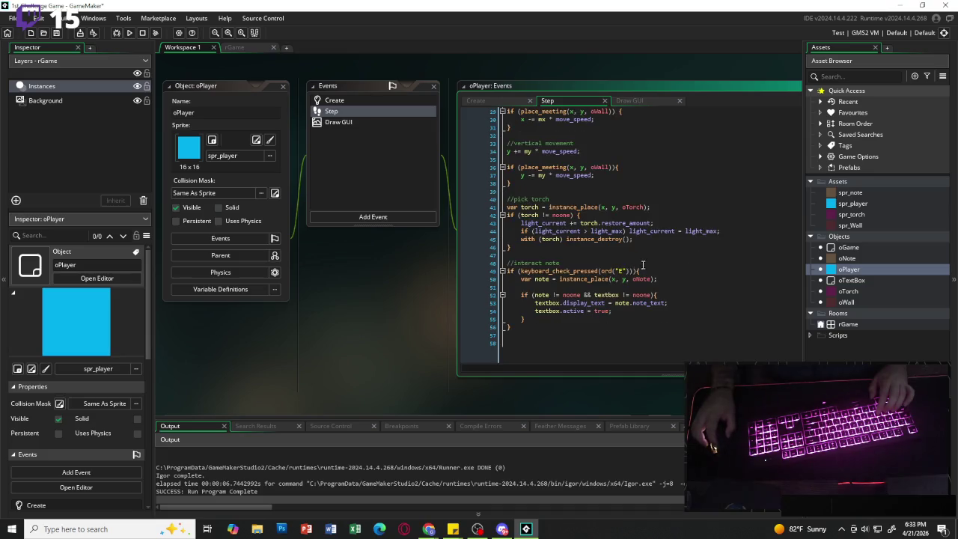
pyautogui.moveTo(631, 209)
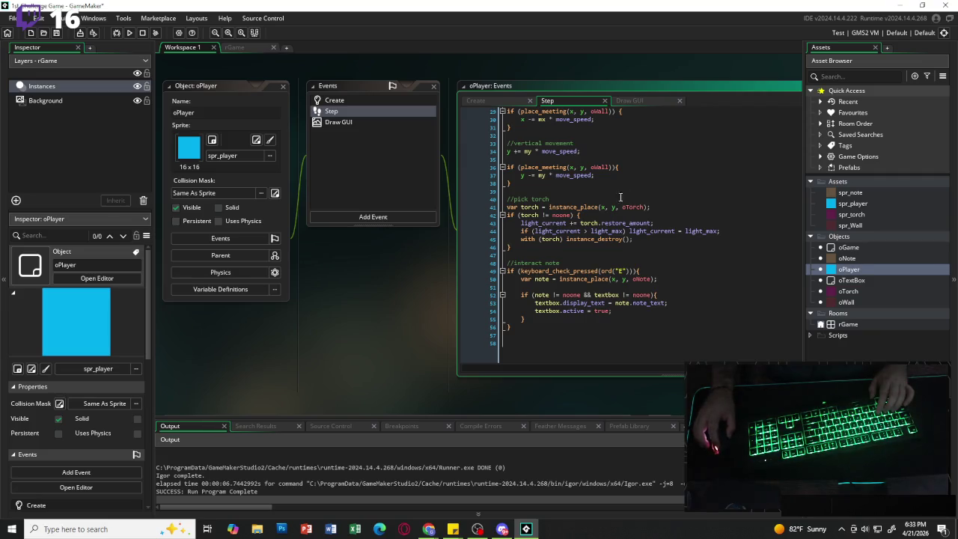
pyautogui.scroll(7, 636, 251)
pyautogui.scroll(2, 634, 253)
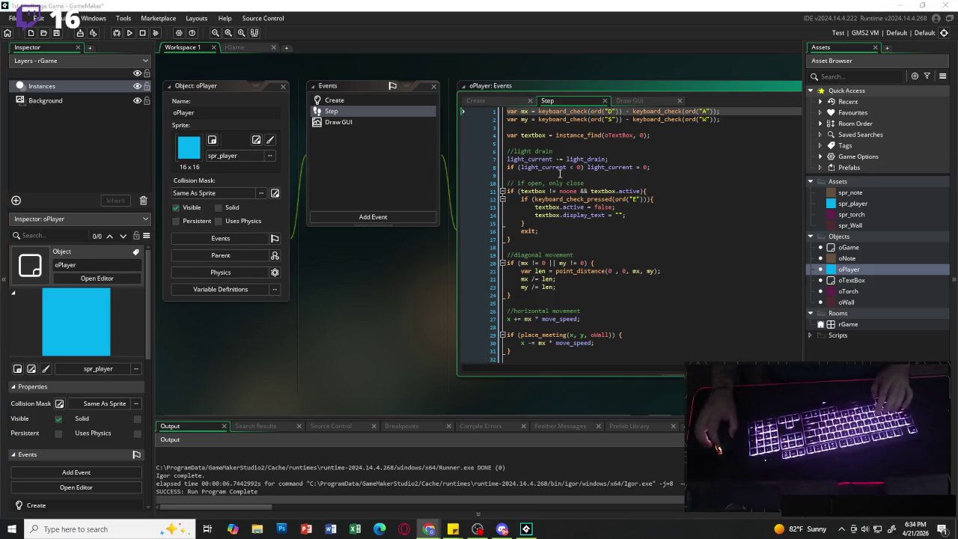
# In Draw GUI, add new lines after the 'Light: ' draw_text line.
pyautogui.click(637, 101)
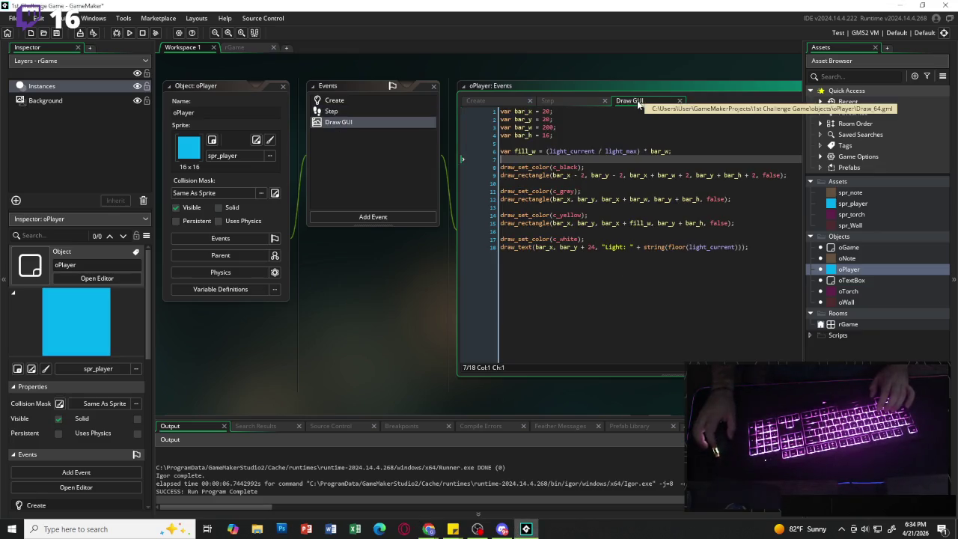
pyautogui.click(754, 247)
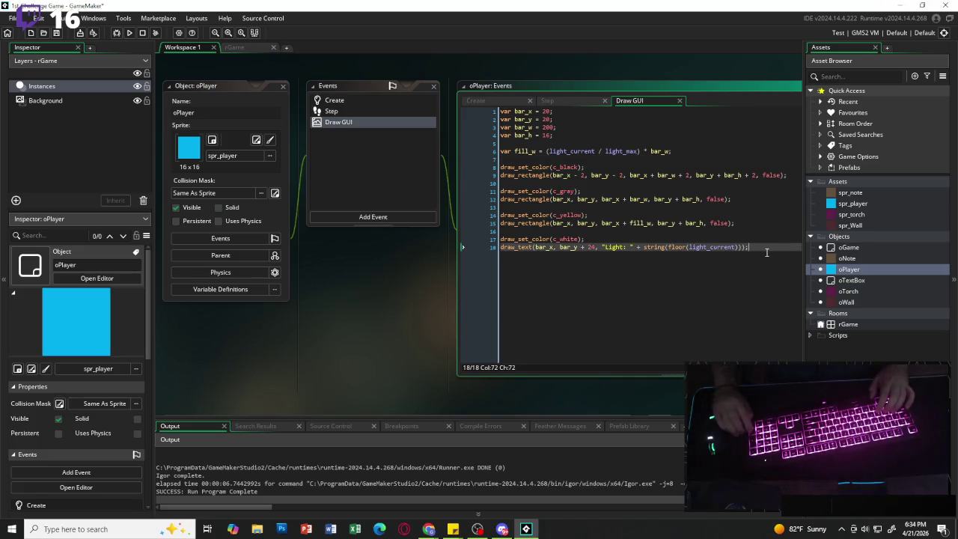
pyautogui.press('Return')
pyautogui.press('Return')
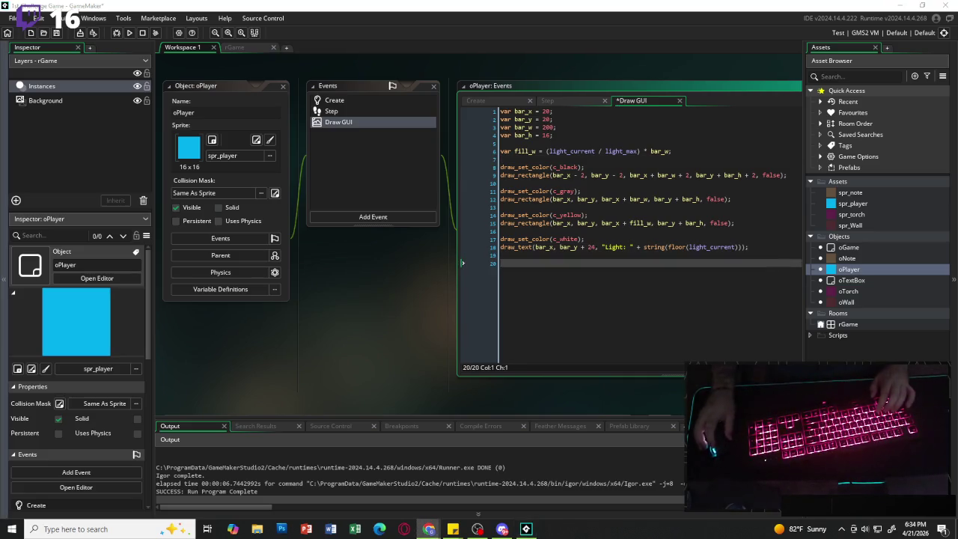
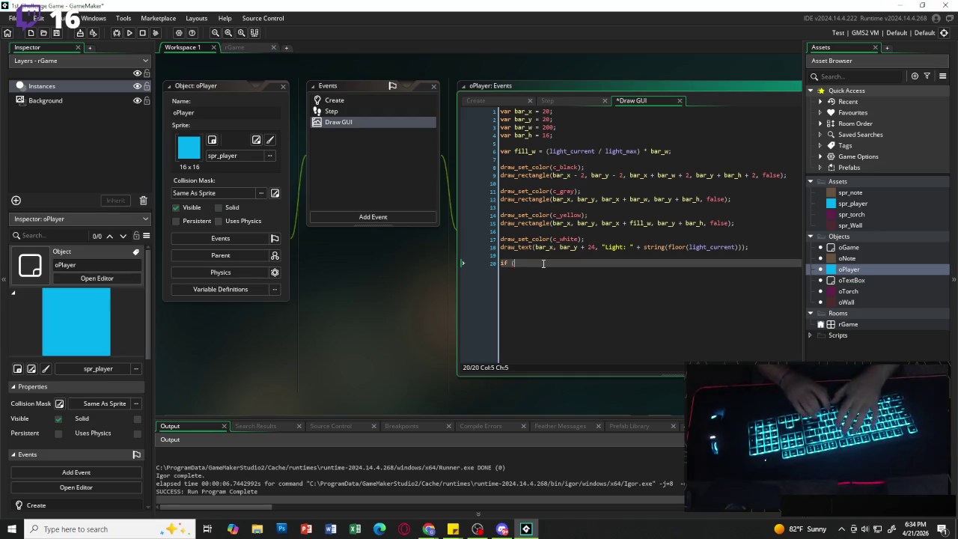
# Start an if block that checks whether light_current is 25 or less.
pyautogui.write('light')
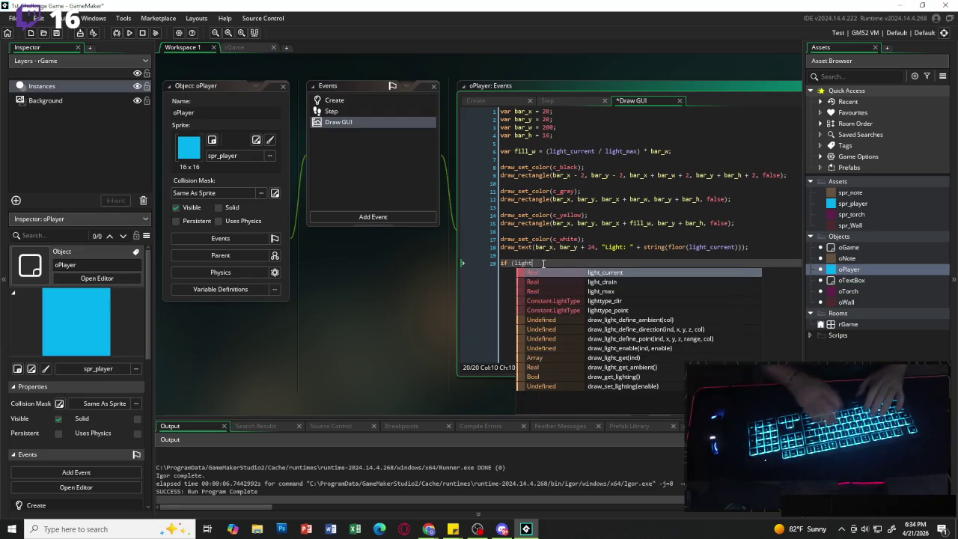
pyautogui.press('Return')
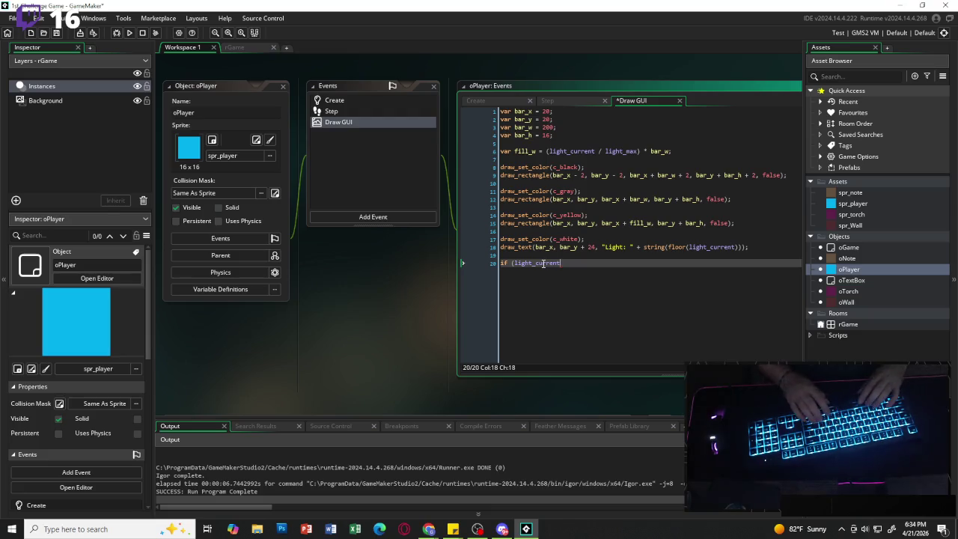
pyautogui.write(' <= 25')
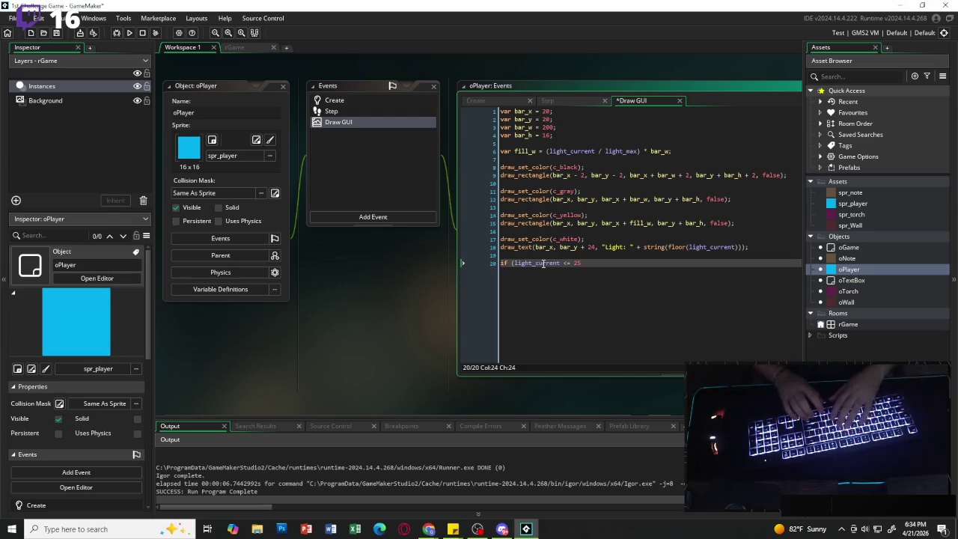
pyautogui.write(')')
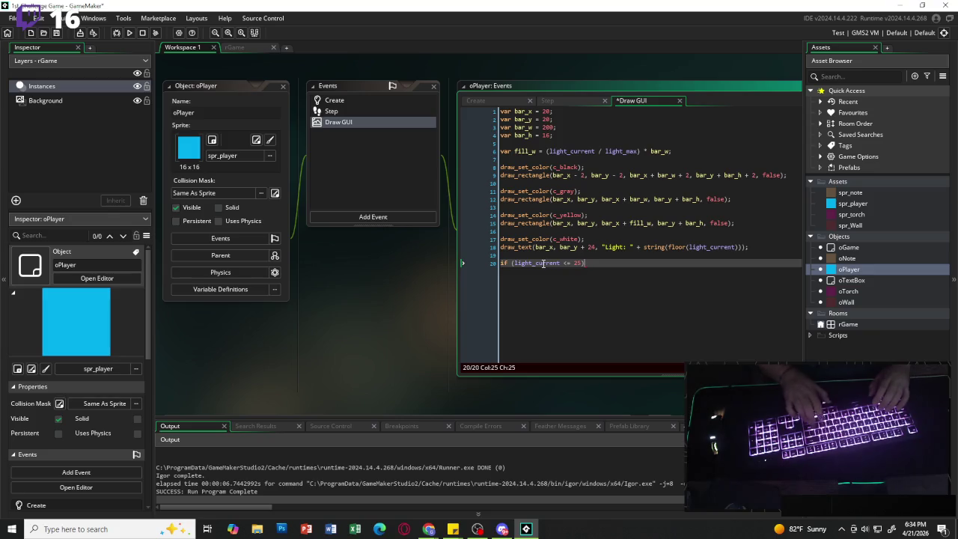
pyautogui.write('{')
pyautogui.press('Return')
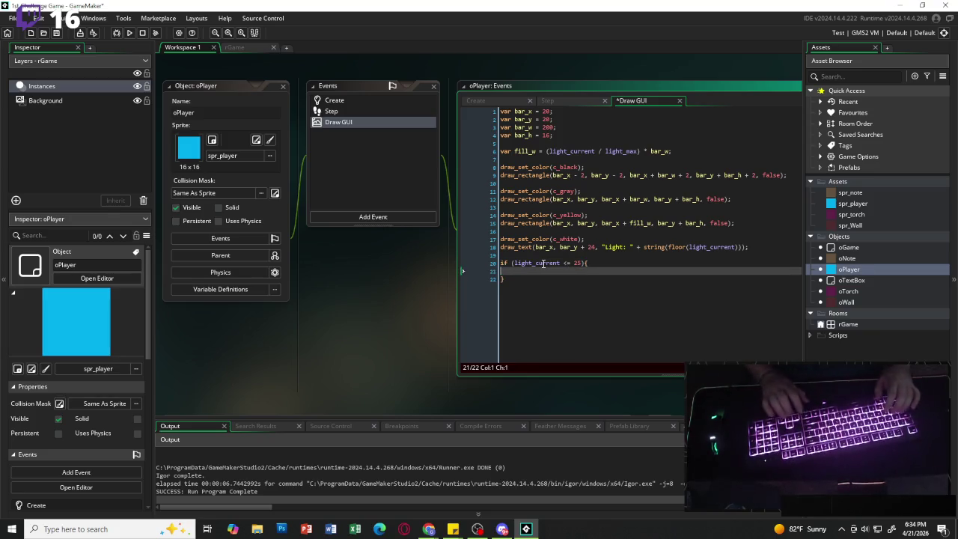
pyautogui.press('Tab')
# Inside the block, set the draw colour with draw_set_color(c_red).
pyautogui.write('draw_s')
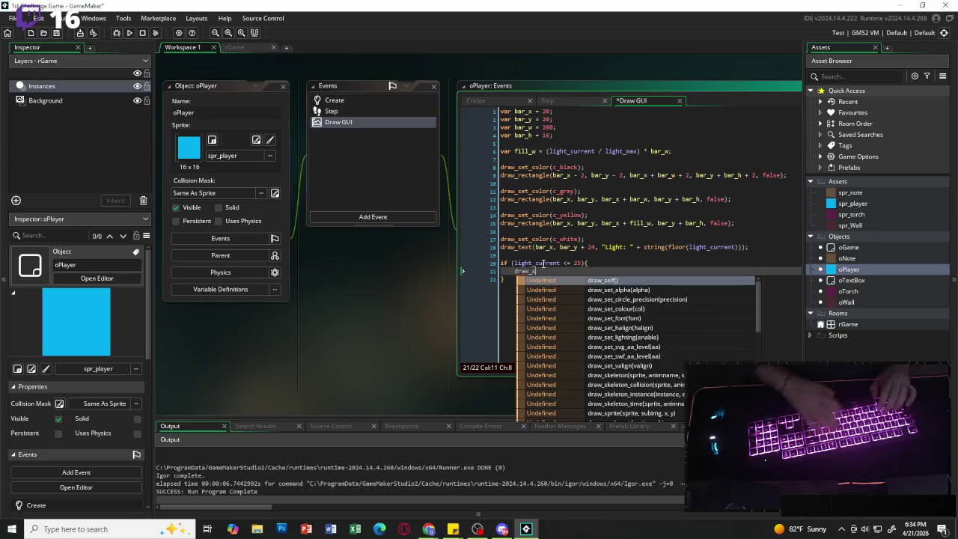
pyautogui.write('et')
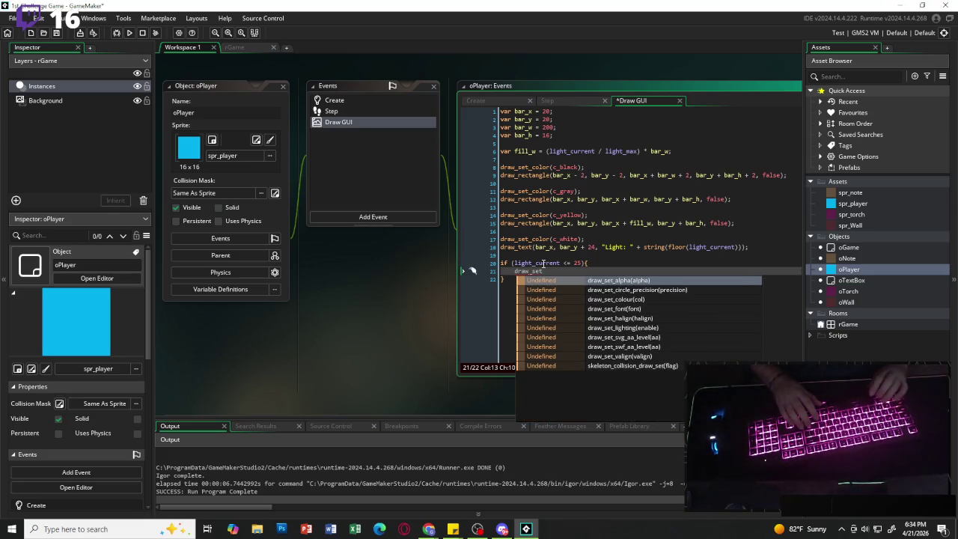
pyautogui.press('Down')
pyautogui.press('Down')
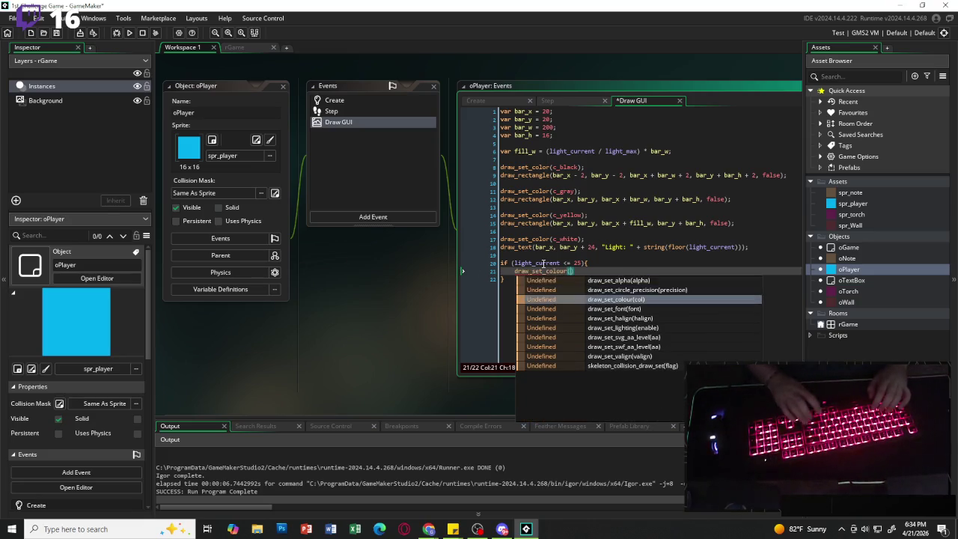
pyautogui.press('Return')
pyautogui.press('Left')
pyautogui.press('Left')
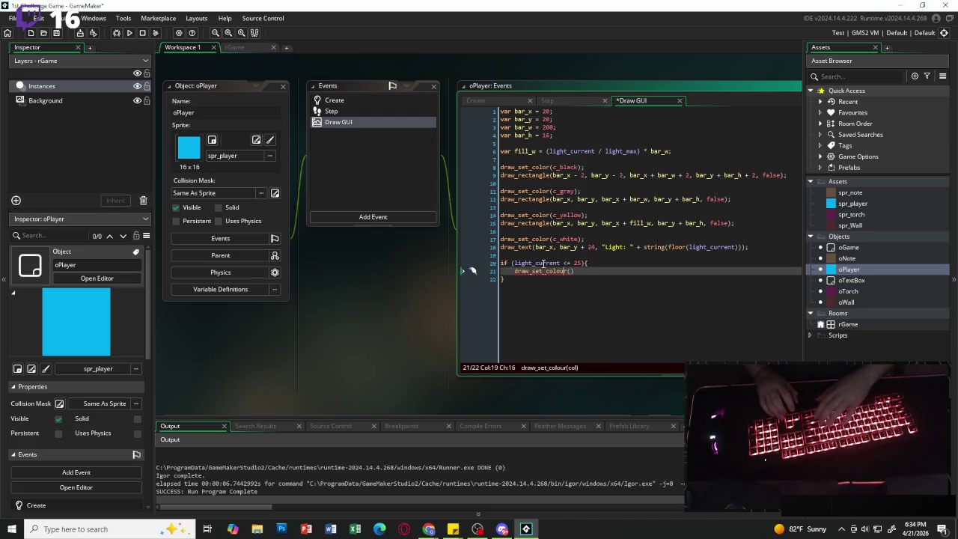
pyautogui.press('BackSpace')
pyautogui.press('Right')
pyautogui.press('Right')
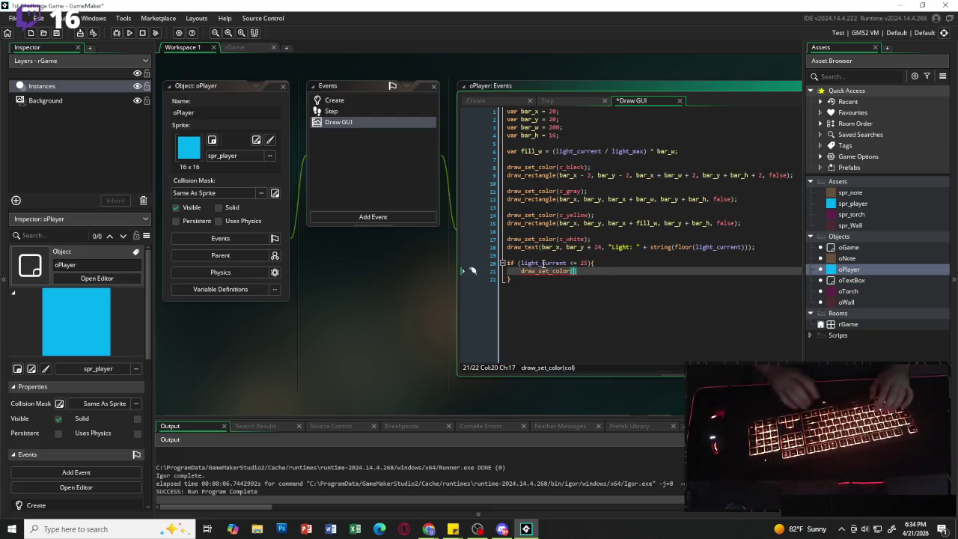
pyautogui.write('c_red')
pyautogui.press('Right')
pyautogui.write(';')
pyautogui.press('Return')
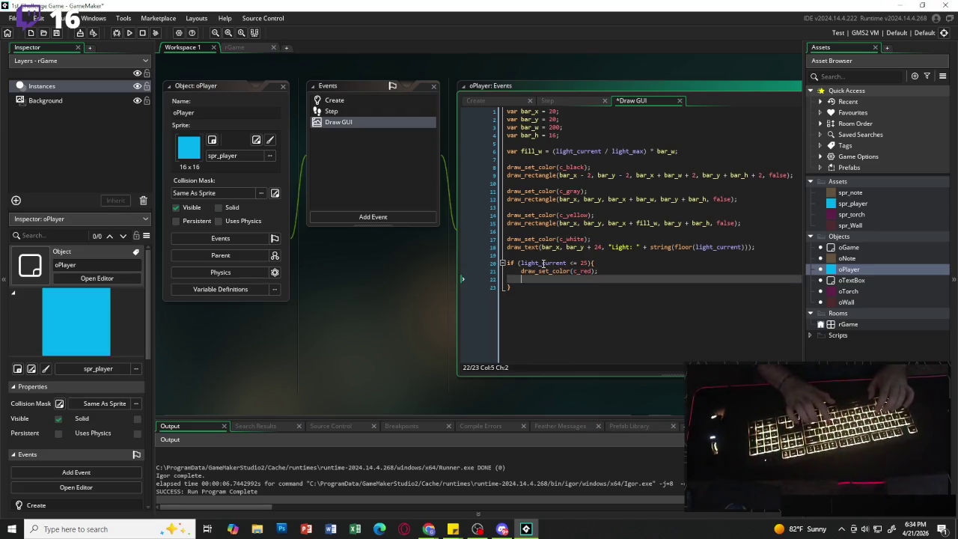
# Draw the text "WARNING: Light low" at 20, 60, then save and run the game.
pyautogui.write('draw_')
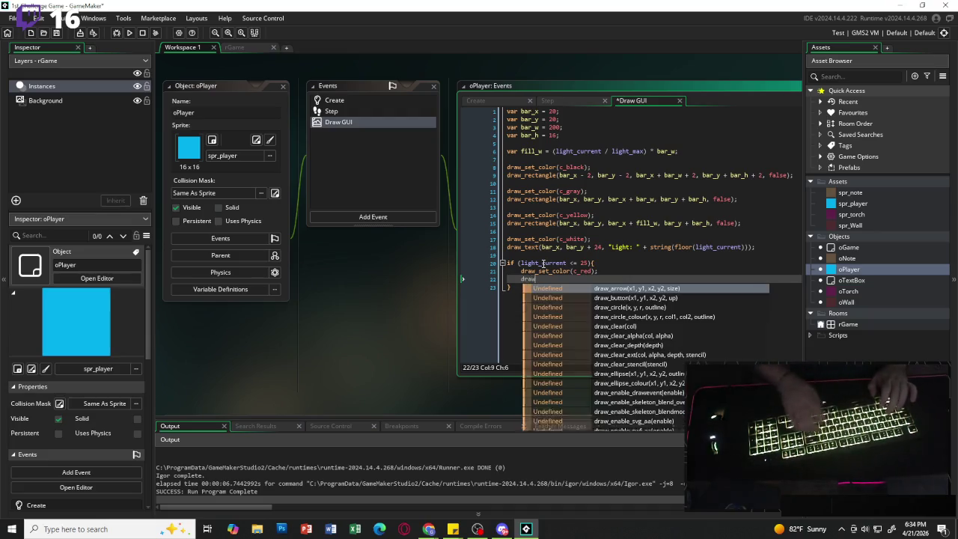
pyautogui.write('text(')
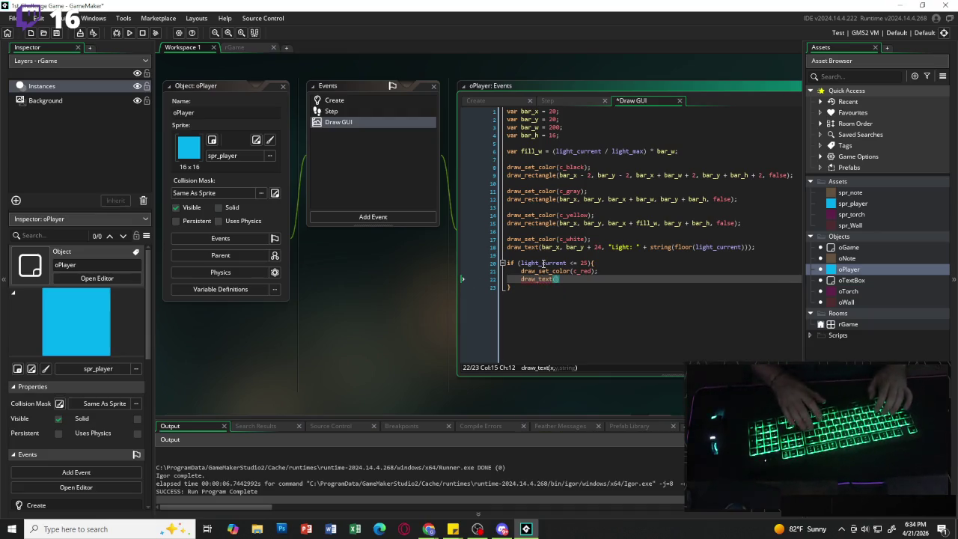
pyautogui.write('20,60')
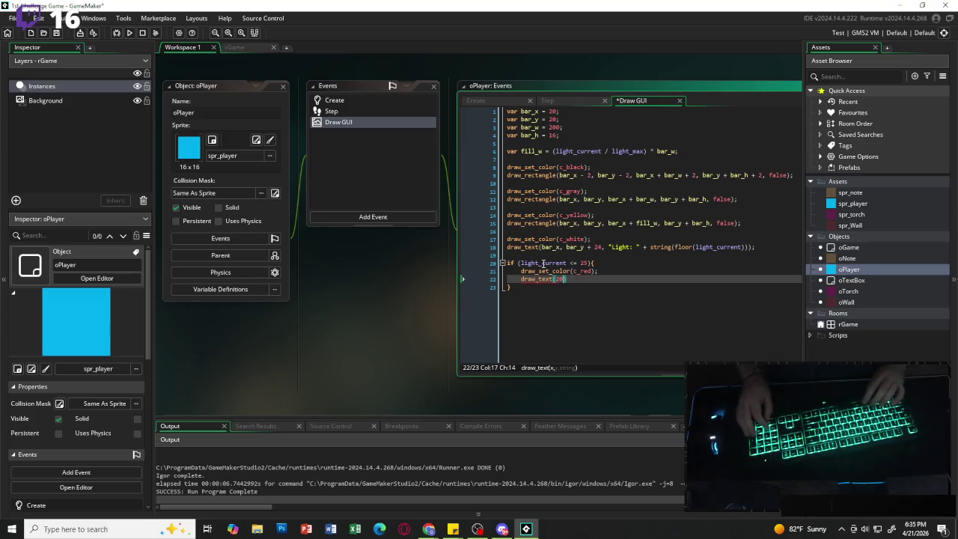
pyautogui.press('Left')
pyautogui.press('Right')
pyautogui.press('Right')
pyautogui.press('Right')
pyautogui.write(', ')
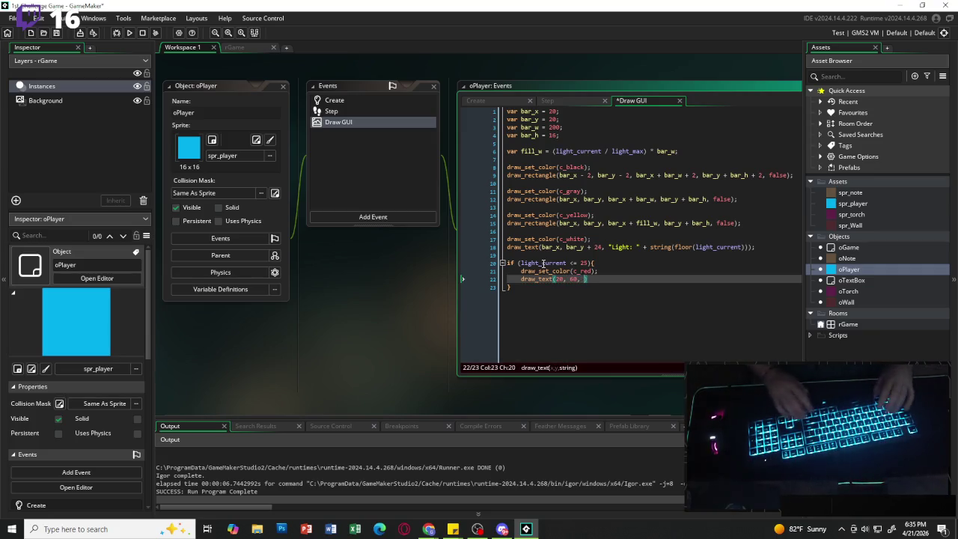
pyautogui.write('"WARNING')
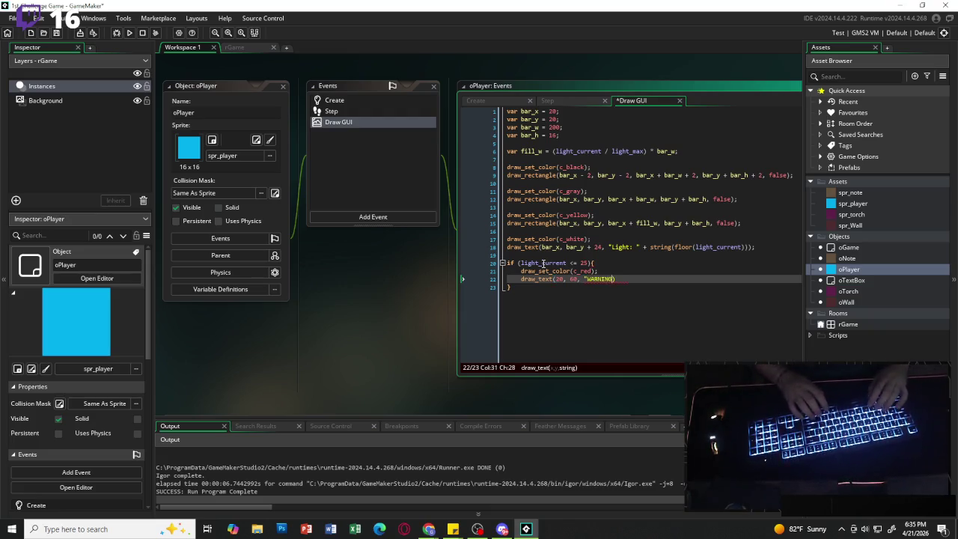
pyautogui.write('"')
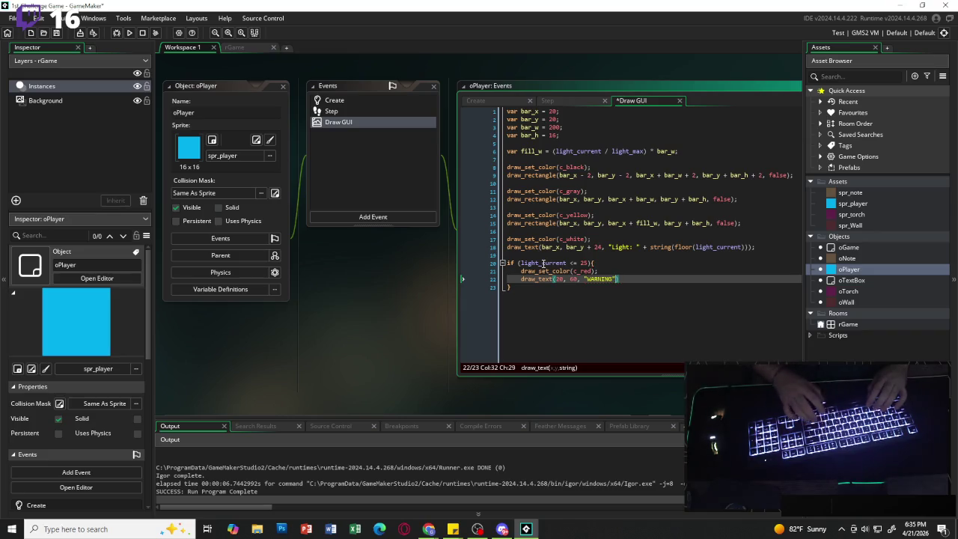
pyautogui.write(': Light low')
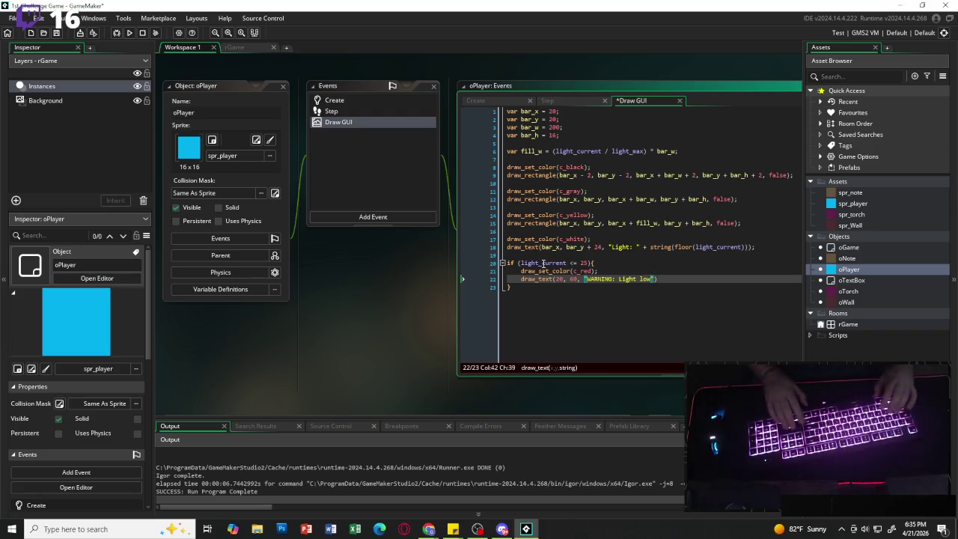
pyautogui.write('");')
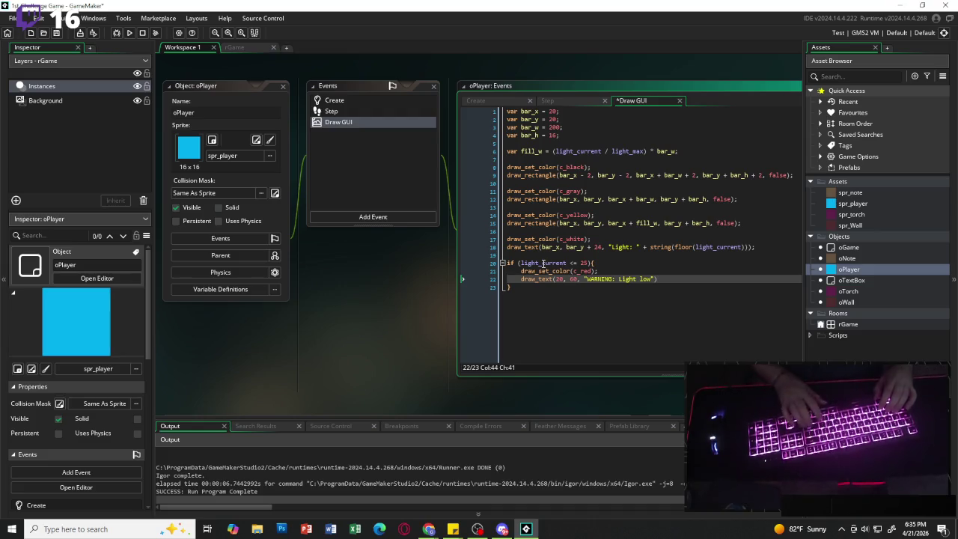
pyautogui.click(129, 33)
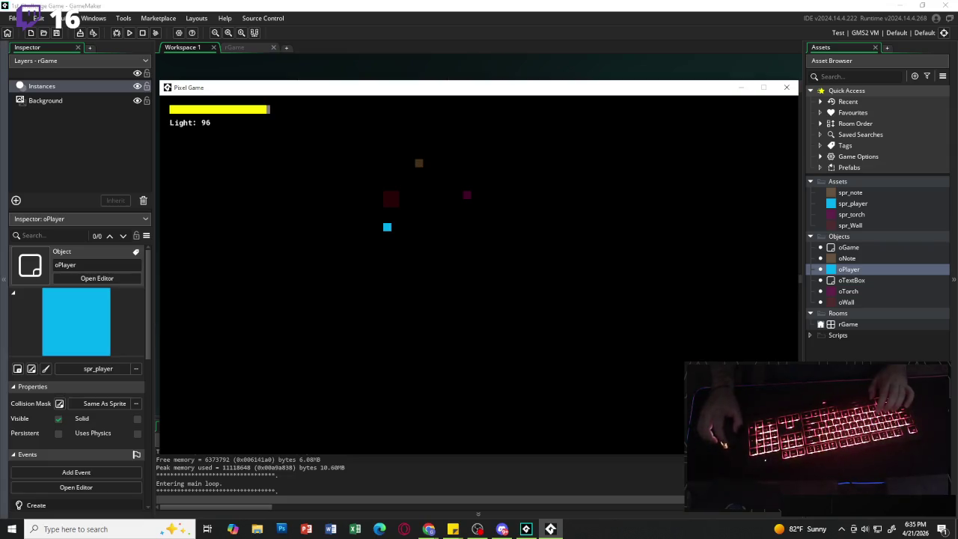
# Let the light drain to 0 to see the red warning, then close the game window.
pyautogui.hotkey('alt', 'Tab')
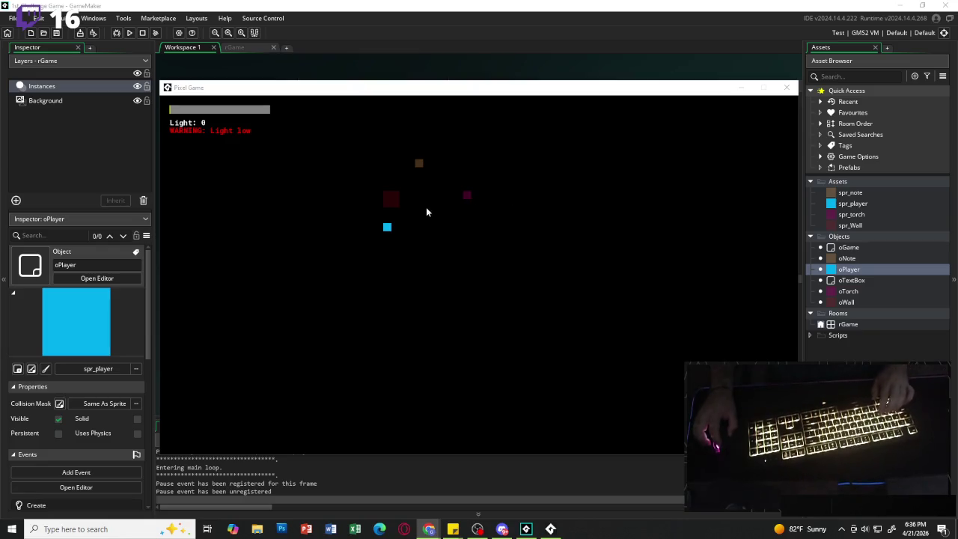
pyautogui.click(786, 87)
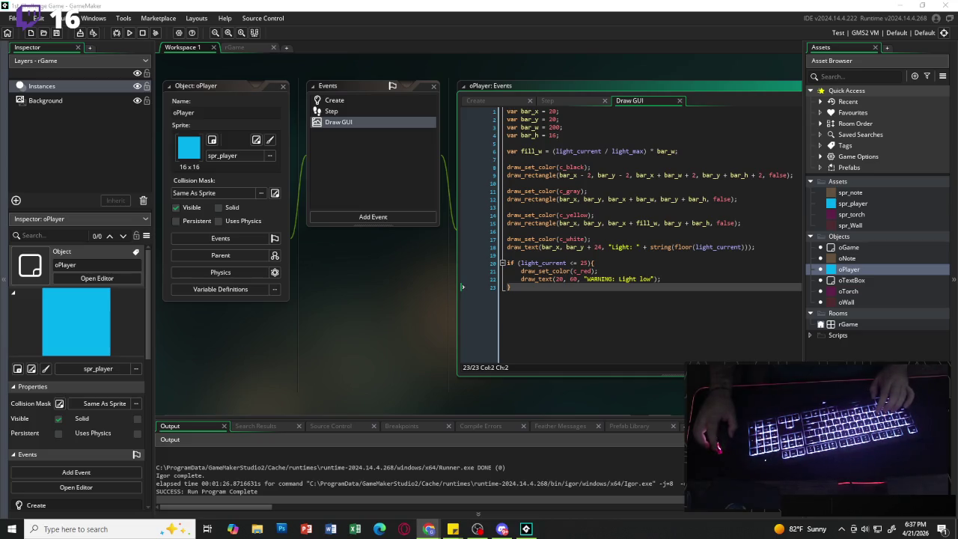
# Create a new room named rStart in the Rooms folder.
pyautogui.click(857, 344)
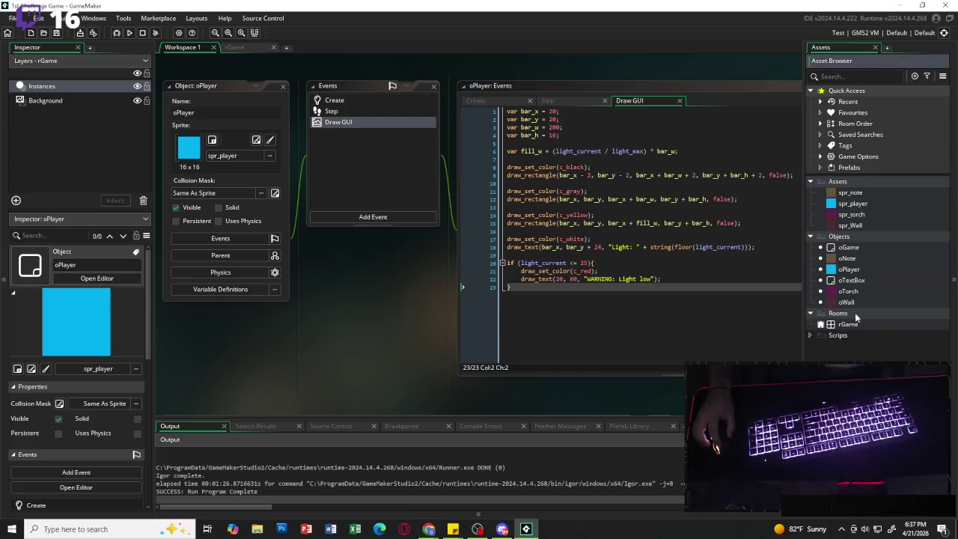
pyautogui.click(859, 313)
pyautogui.click(861, 323)
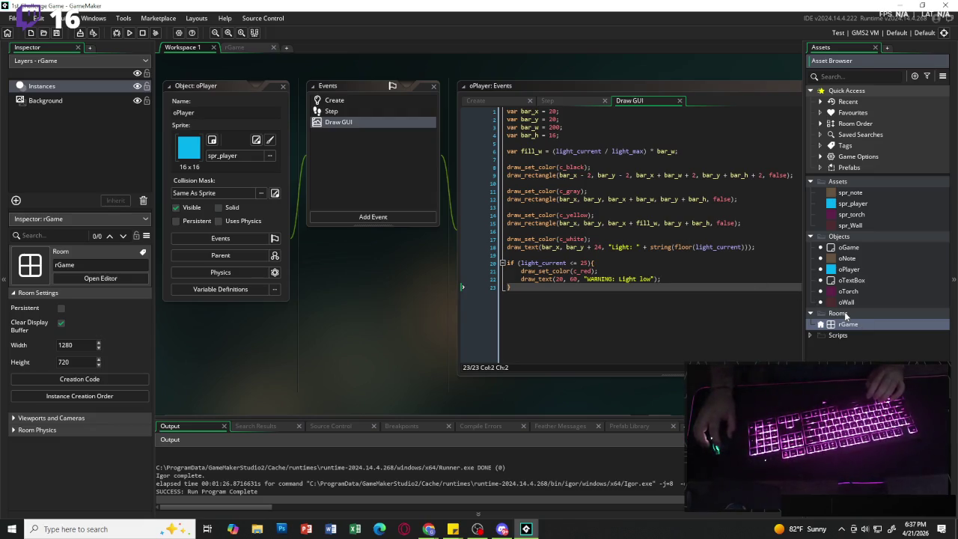
pyautogui.click(848, 315)
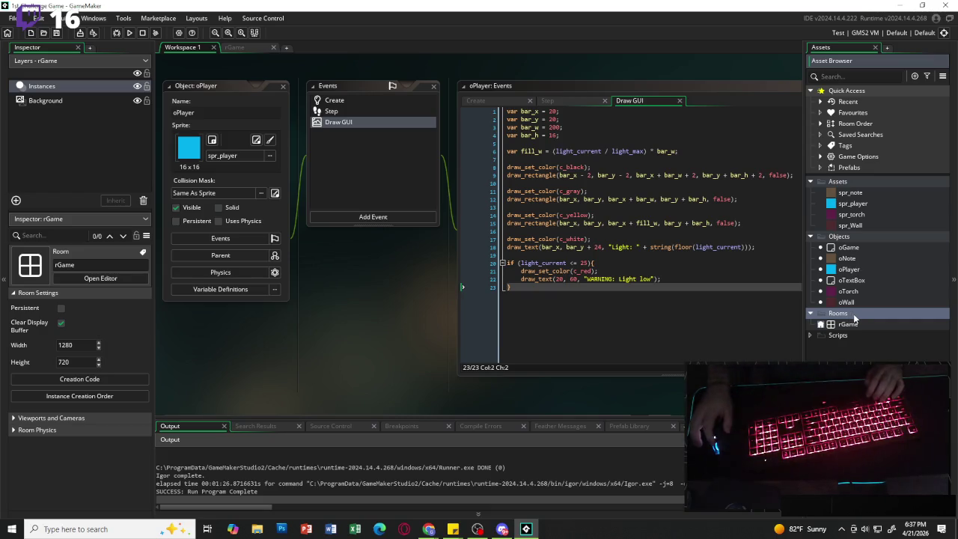
pyautogui.rightClick(854, 317)
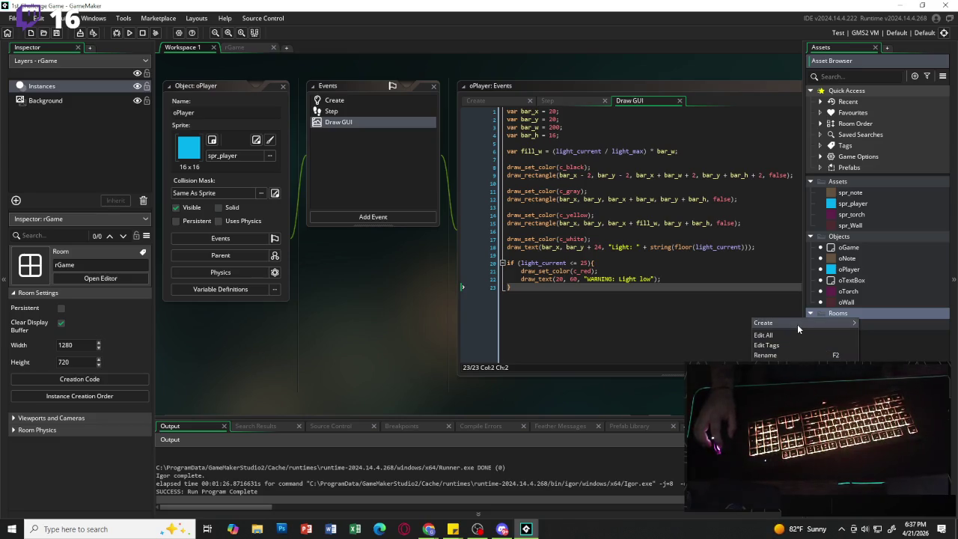
pyautogui.moveTo(797, 324)
pyautogui.click(887, 392)
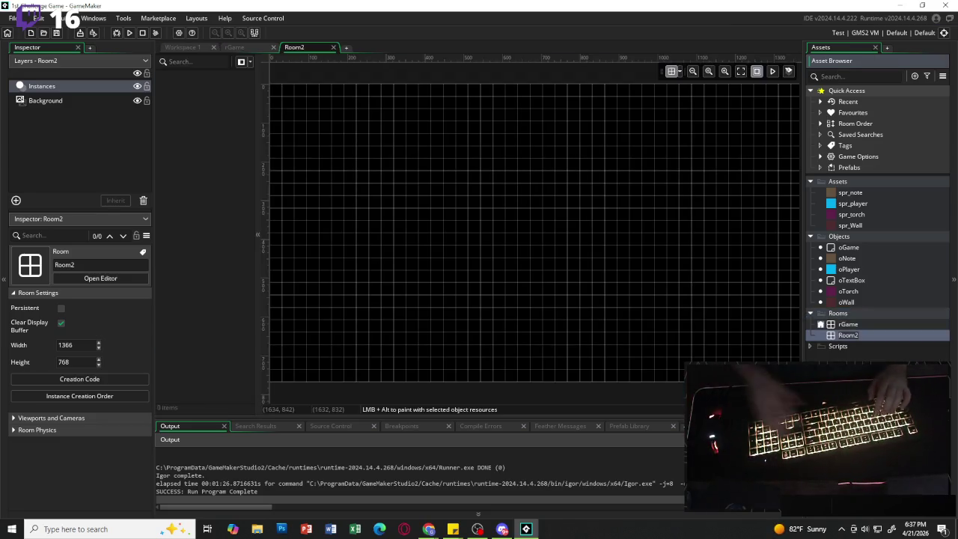
pyautogui.write('rStart')
pyautogui.press('Return')
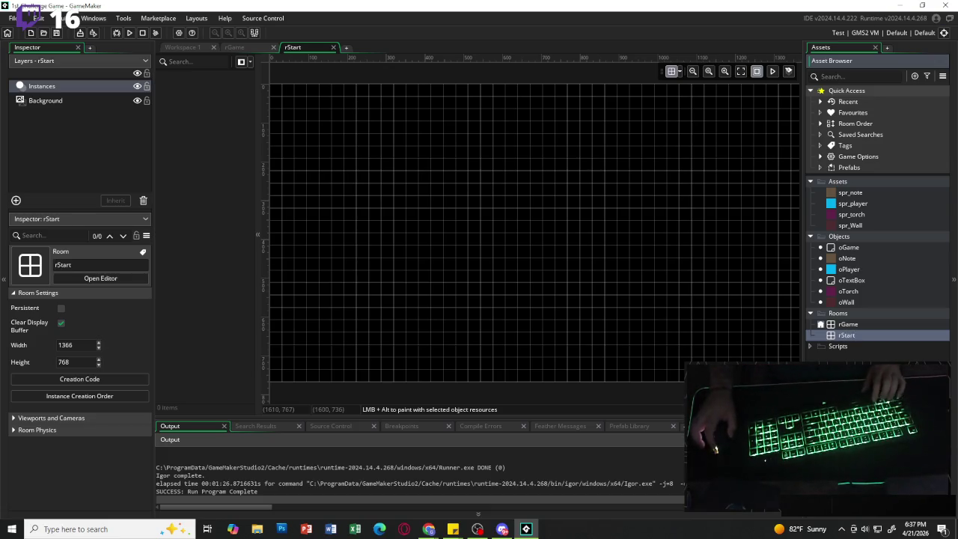
# Duplicate the rGame room and name the copy rStartMenu.
pyautogui.click(848, 324)
pyautogui.hotkey('ctrl', 'd')
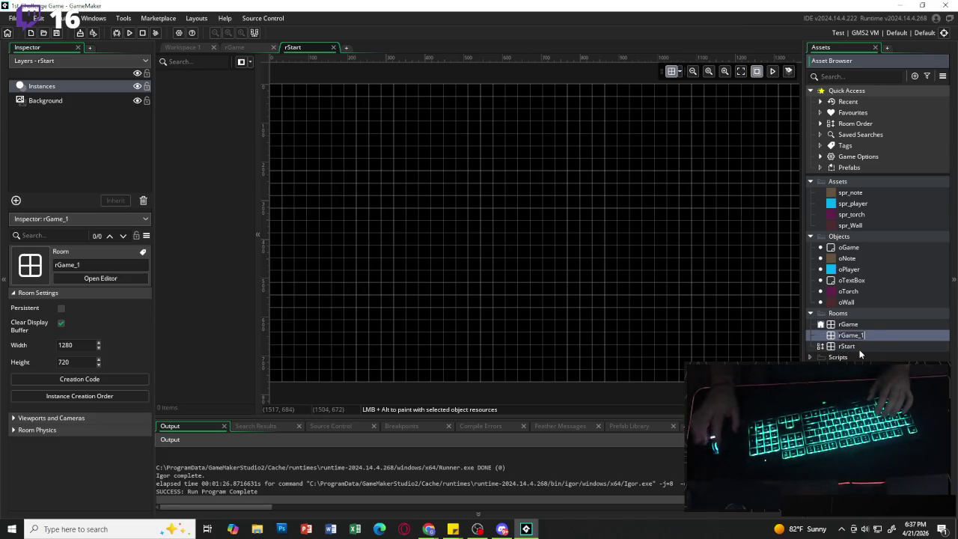
pyautogui.press('BackSpace')
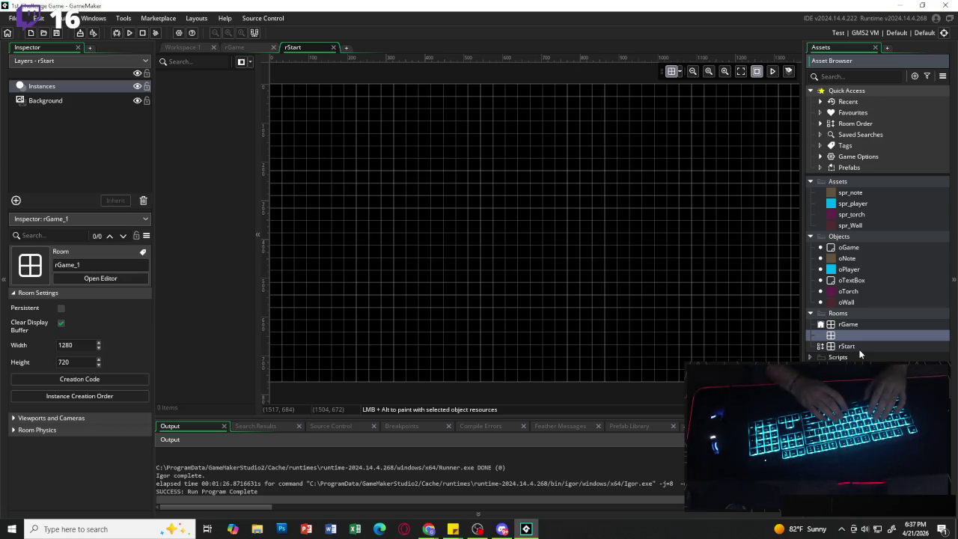
pyautogui.write('RStartMenu')
pyautogui.press('Return')
# Delete the rStart room, then duplicate rStartMenu as rGameOver.
pyautogui.click(859, 340)
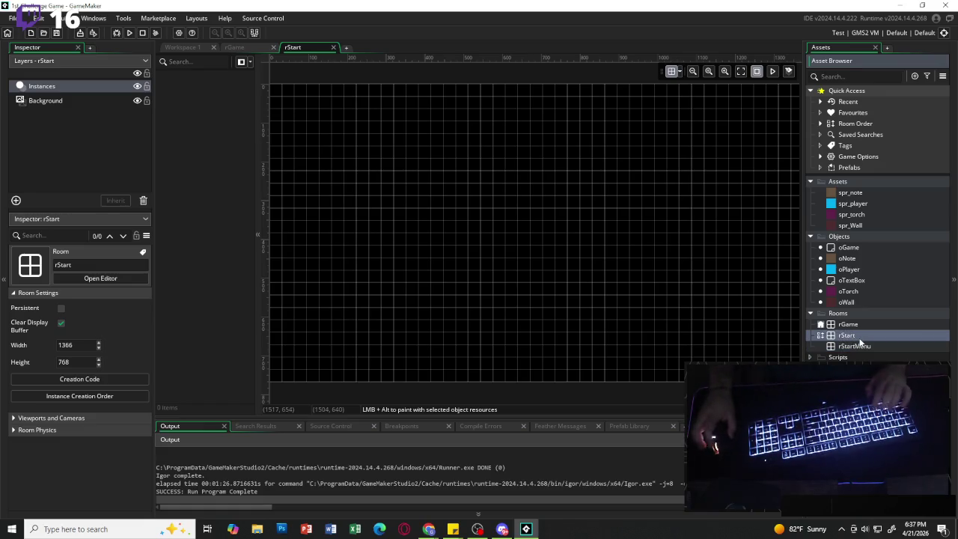
pyautogui.press('Delete')
pyautogui.click(511, 283)
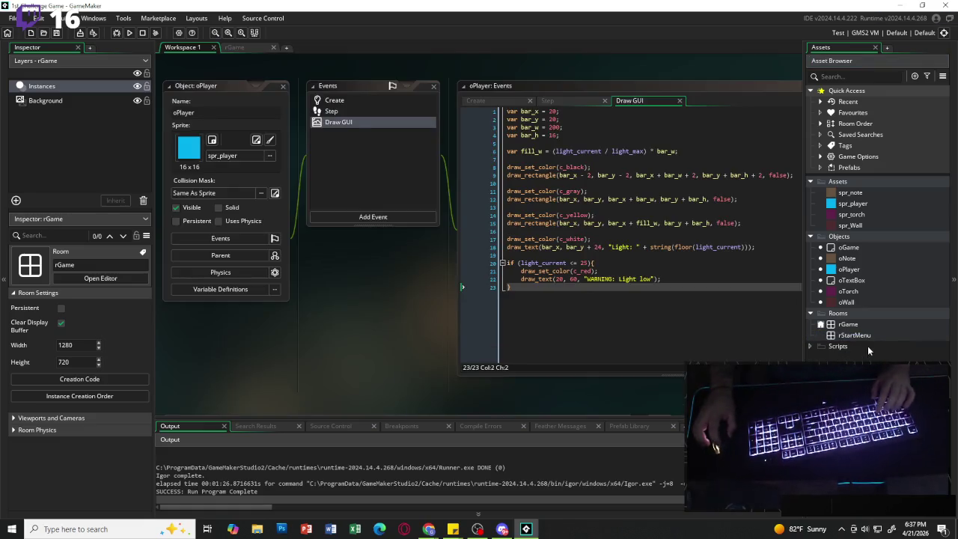
pyautogui.click(872, 337)
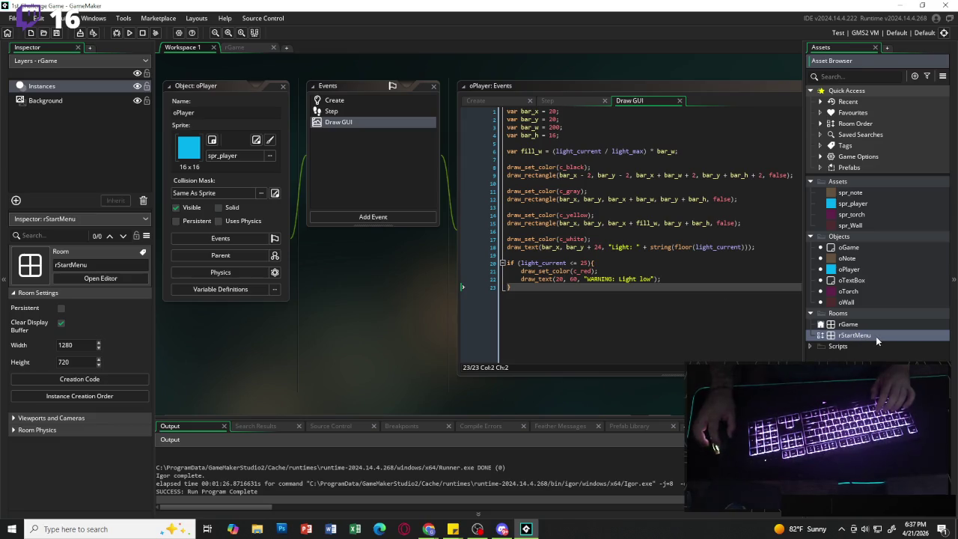
pyautogui.hotkey('ctrl', 'd')
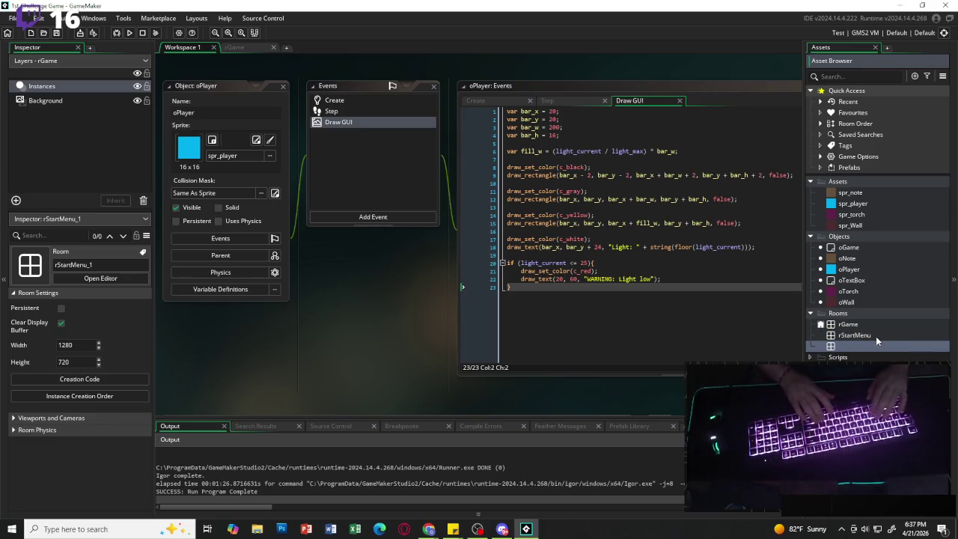
pyautogui.write('rGameOv')
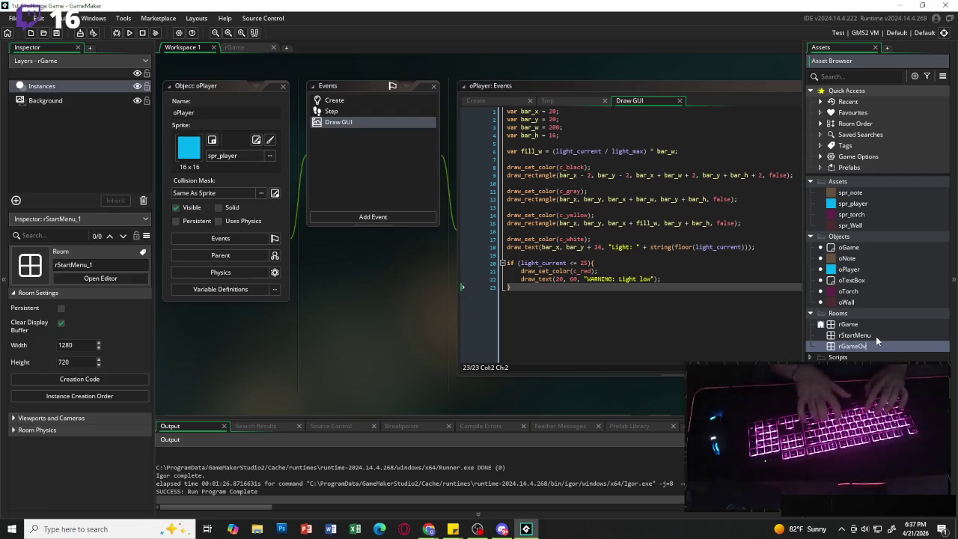
pyautogui.write('er')
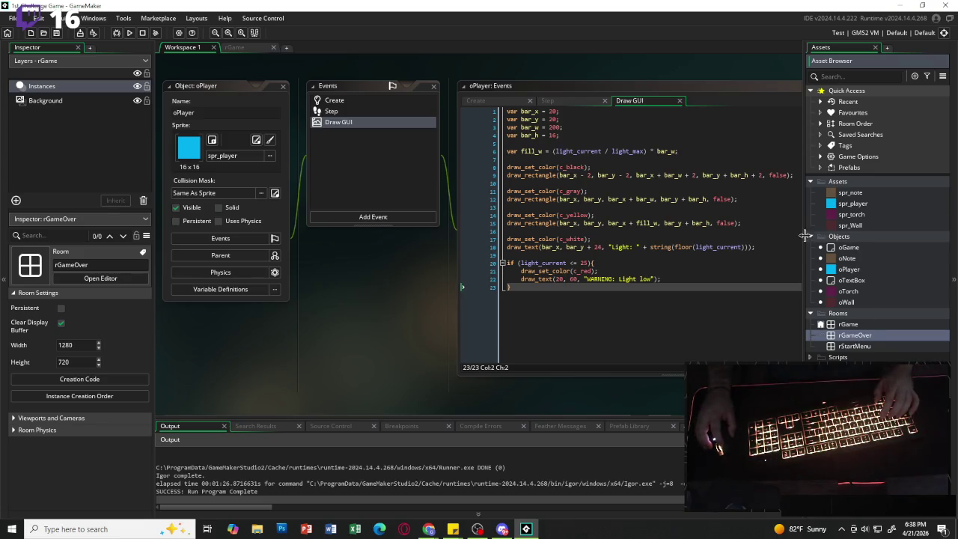
pyautogui.rightClick(840, 238)
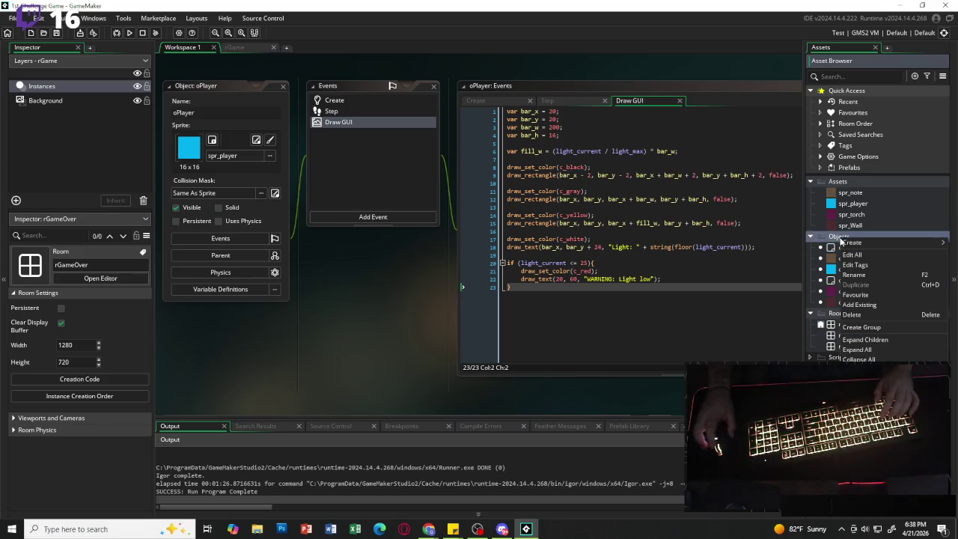
# Create a Controllers group under Objects holding a new object named oStartController.
pyautogui.click(867, 327)
pyautogui.write('Controllers')
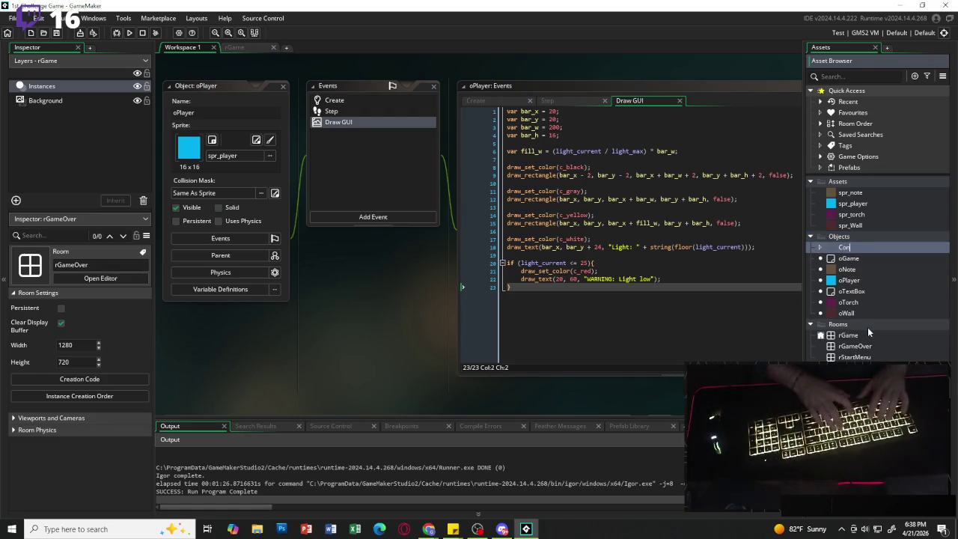
pyautogui.press('Return')
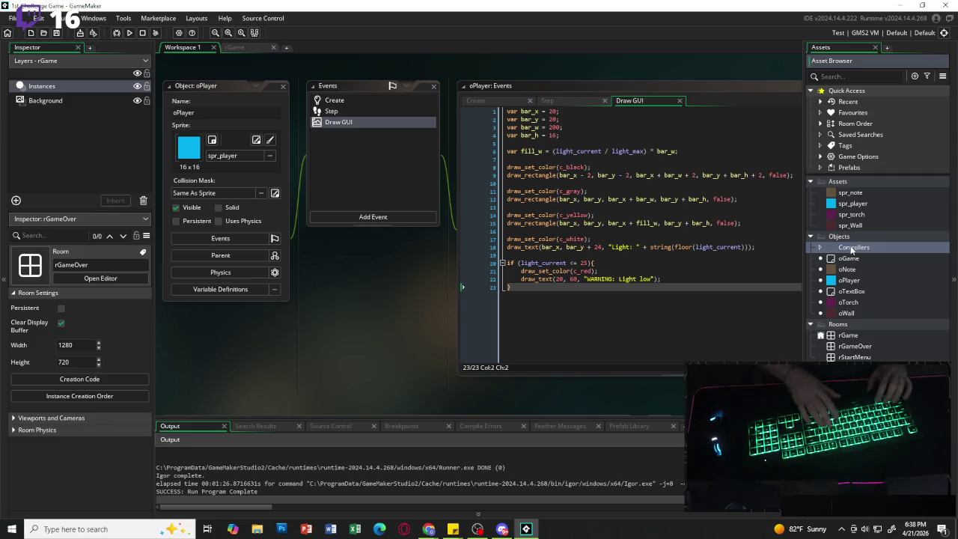
pyautogui.hotkey('alt', 'o')
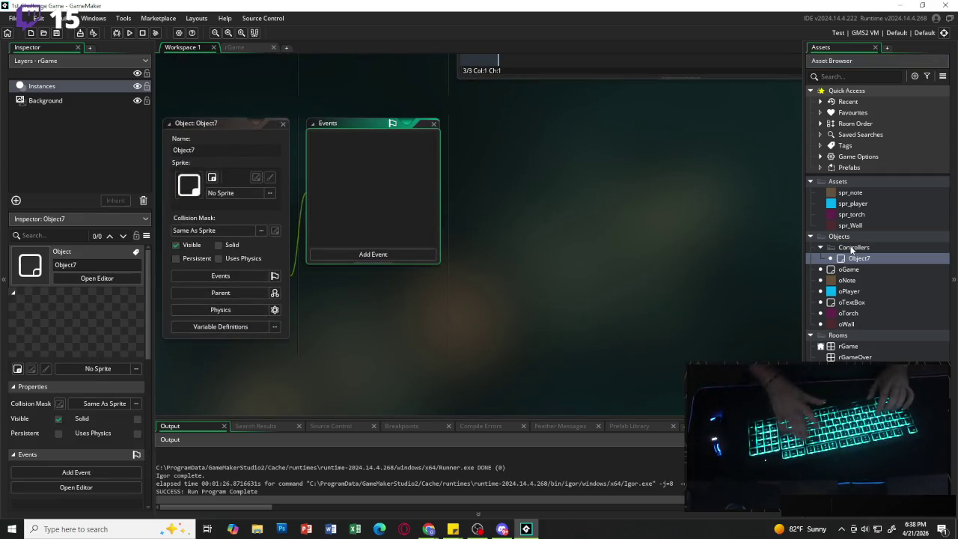
pyautogui.click(224, 152)
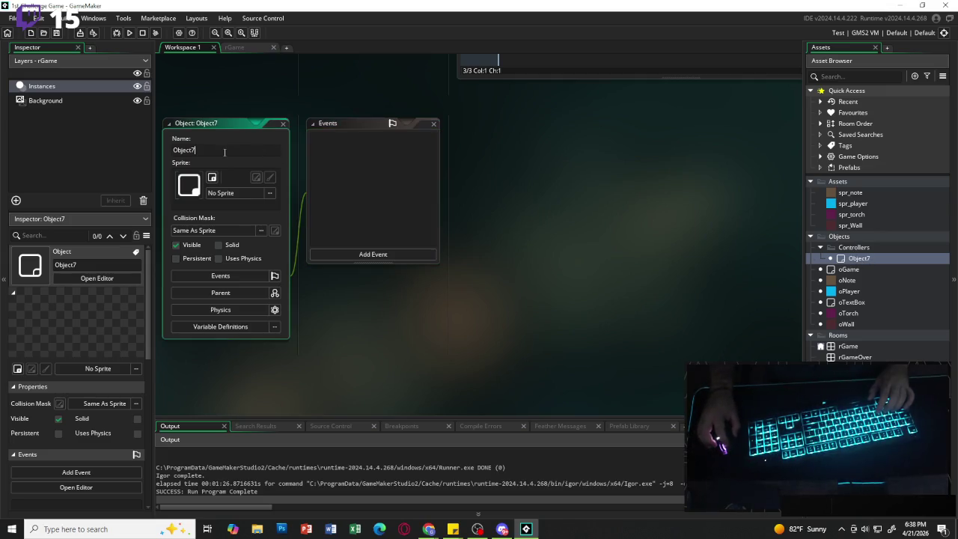
pyautogui.press('BackSpace')
pyautogui.press('BackSpace')
pyautogui.press('BackSpace')
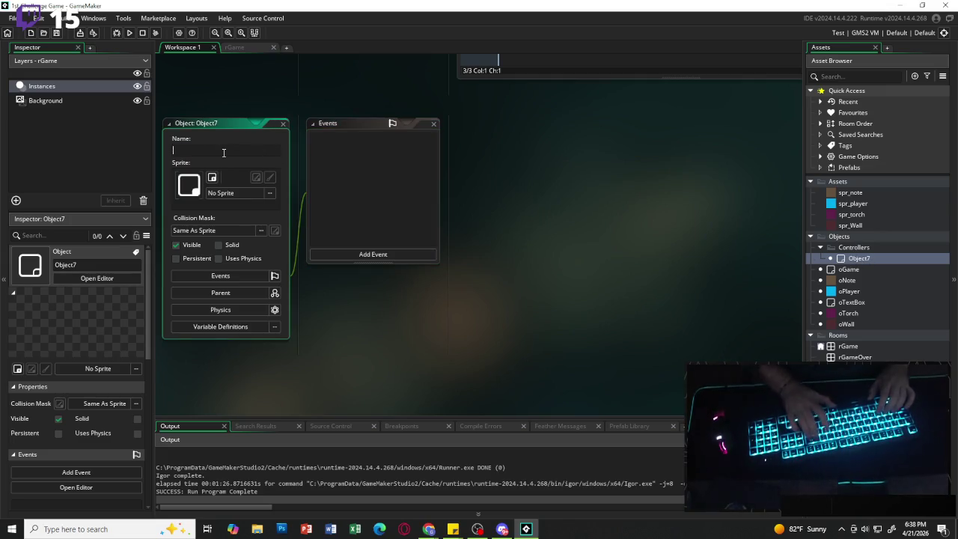
pyautogui.write('oStartController')
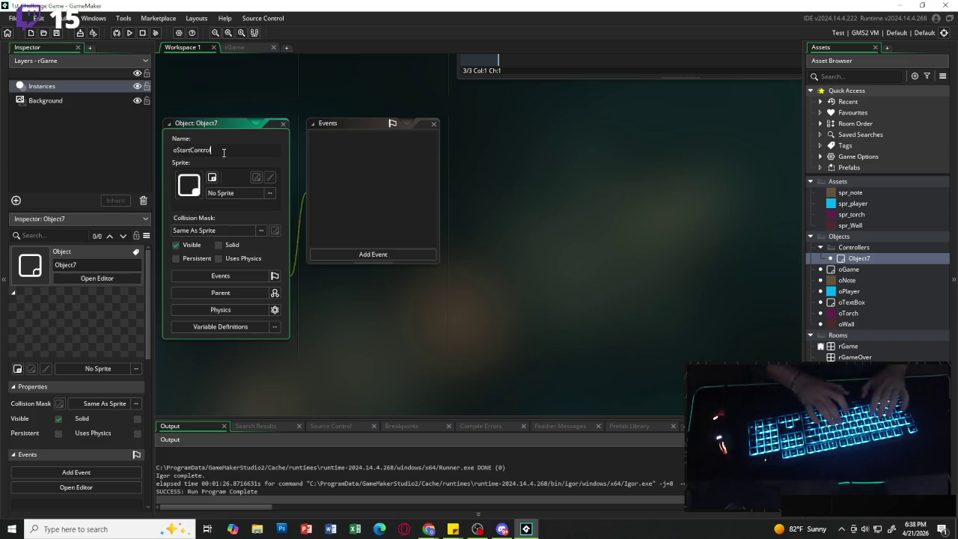
pyautogui.press('Return')
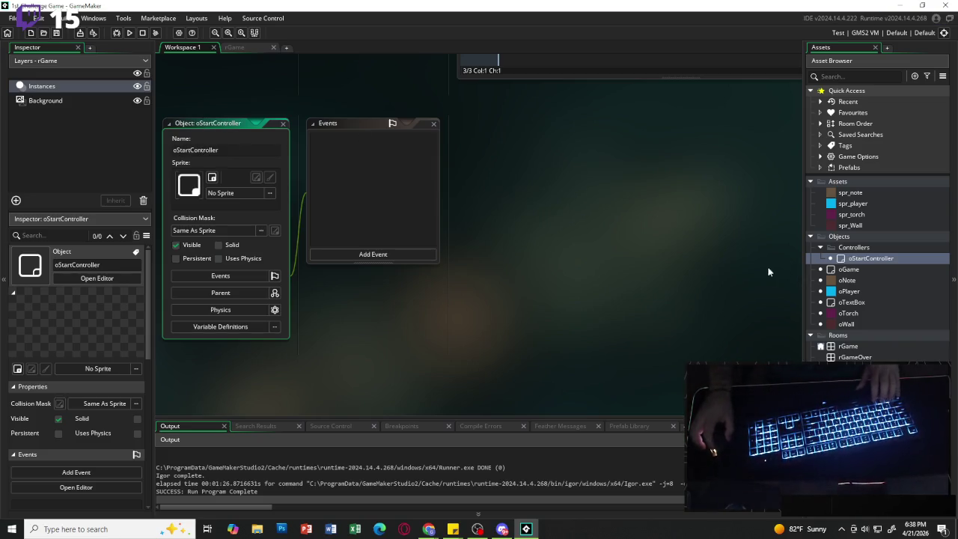
pyautogui.click(865, 259)
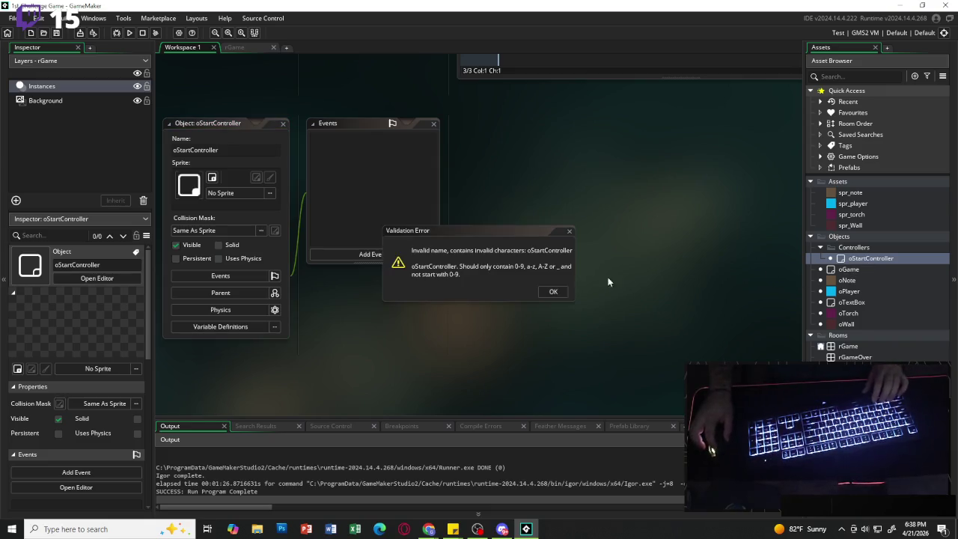
pyautogui.click(553, 291)
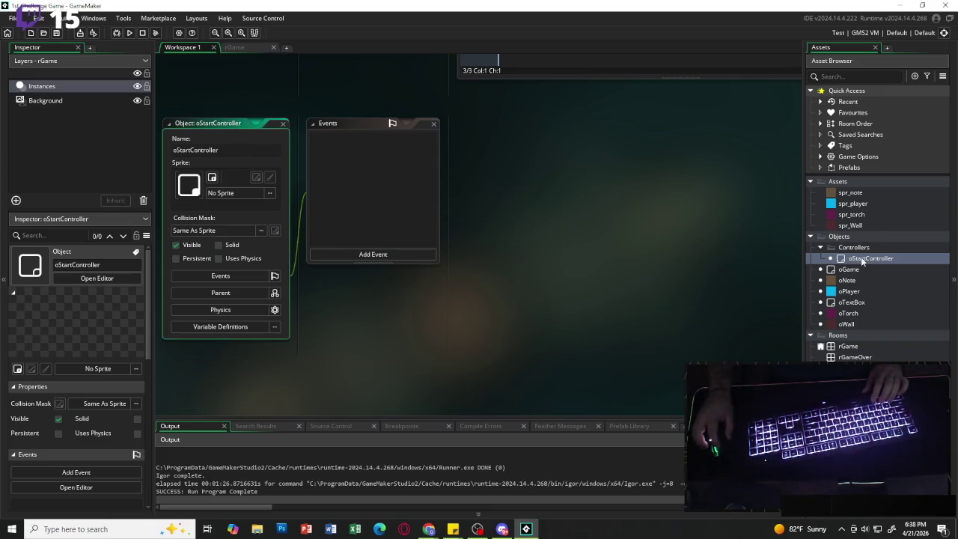
# Duplicate oStartController as oButtonStart, then delete that copy.
pyautogui.hotkey('ctrl', 'd')
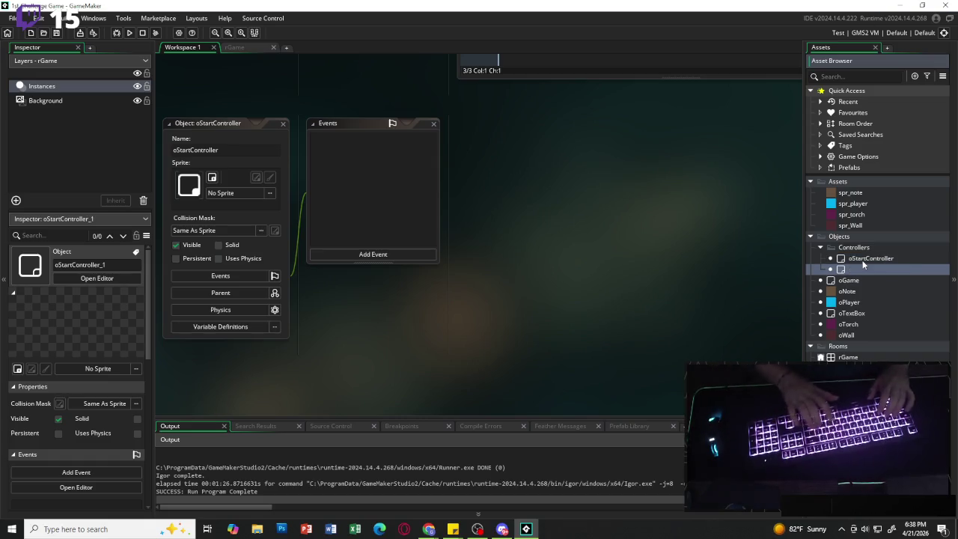
pyautogui.write('oButtonS')
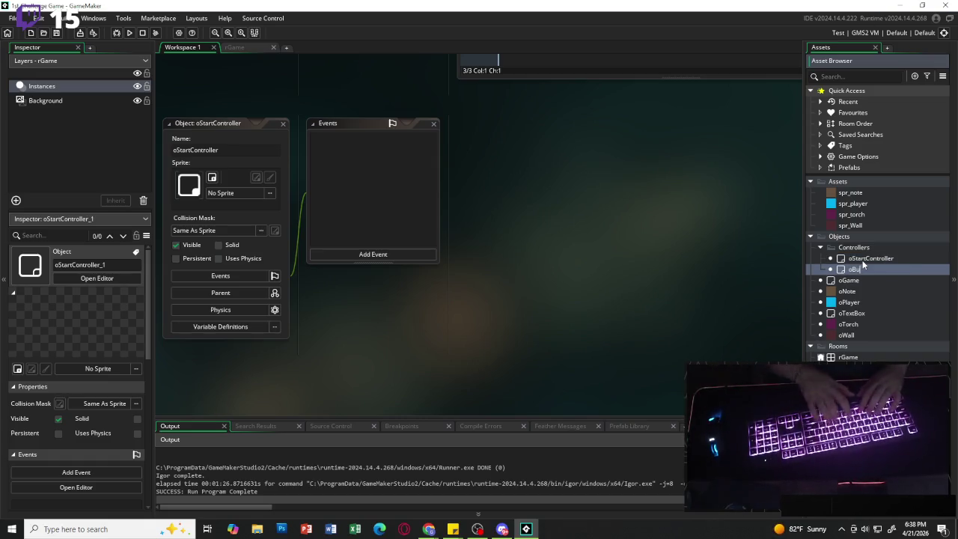
pyautogui.write('tart')
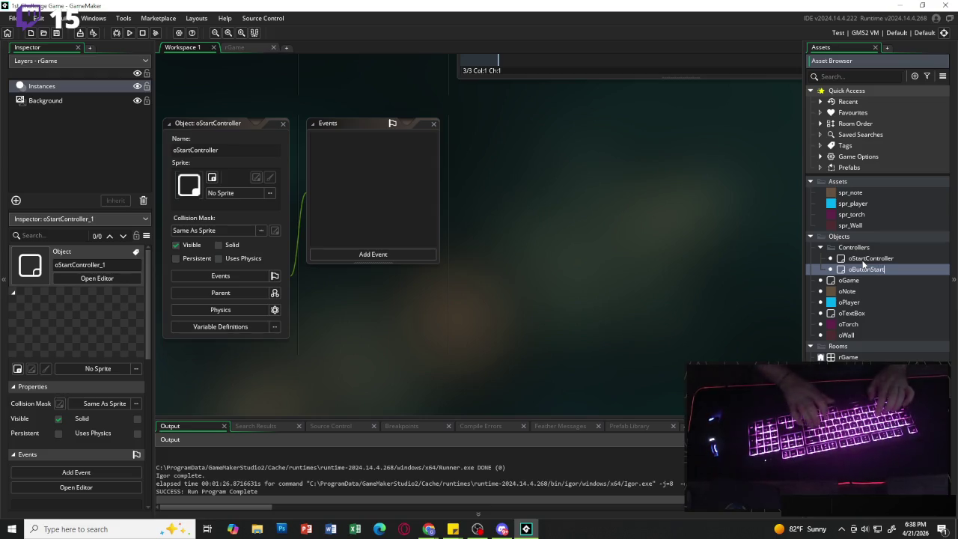
pyautogui.press('Return')
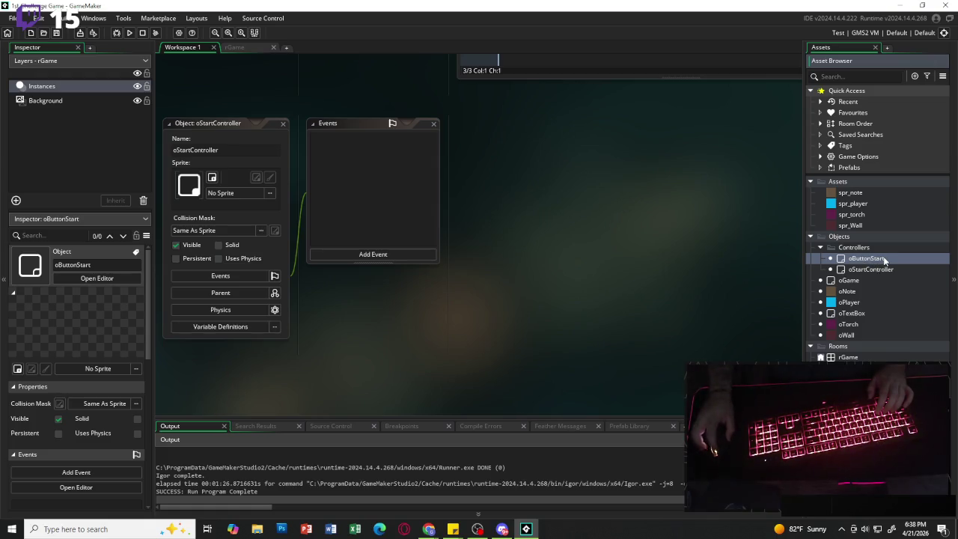
pyautogui.press('Delete')
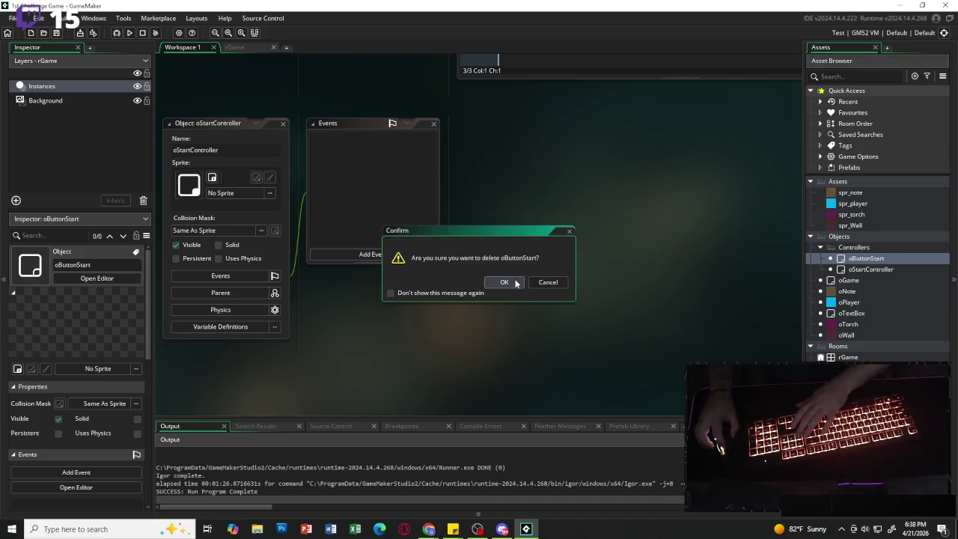
pyautogui.press('Return')
# Create another new object, Object8, in the Controllers group.
pyautogui.click(876, 257)
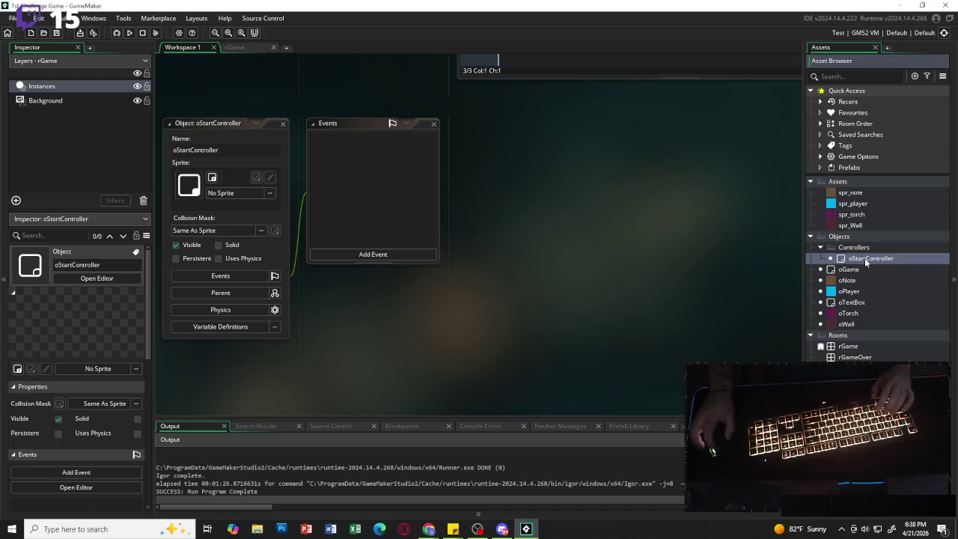
pyautogui.click(867, 249)
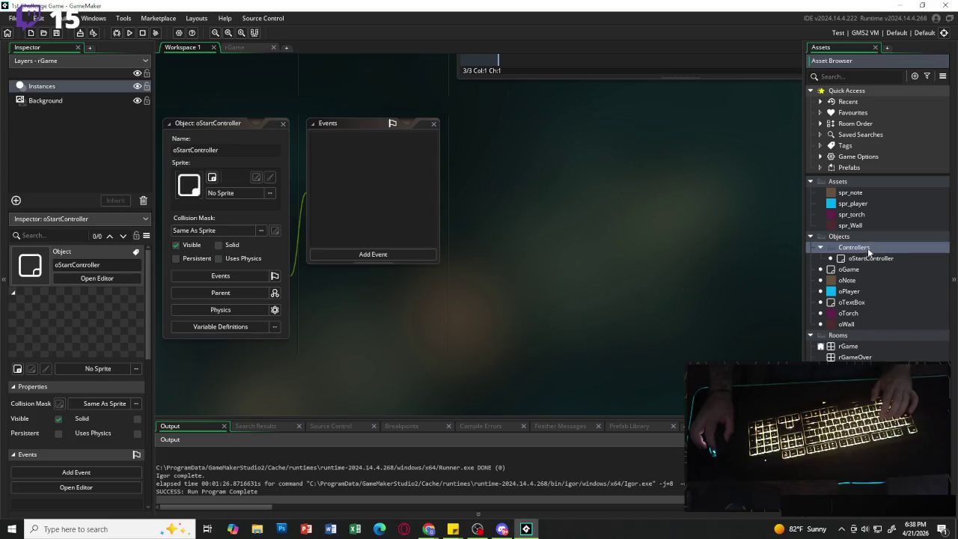
pyautogui.click(872, 259)
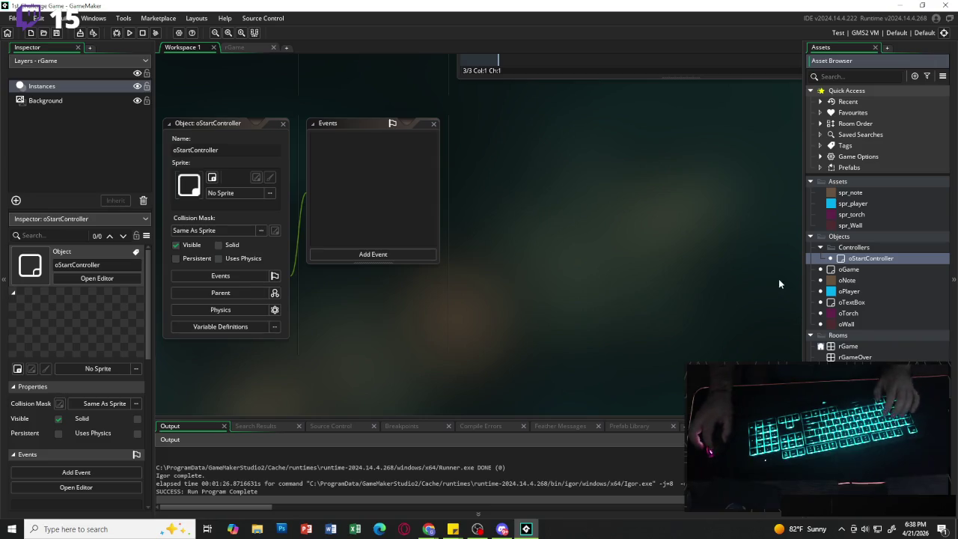
pyautogui.click(855, 248)
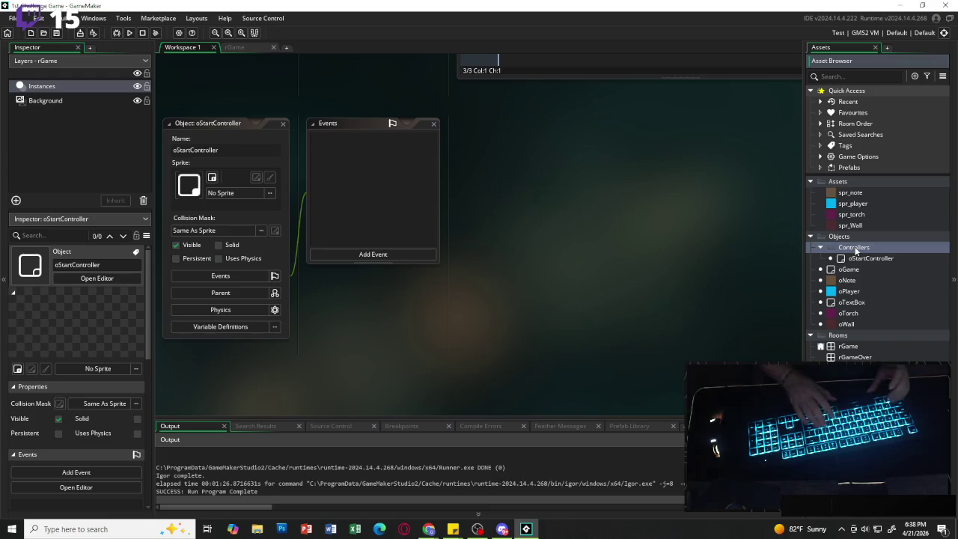
pyautogui.hotkey('alt', 'o')
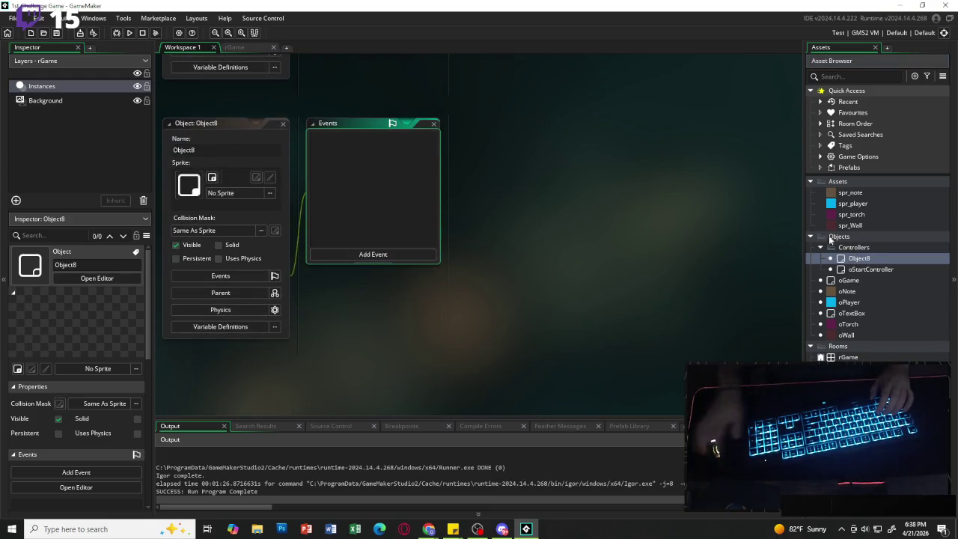
# Rename the new Object8 to oUI.
pyautogui.click(278, 152)
pyautogui.press('BackSpace')
pyautogui.press('BackSpace')
pyautogui.press('BackSpace')
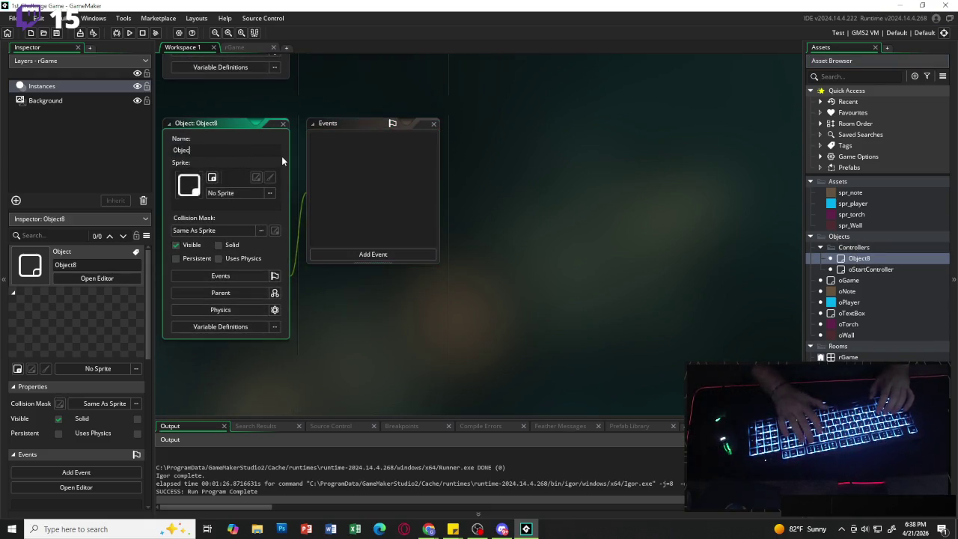
pyautogui.press('BackSpace')
pyautogui.write('oUI')
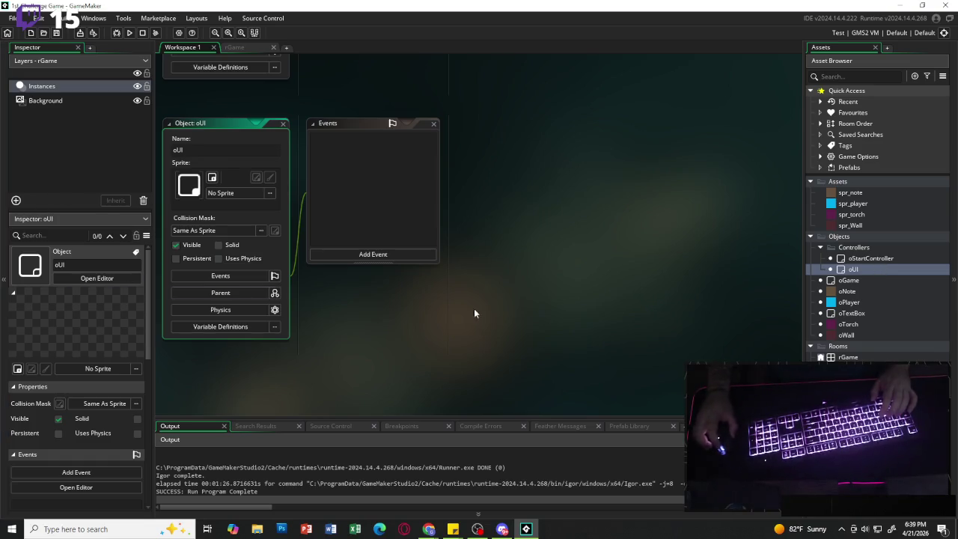
# Duplicate oStartController and name the copy oPauseController.
pyautogui.click(869, 259)
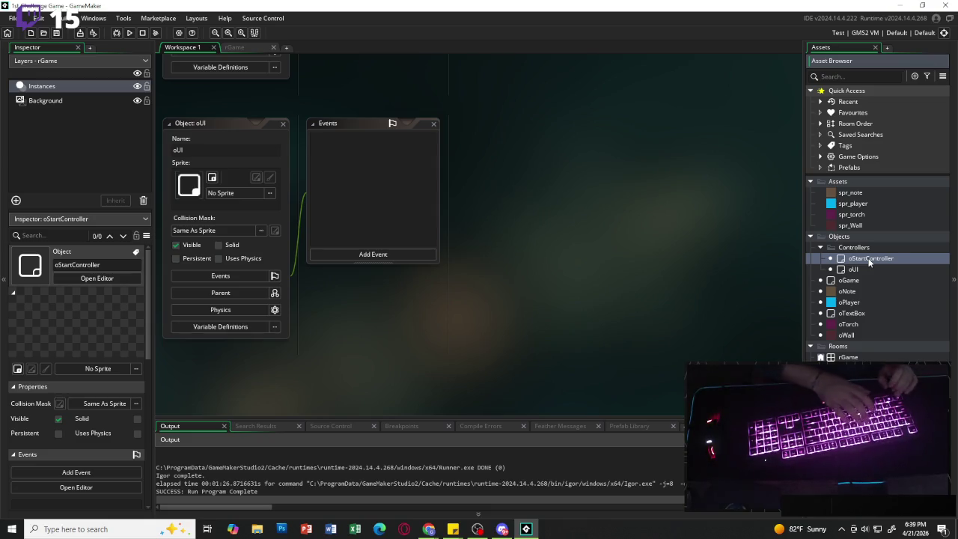
pyautogui.hotkey('ctrl', 'd')
pyautogui.write('o')
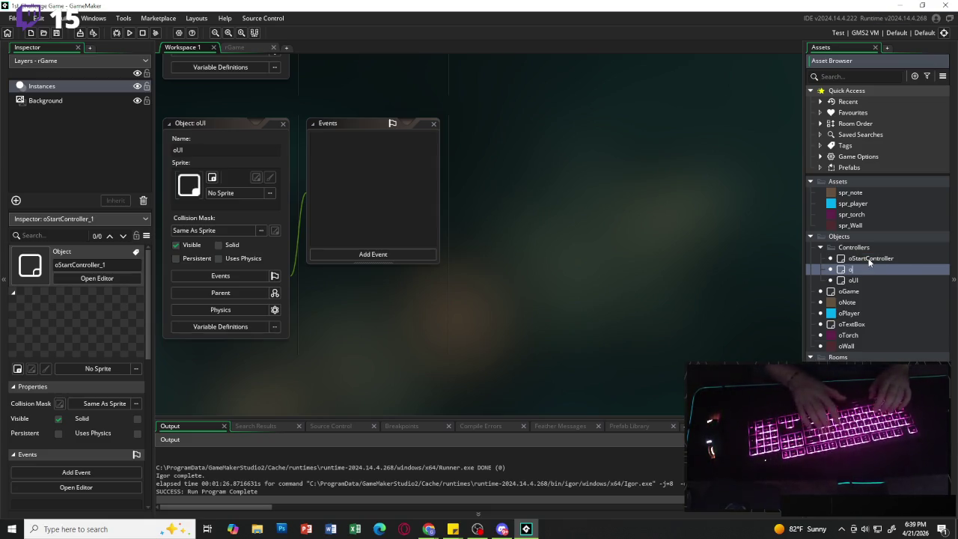
pyautogui.write('PauseController')
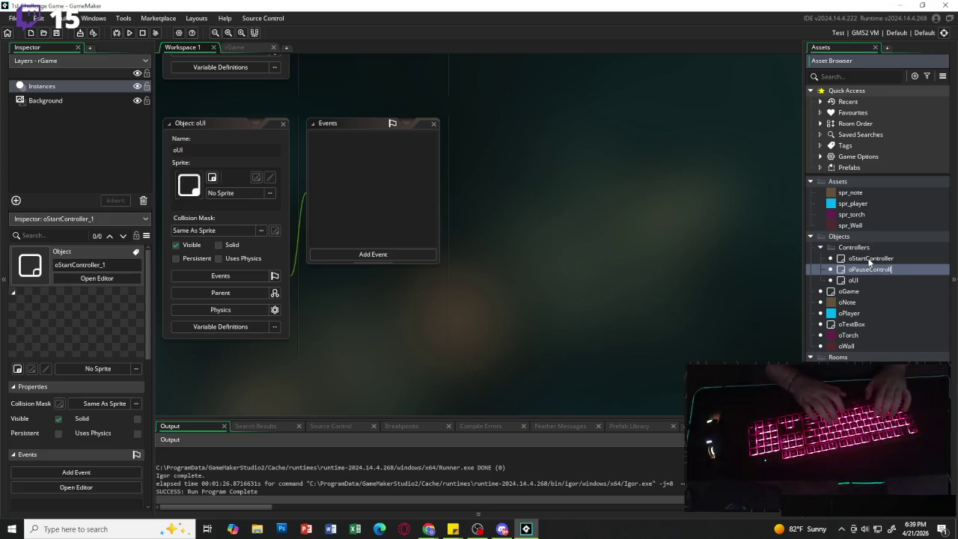
pyautogui.press('Return')
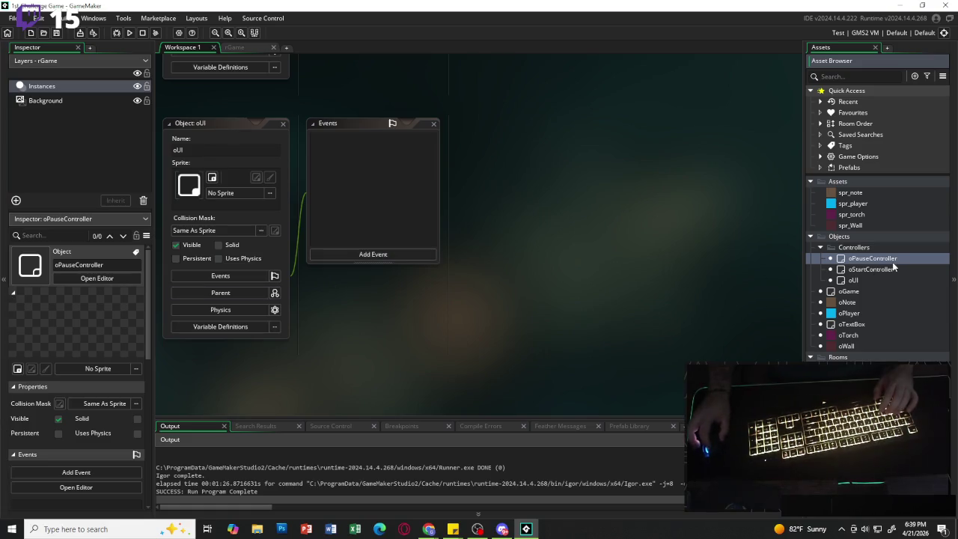
pyautogui.click(363, 255)
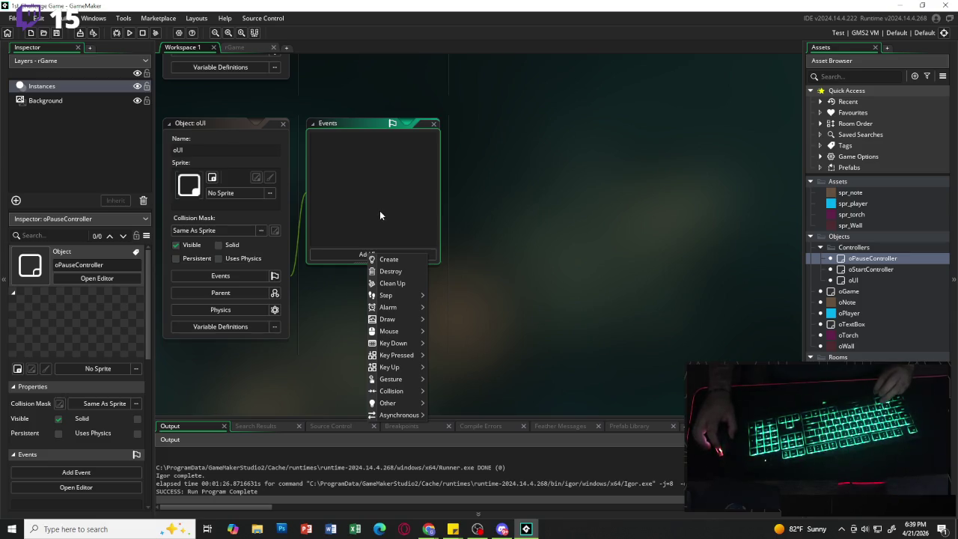
pyautogui.click(430, 183)
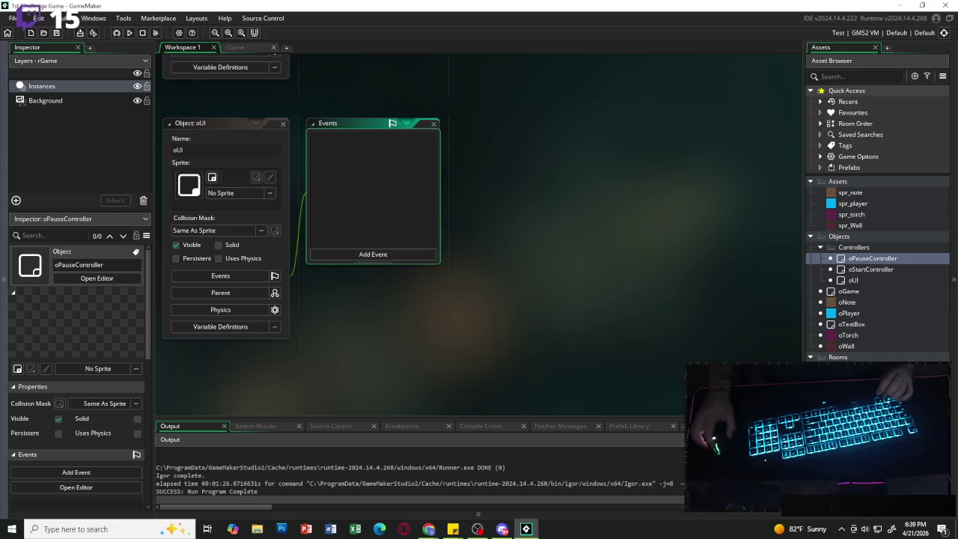
# Add a Create event to oGame with a //GLOBALS comment and global.game_paused = false.
pyautogui.doubleClick(859, 292)
pyautogui.click(376, 255)
pyautogui.click(396, 260)
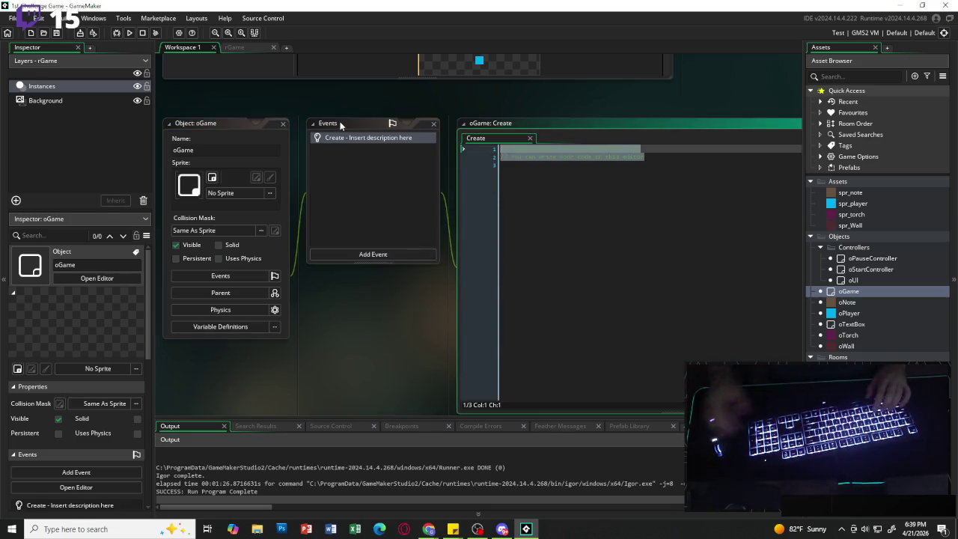
pyautogui.write('//GLOBALS')
pyautogui.press('Return')
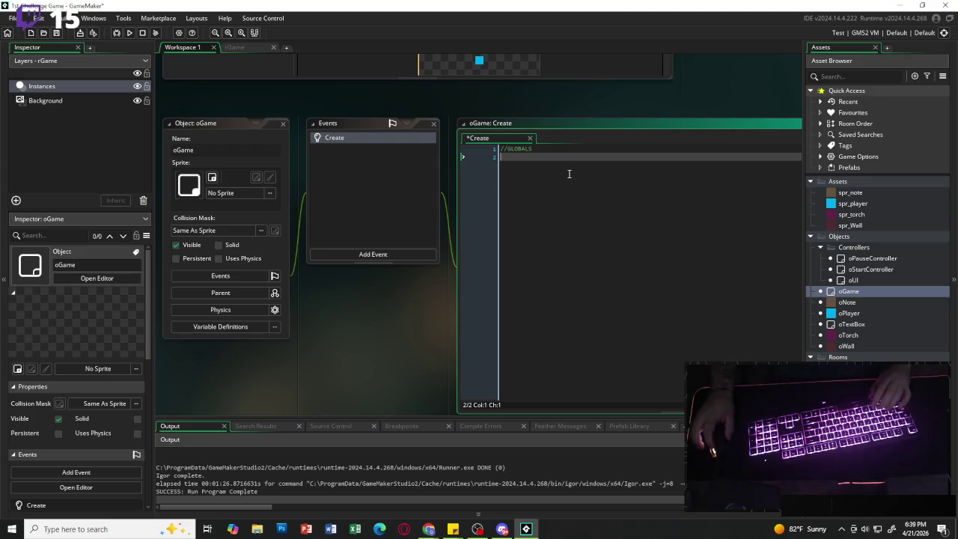
pyautogui.write('global')
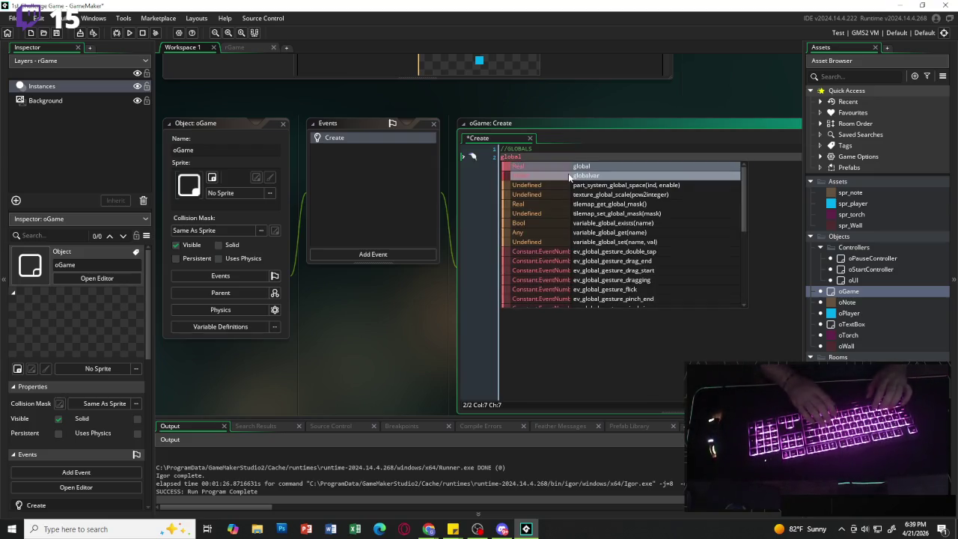
pyautogui.press('Escape')
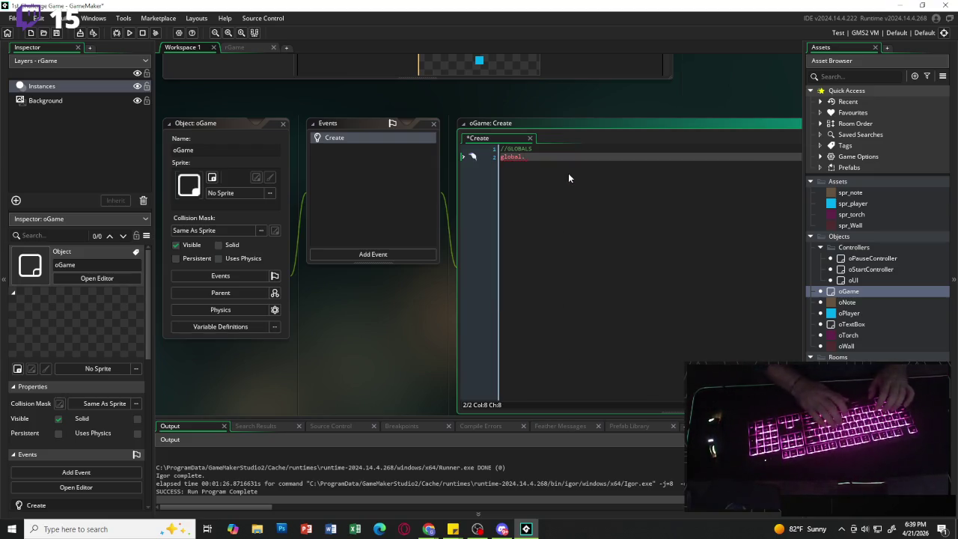
pyautogui.write('game_p')
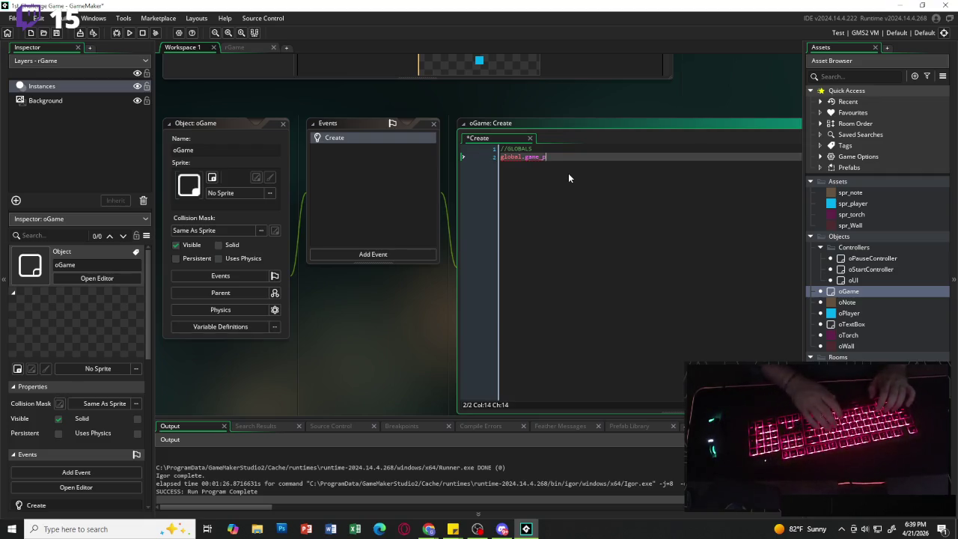
pyautogui.write('dused')
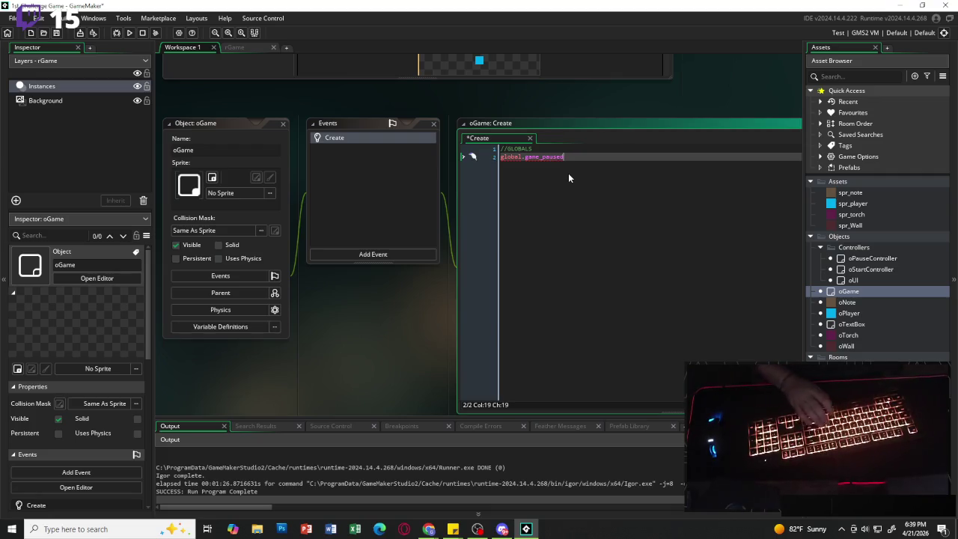
pyautogui.write(' = flase')
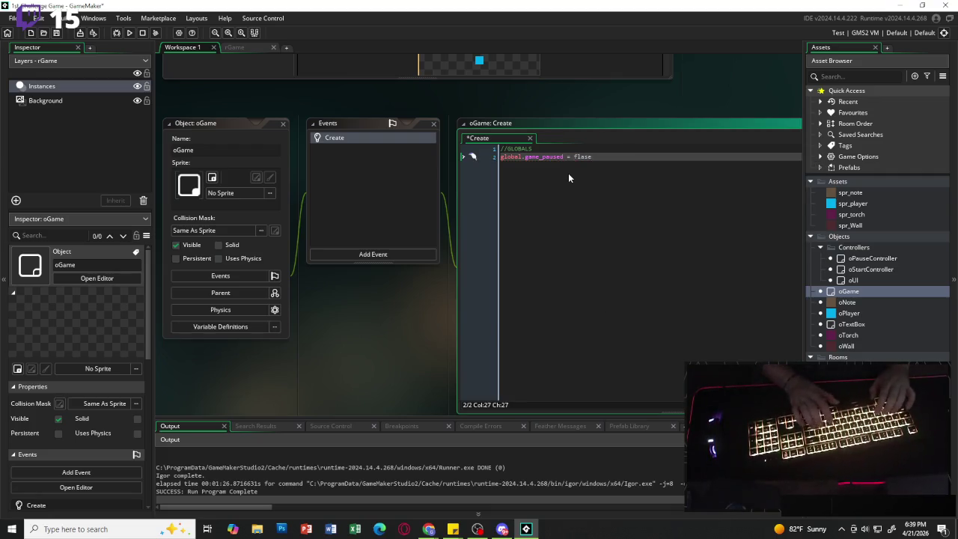
pyautogui.write('alse')
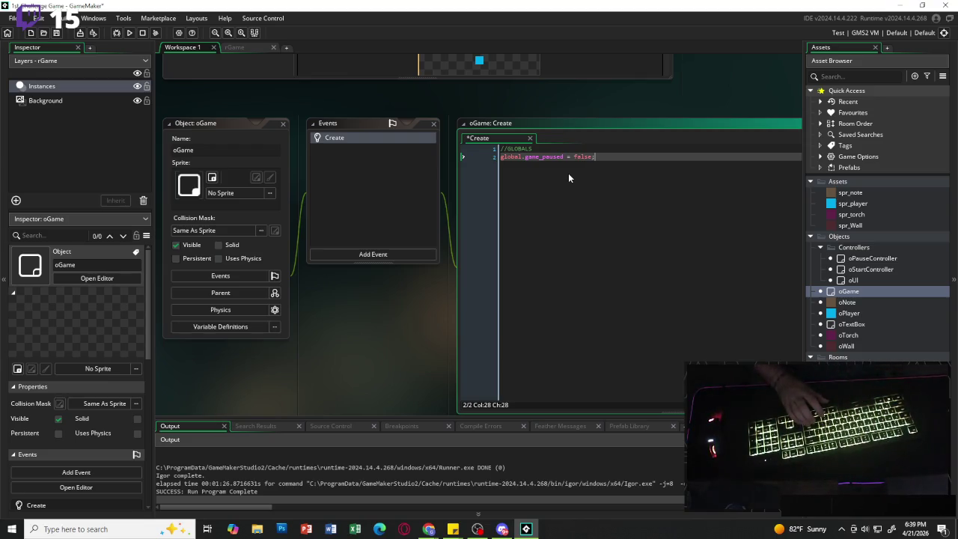
# Move oTextBox into the Controllers folder.
pyautogui.press('Return')
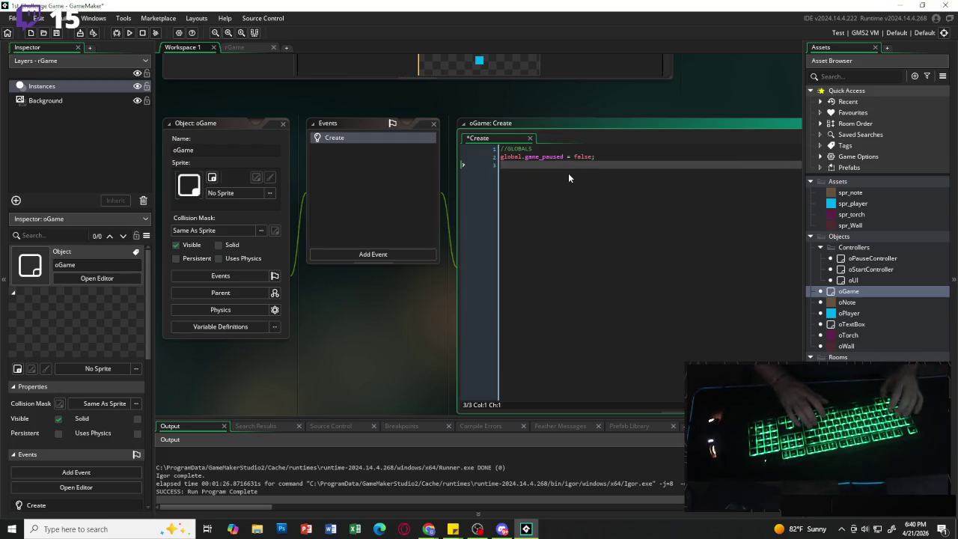
pyautogui.press('Return')
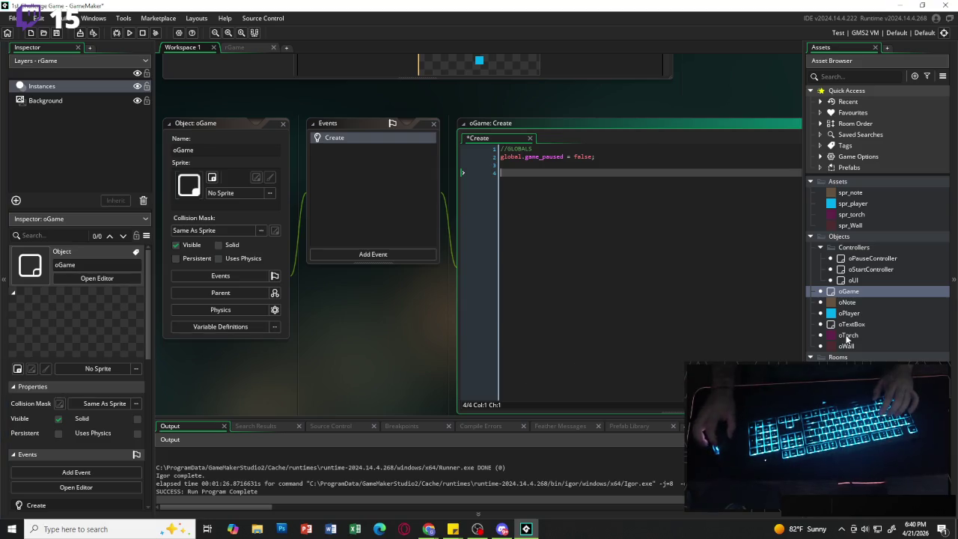
pyautogui.moveTo(861, 323); pyautogui.dragTo(873, 252)
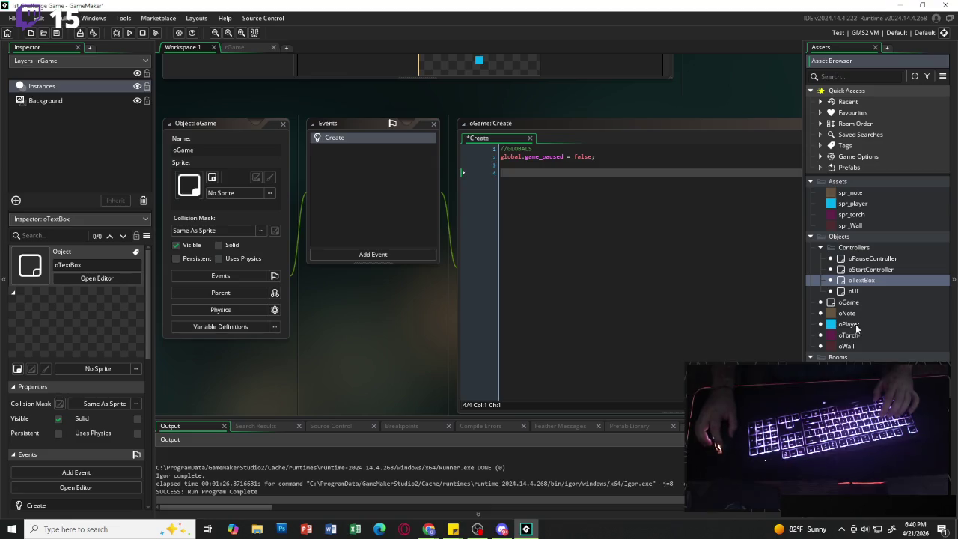
# Create a new group named Game under Objects.
pyautogui.click(820, 247)
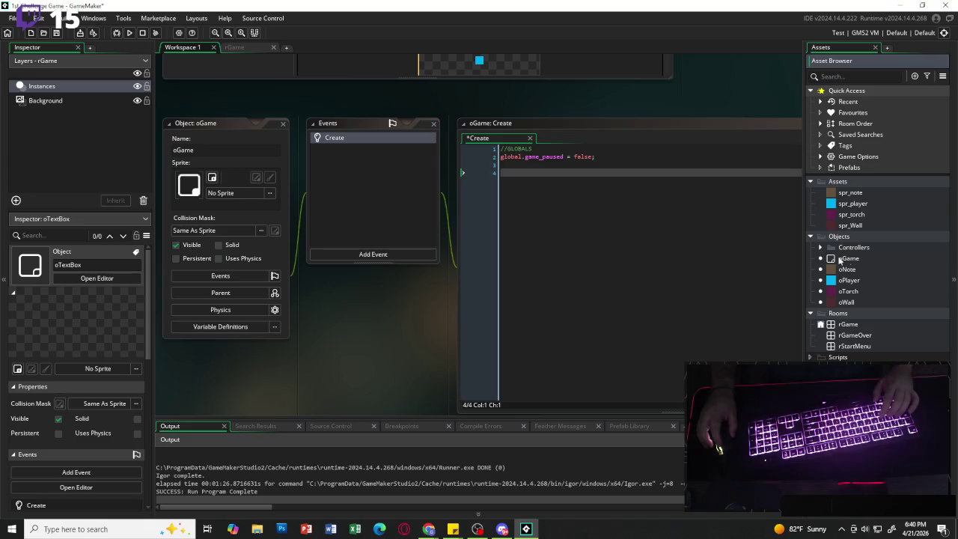
pyautogui.rightClick(871, 238)
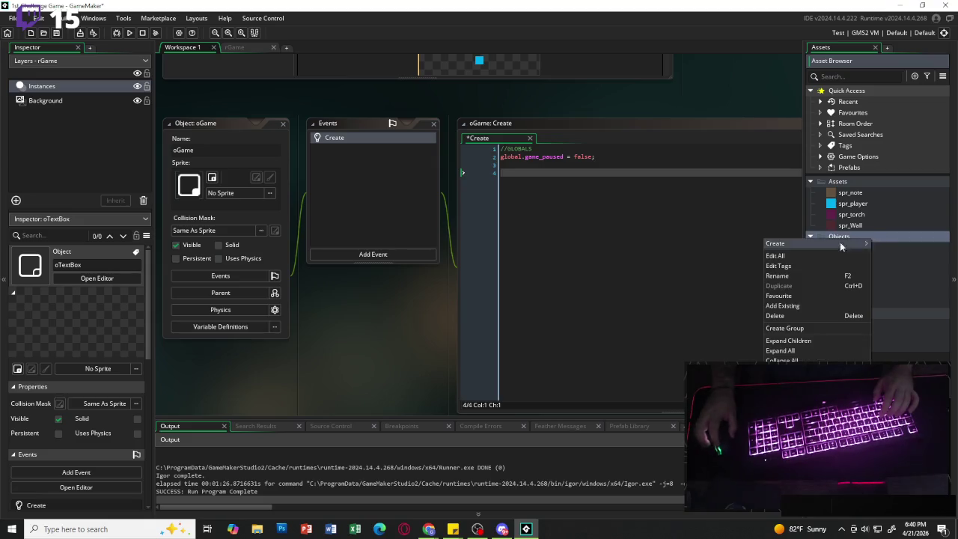
pyautogui.click(806, 332)
pyautogui.press('BackSpace')
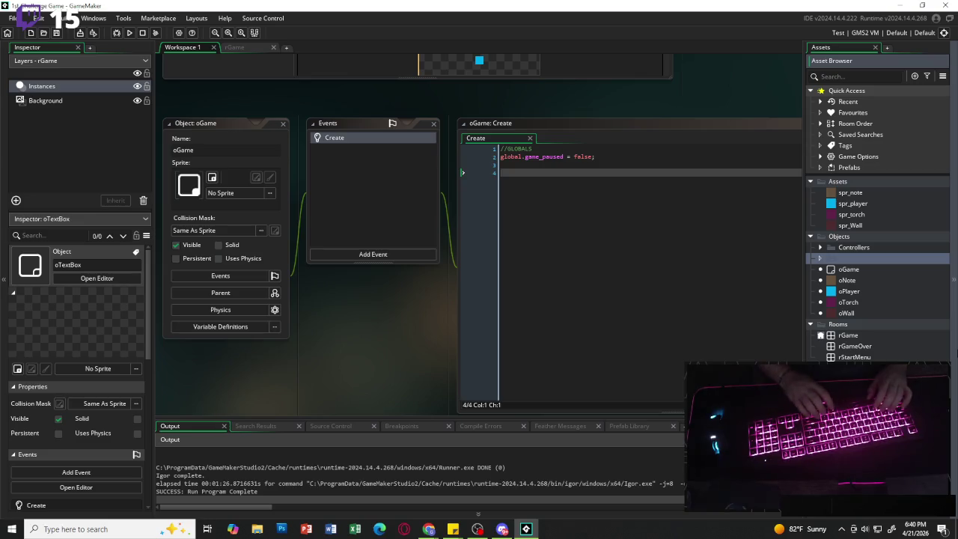
pyautogui.write('Game')
pyautogui.press('Return')
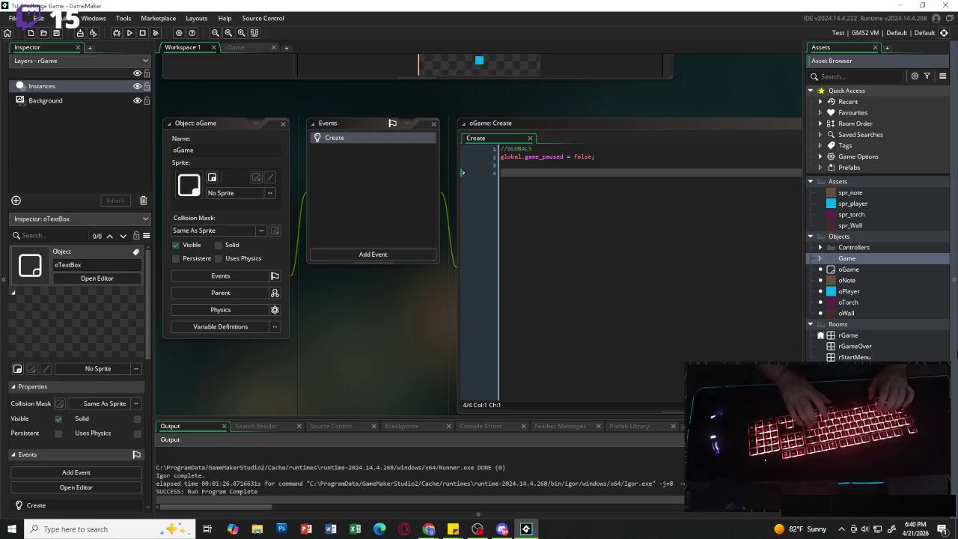
# Move oNote, oPlayer, oTorch and oWall into the Game group.
pyautogui.moveTo(851, 281); pyautogui.dragTo(845, 260)
pyautogui.moveTo(851, 293)
pyautogui.mouseDown()
pyautogui.moveTo(851, 260)
pyautogui.moveTo(855, 307)
pyautogui.moveTo(867, 262)
pyautogui.mouseUp()
pyautogui.moveTo(849, 313); pyautogui.dragTo(853, 260)
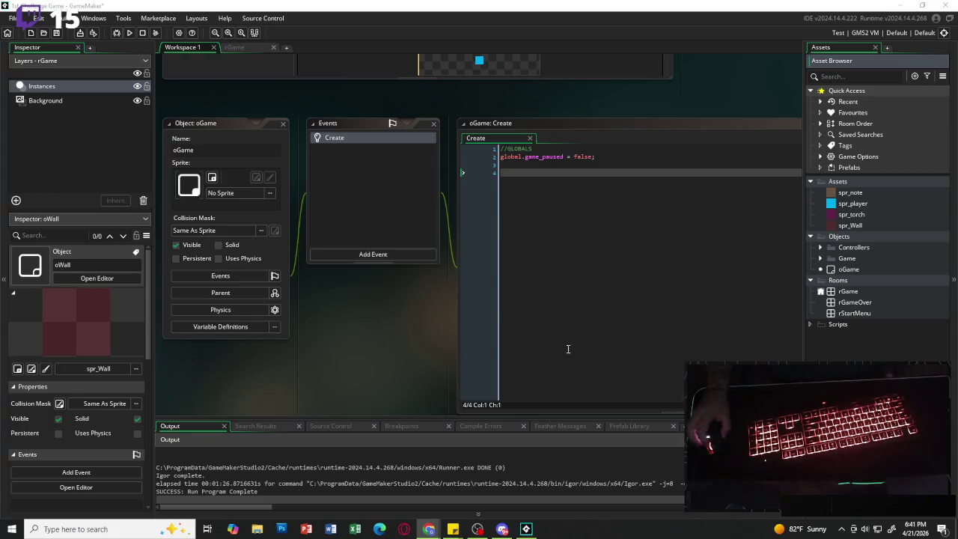
pyautogui.doubleClick(909, 313)
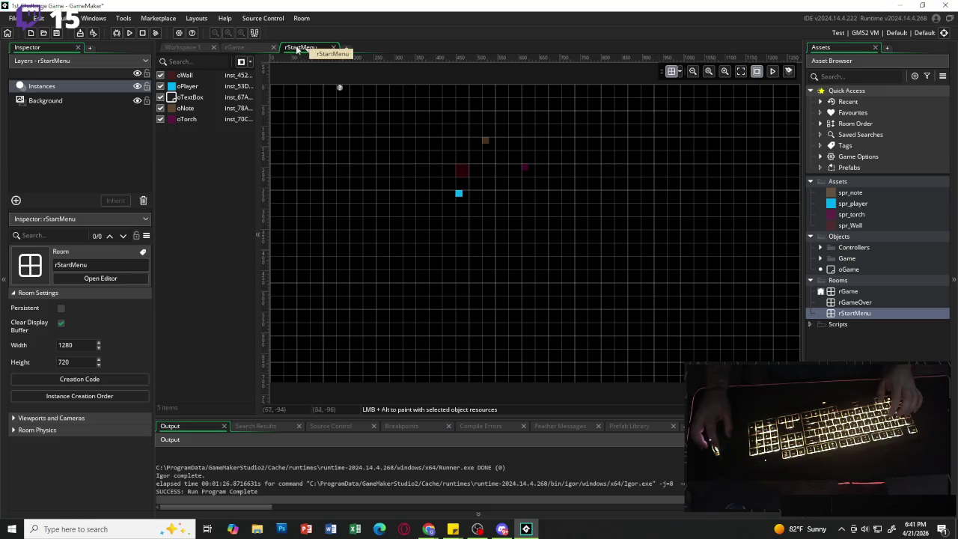
# Delete all the copied instances from the rStartMenu room.
pyautogui.click(337, 88)
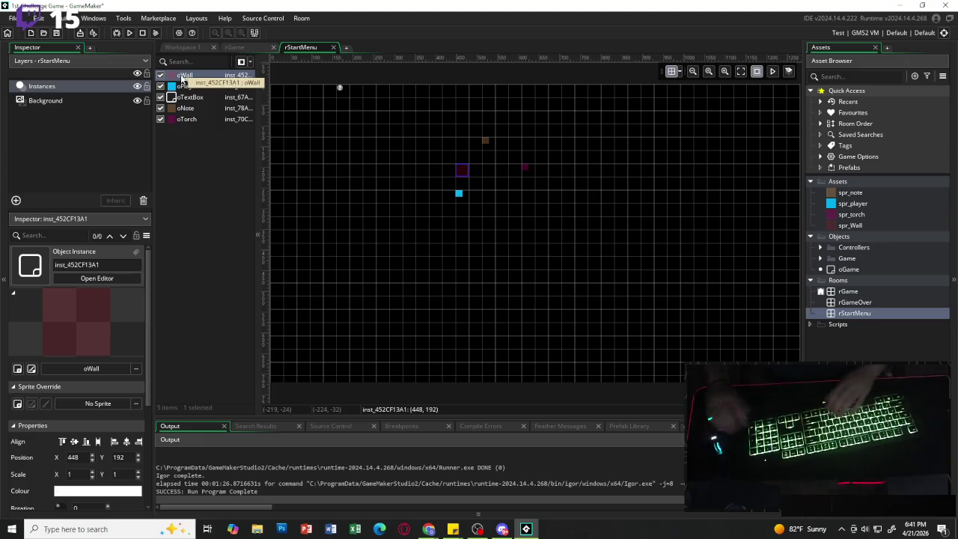
pyautogui.press('Down')
pyautogui.press('Down')
pyautogui.press('Down')
pyautogui.press('Up')
pyautogui.press('Up')
pyautogui.press('Up')
pyautogui.press('Delete')
pyautogui.press('Delete')
pyautogui.press('Delete')
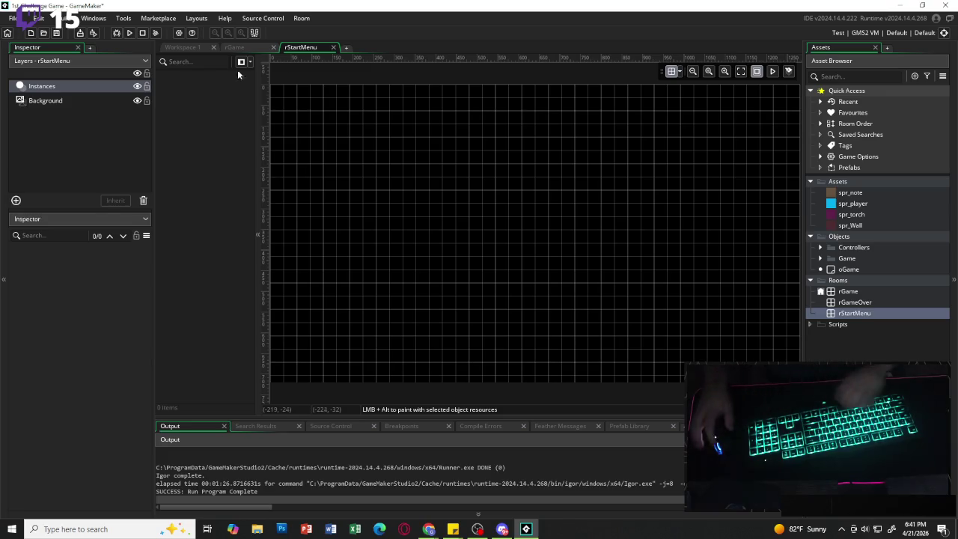
# Place one oStartController instance near the room's top-left and open its object editor.
pyautogui.click(820, 248)
pyautogui.moveTo(867, 269)
pyautogui.mouseDown()
pyautogui.moveTo(789, 269)
pyautogui.moveTo(302, 104)
pyautogui.moveTo(300, 95)
pyautogui.mouseUp()
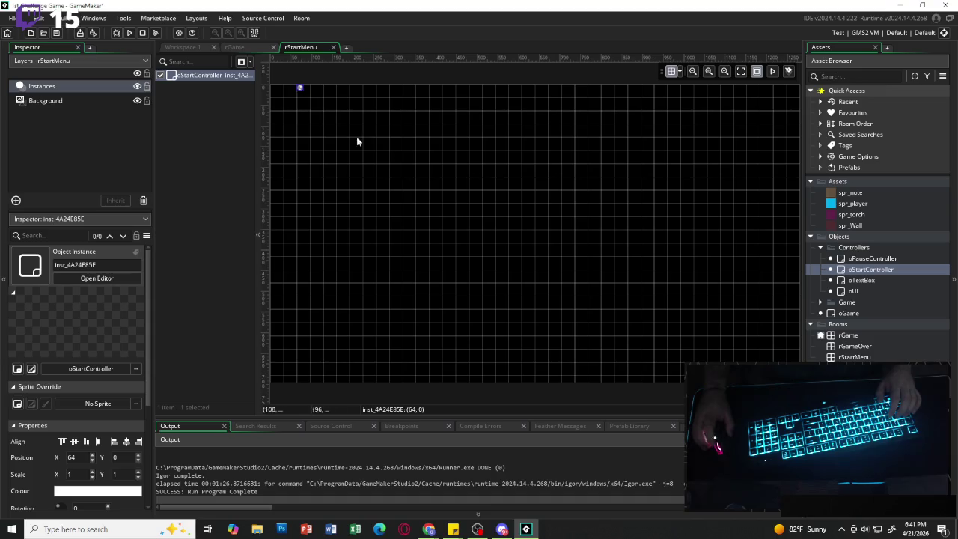
pyautogui.doubleClick(880, 270)
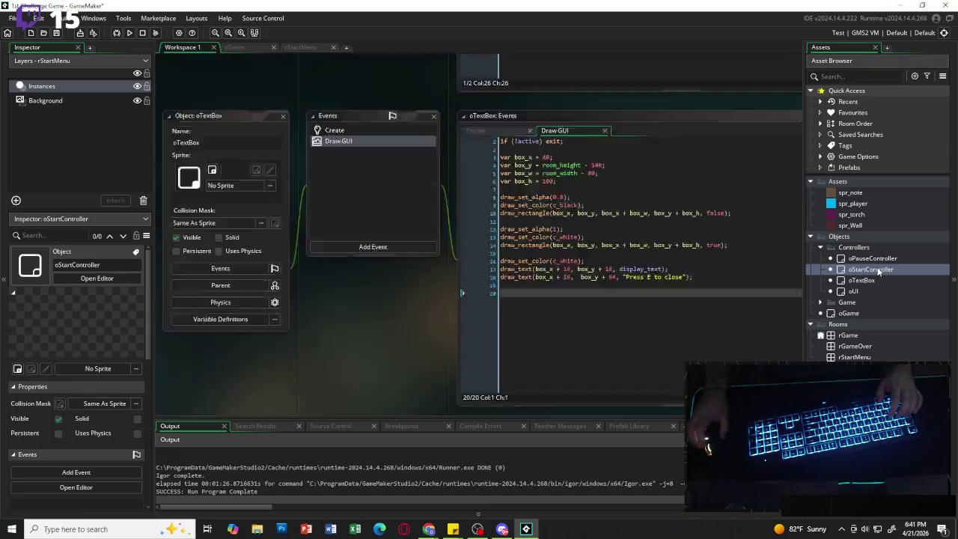
pyautogui.click(349, 256)
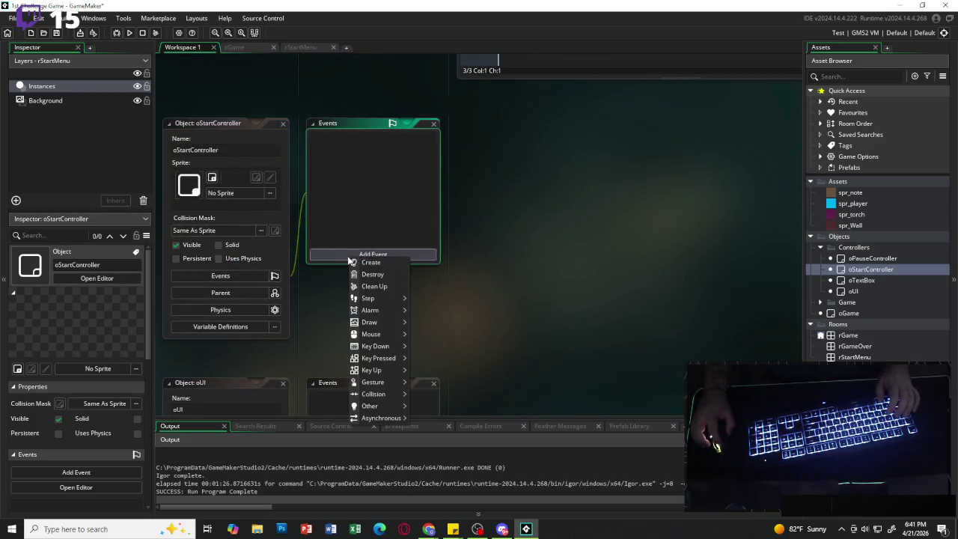
# Add a Create event to oStartController that sets menu_index = 0.
pyautogui.click(363, 267)
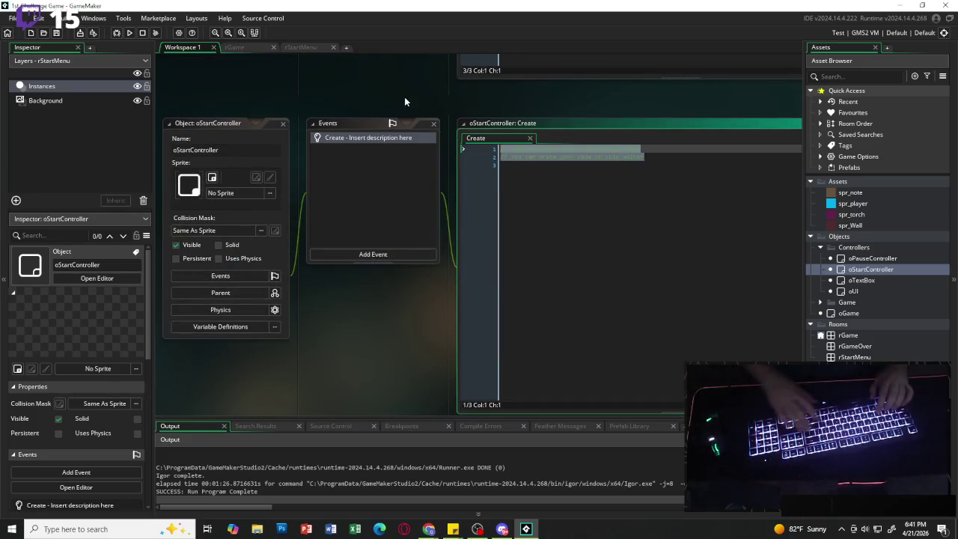
pyautogui.press('BackSpace')
pyautogui.write('menu _')
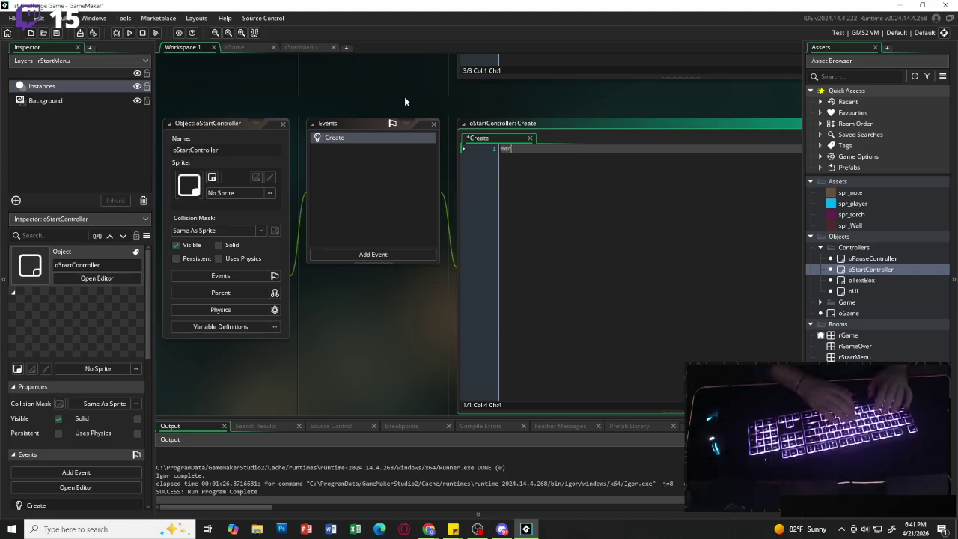
pyautogui.press('BackSpace')
pyautogui.press('BackSpace')
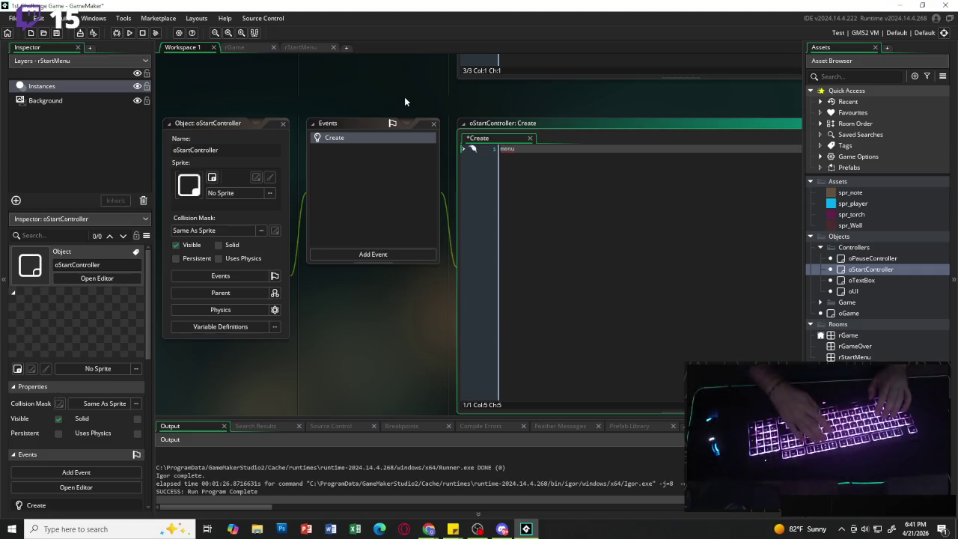
pyautogui.write('_index')
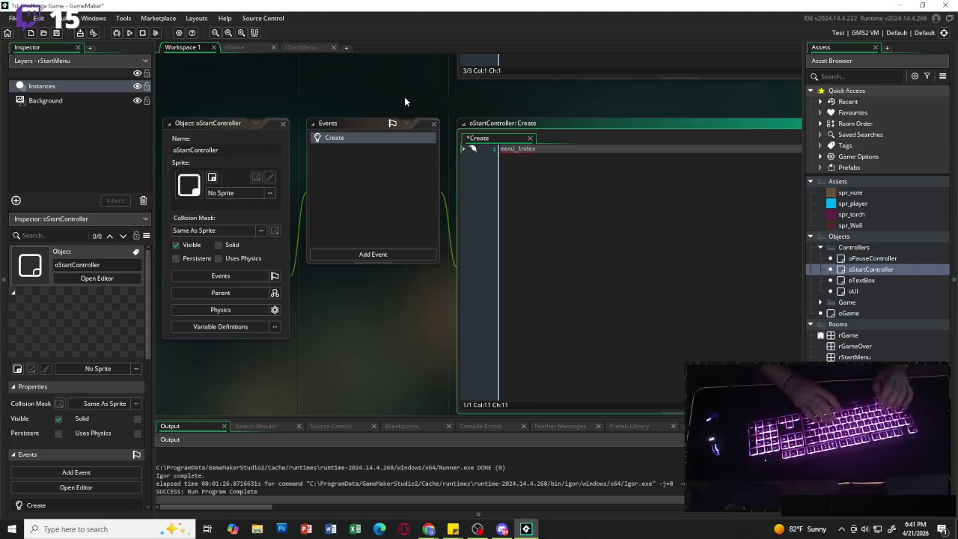
pyautogui.write(' = ')
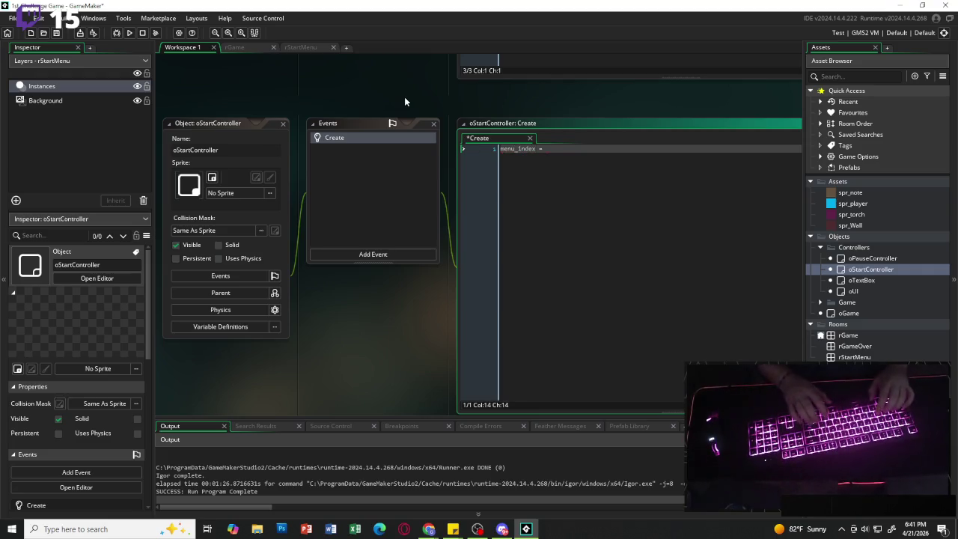
pyautogui.write('0;')
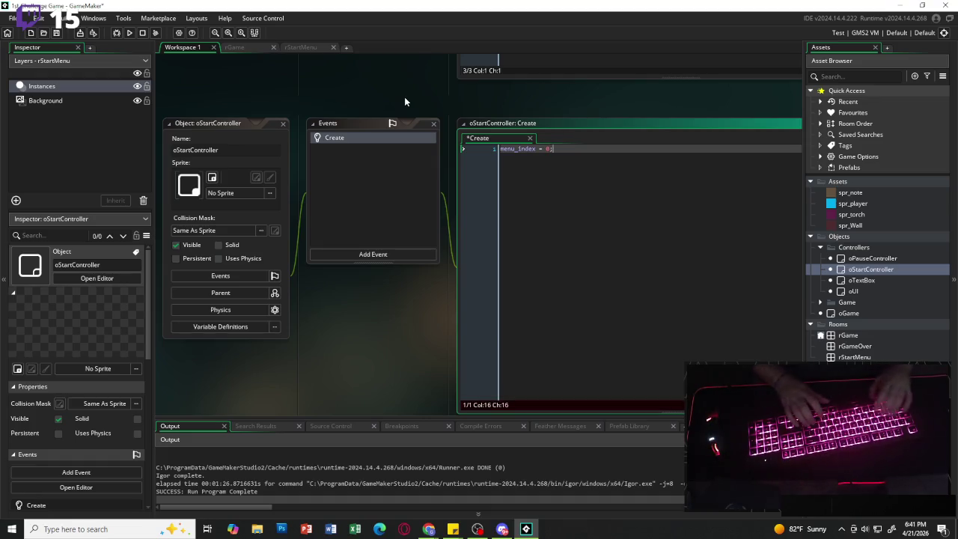
pyautogui.press('Return')
pyautogui.press('Return')
# Define menu_options as an array holding "Start Game" and "Quit".
pyautogui.write('menu_options')
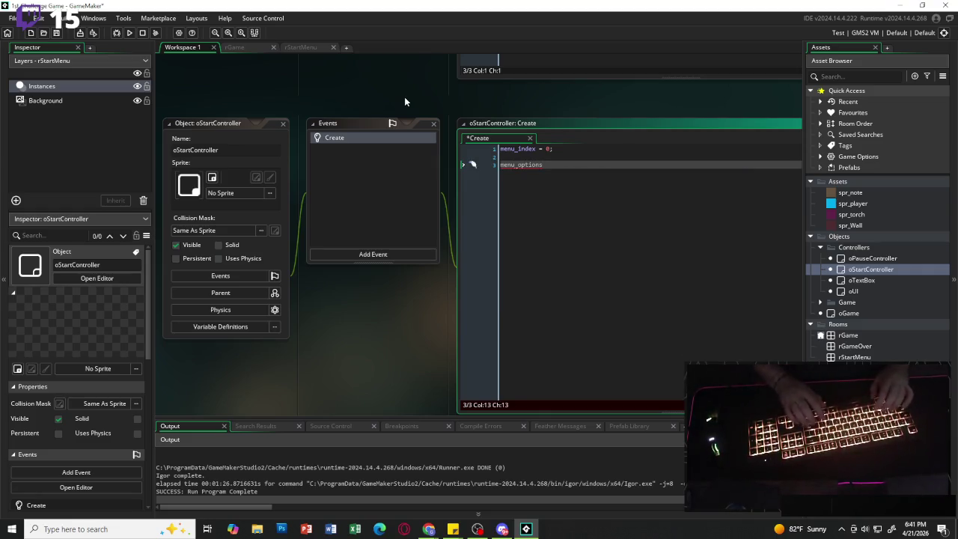
pyautogui.write(' = [')
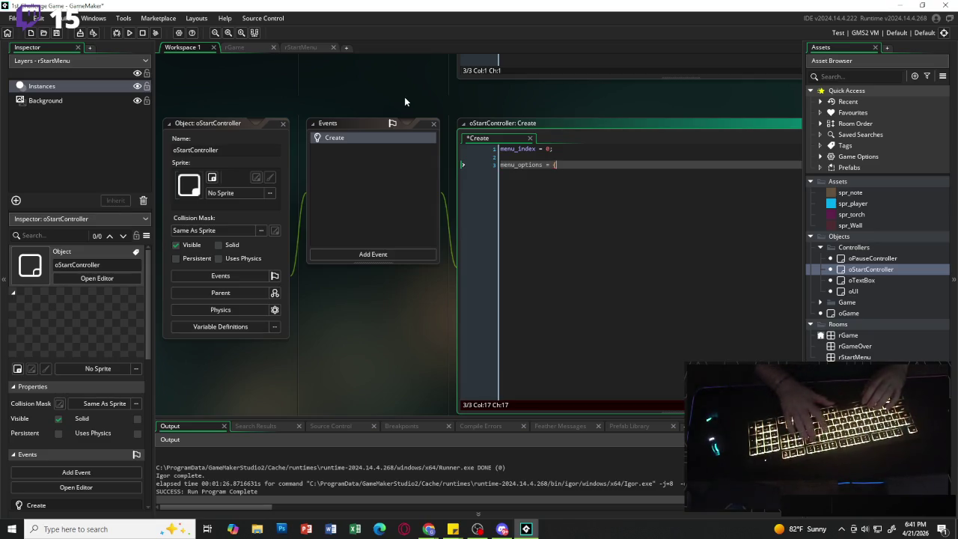
pyautogui.press('Return')
pyautogui.press('Return')
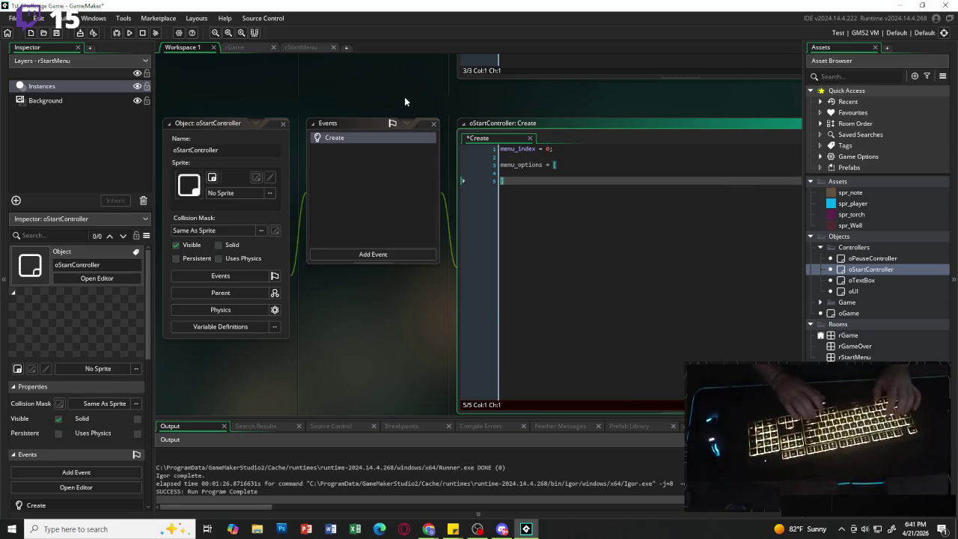
pyautogui.press('Up')
pyautogui.press('Tab')
pyautogui.write('"')
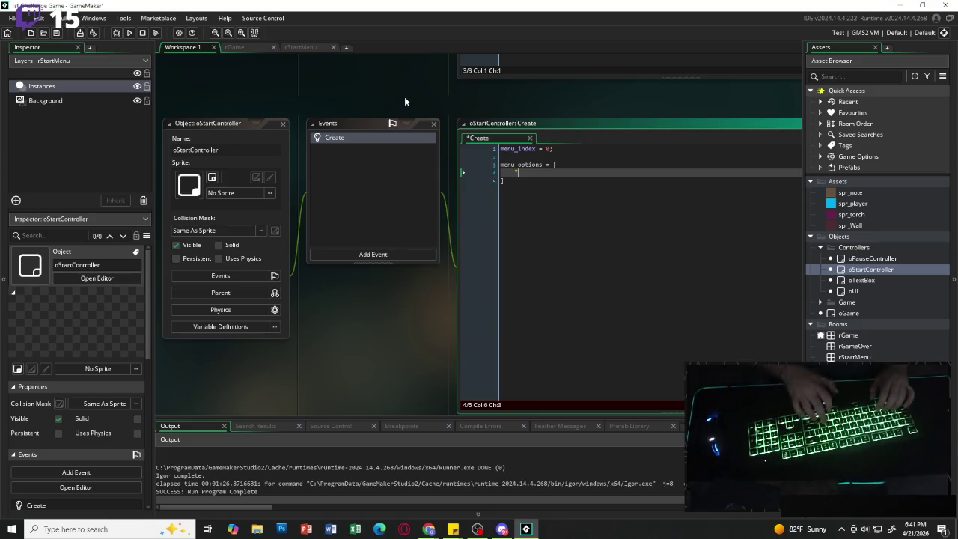
pyautogui.write('STRT')
pyautogui.press('BackSpace')
pyautogui.press('BackSpace')
pyautogui.press('BackSpace')
pyautogui.write('tart Game"')
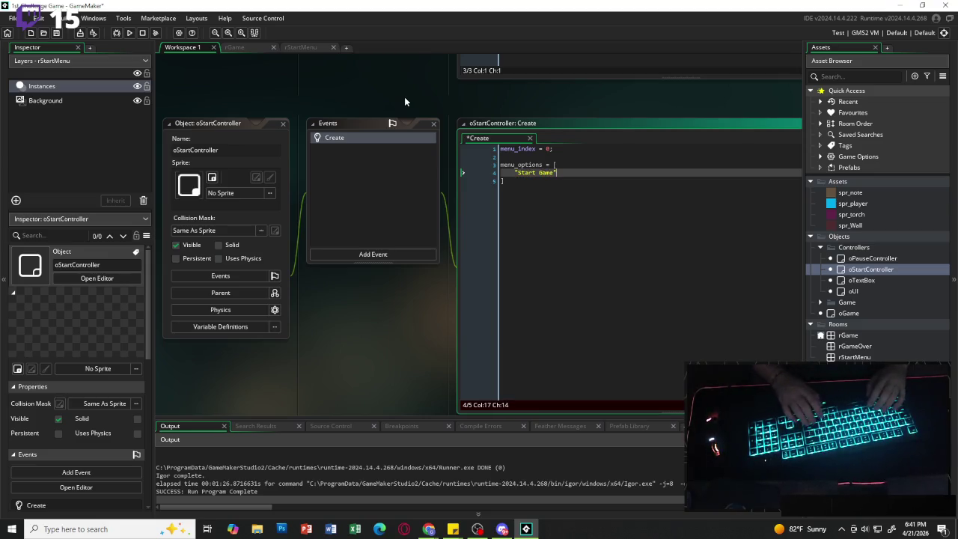
pyautogui.write(',')
pyautogui.press('Return')
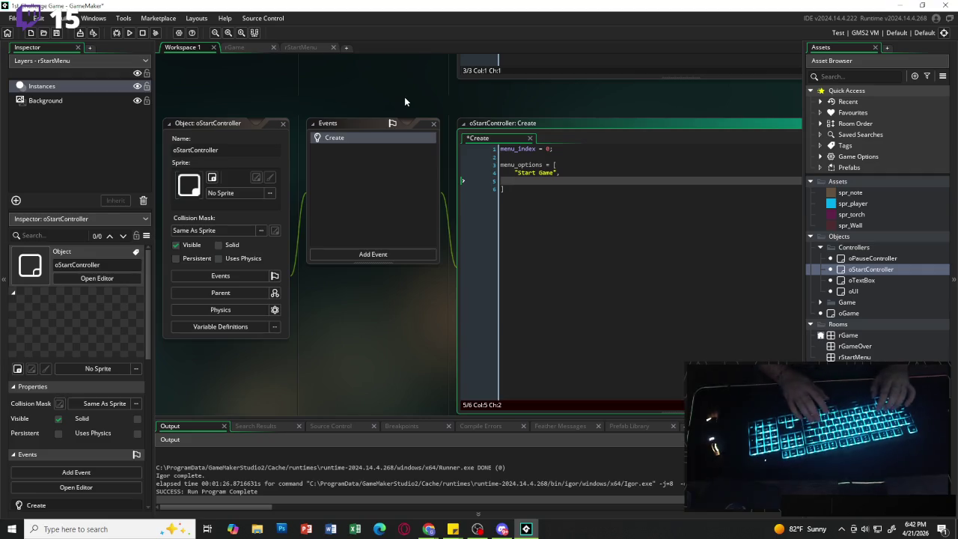
pyautogui.write('"Quit')
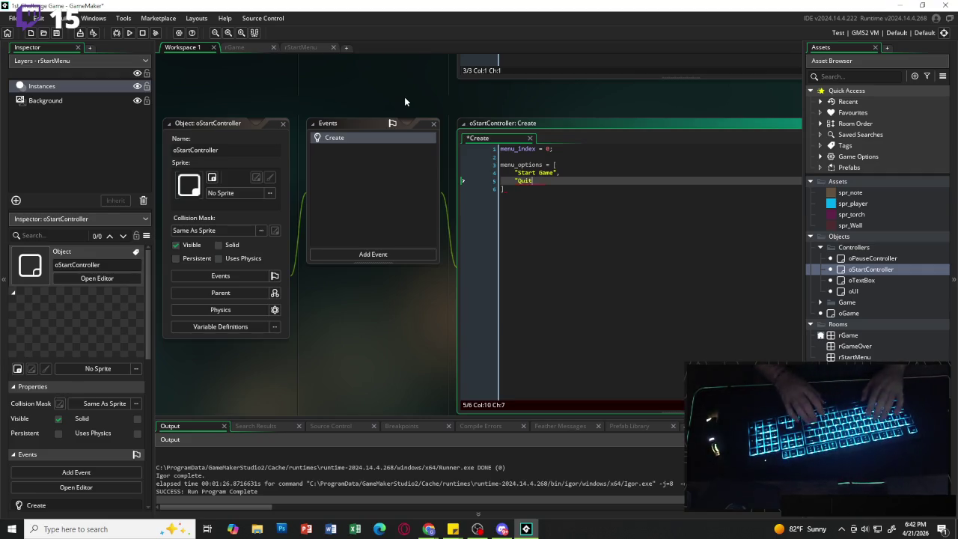
pyautogui.press('Down')
pyautogui.press('Return')
pyautogui.press('Return')
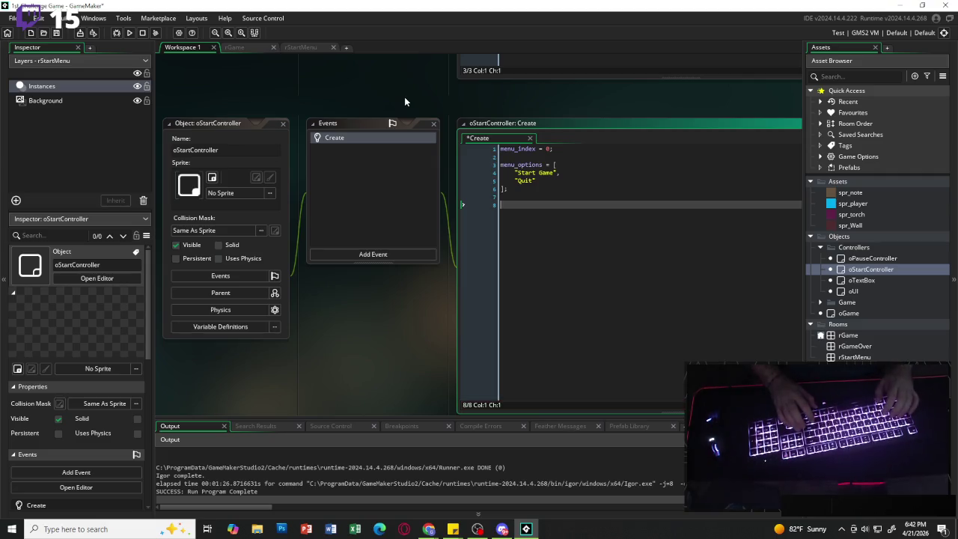
# Add a Step event to oStartController and clear its template comments.
pyautogui.click(381, 254)
pyautogui.moveTo(408, 294)
pyautogui.click(449, 294)
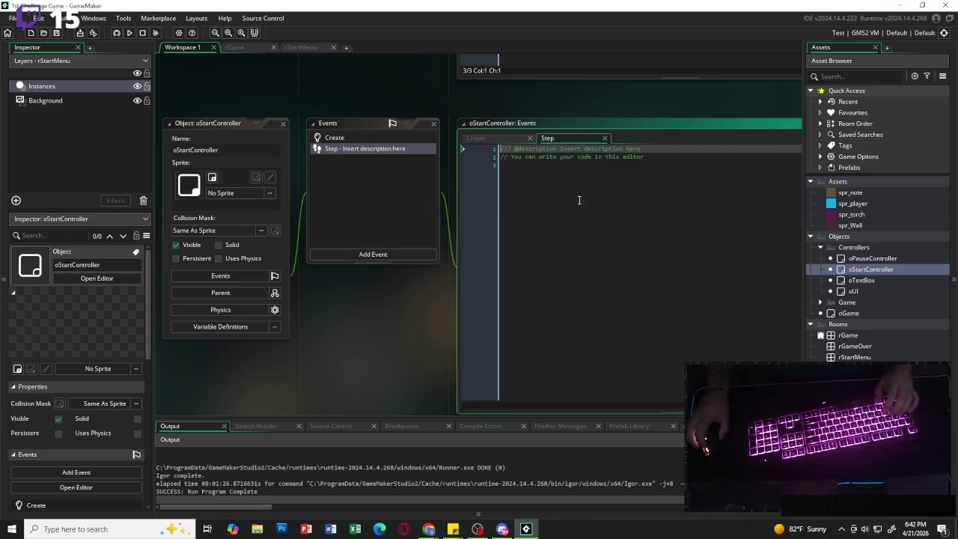
pyautogui.moveTo(589, 164); pyautogui.dragTo(419, 138)
pyautogui.press('BackSpace')
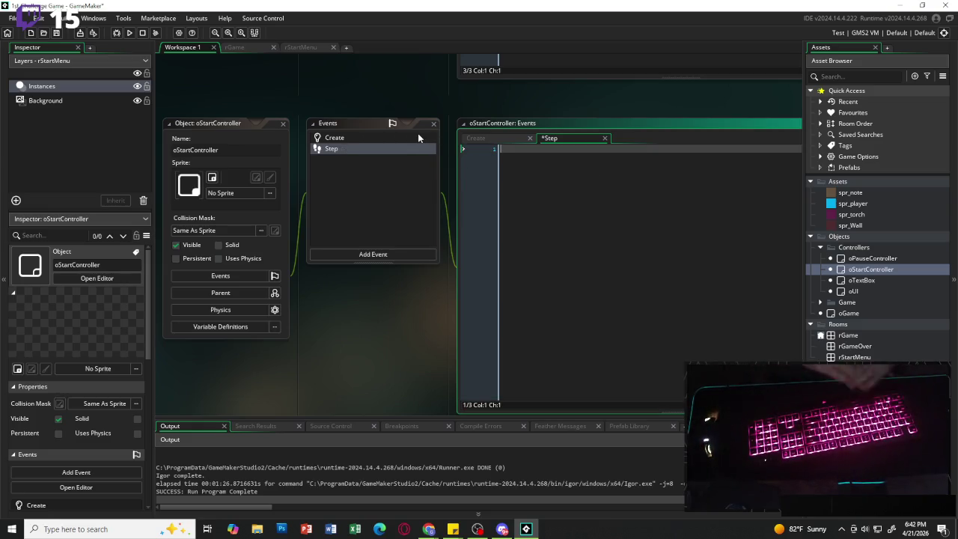
# Write an empty if block checking keyboard_check_pressed(ord("W")).
pyautogui.write('if')
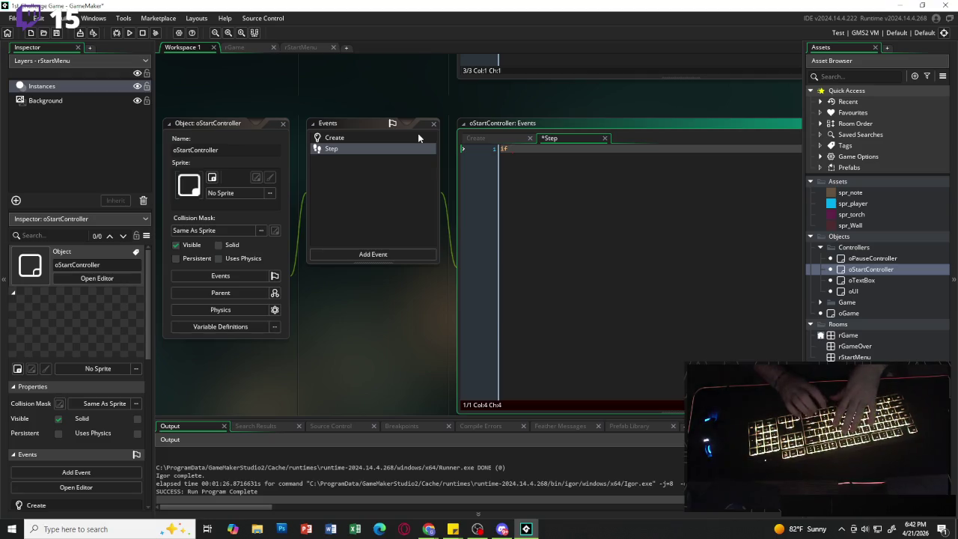
pyautogui.write('(key')
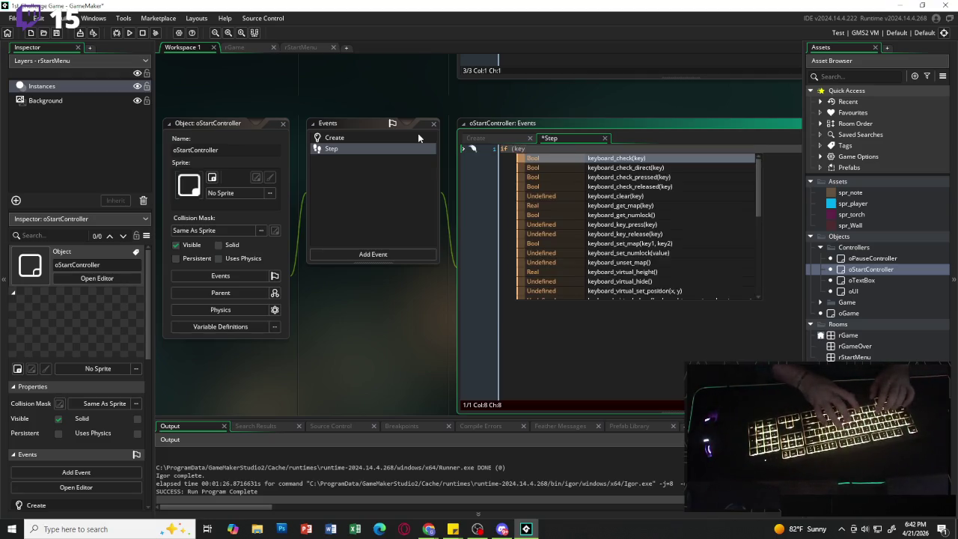
pyautogui.write('board')
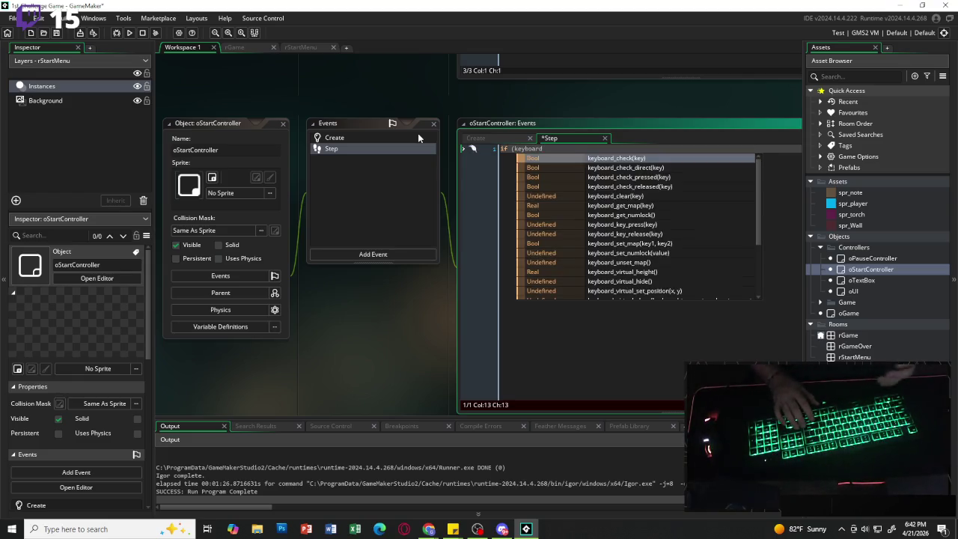
pyautogui.press('Down')
pyautogui.press('Down')
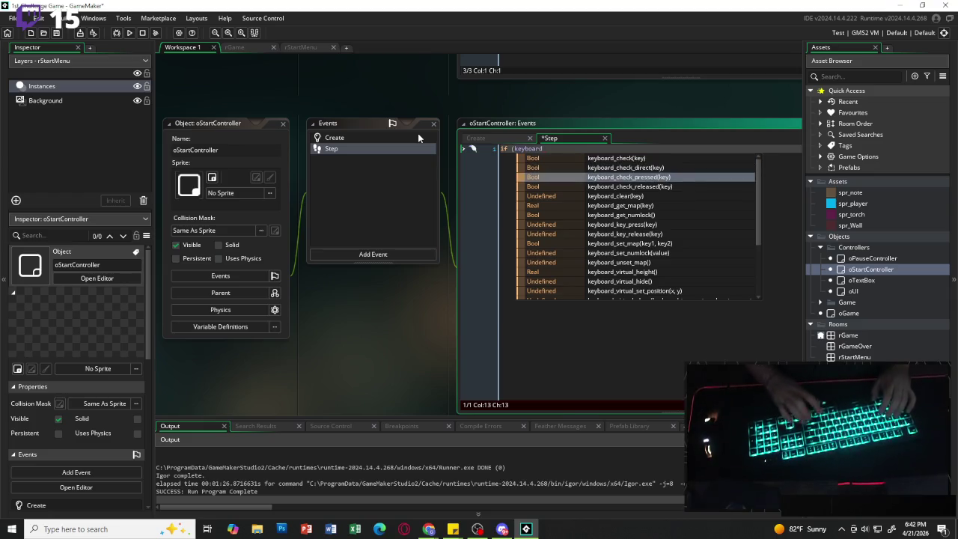
pyautogui.press('Return')
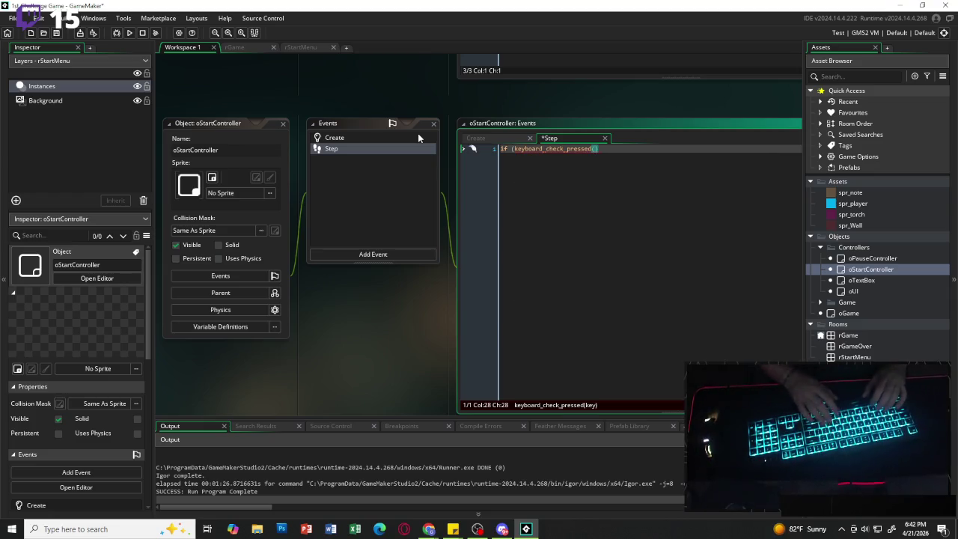
pyautogui.write('vk_up')
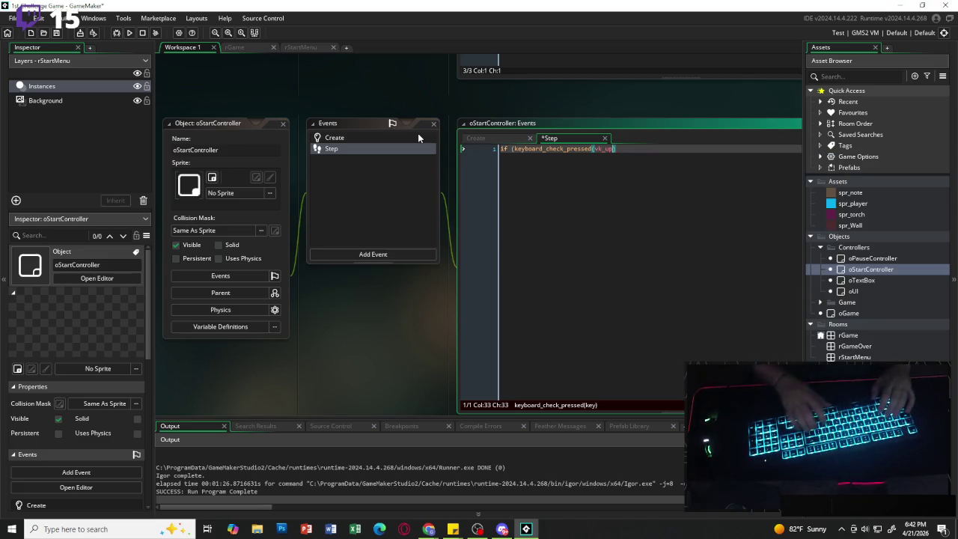
pyautogui.write('))(')
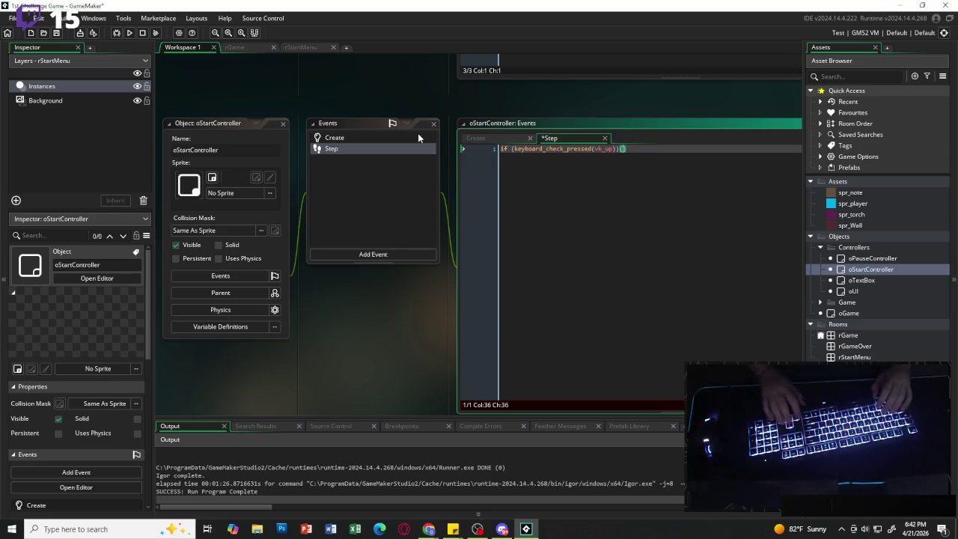
pyautogui.write('{')
pyautogui.press('Return')
pyautogui.press('Up')
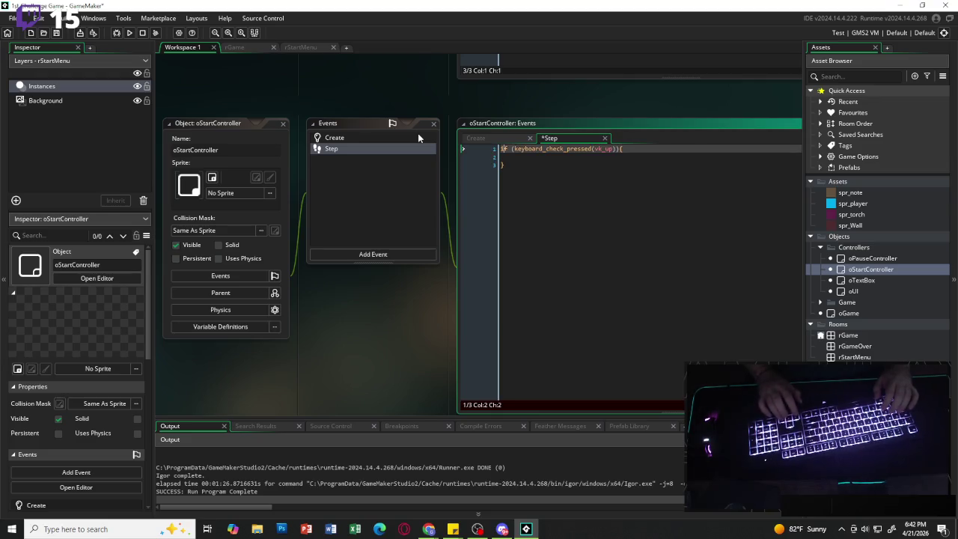
pyautogui.press('Right')
pyautogui.press('Right')
pyautogui.press('Right')
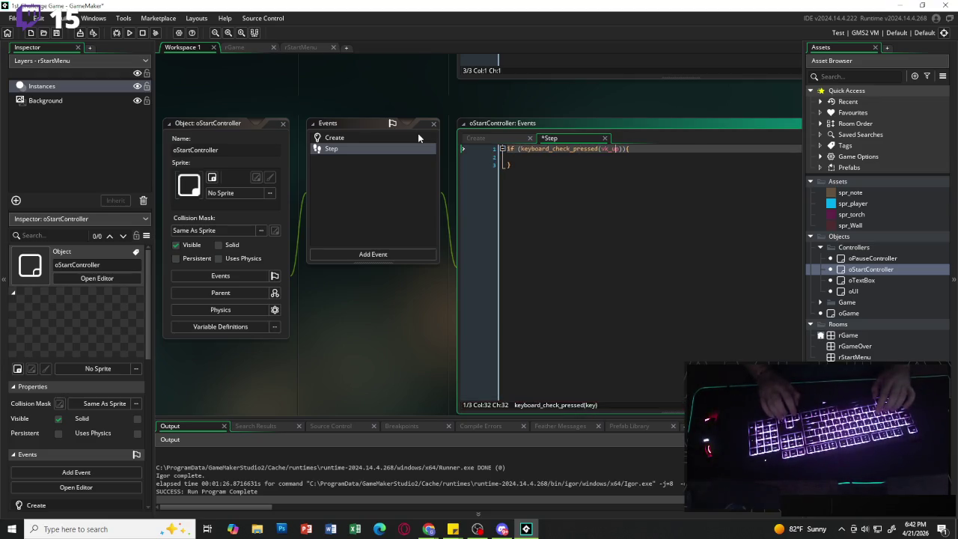
pyautogui.press('BackSpace')
pyautogui.press('BackSpace')
pyautogui.press('BackSpace')
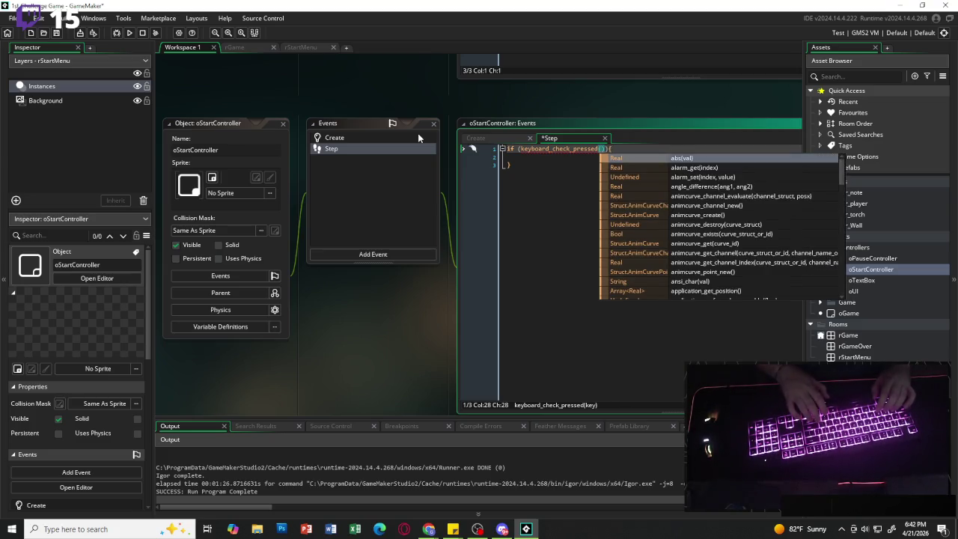
pyautogui.write('ord(')
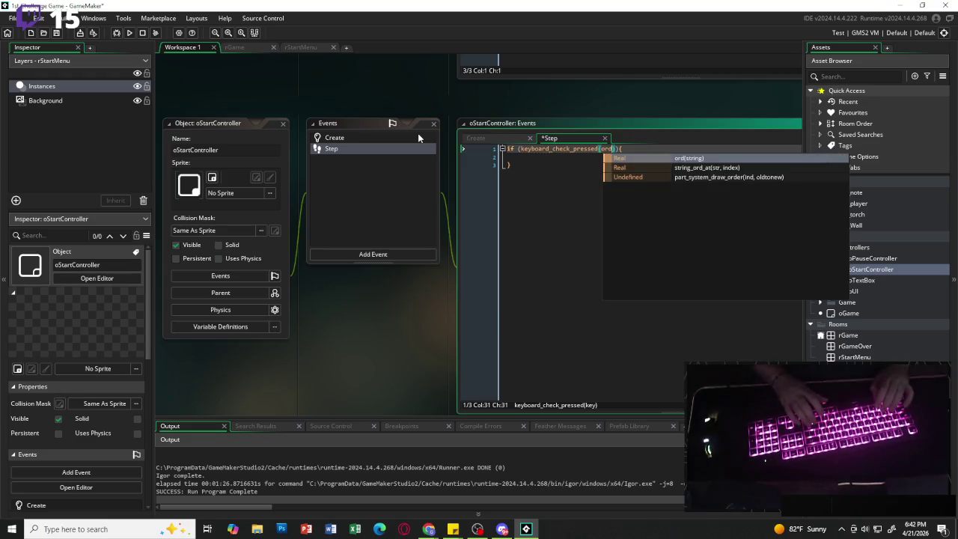
pyautogui.write('"W"')
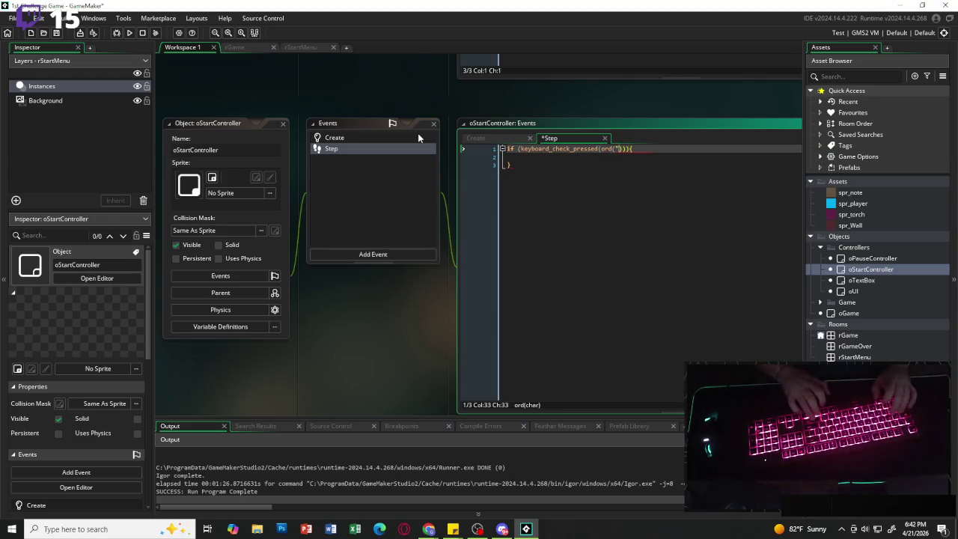
pyautogui.press('Right')
pyautogui.press('Right')
pyautogui.press('Right')
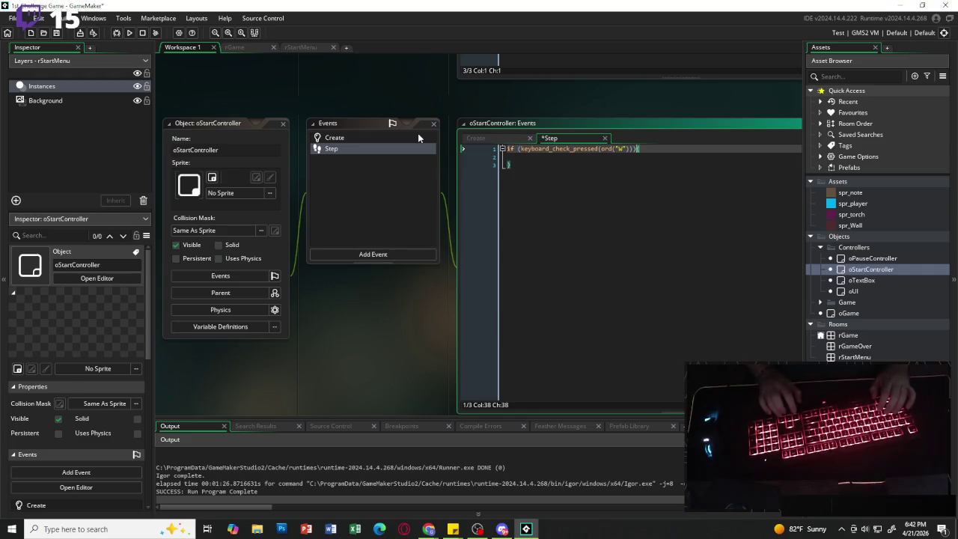
pyautogui.press('Down')
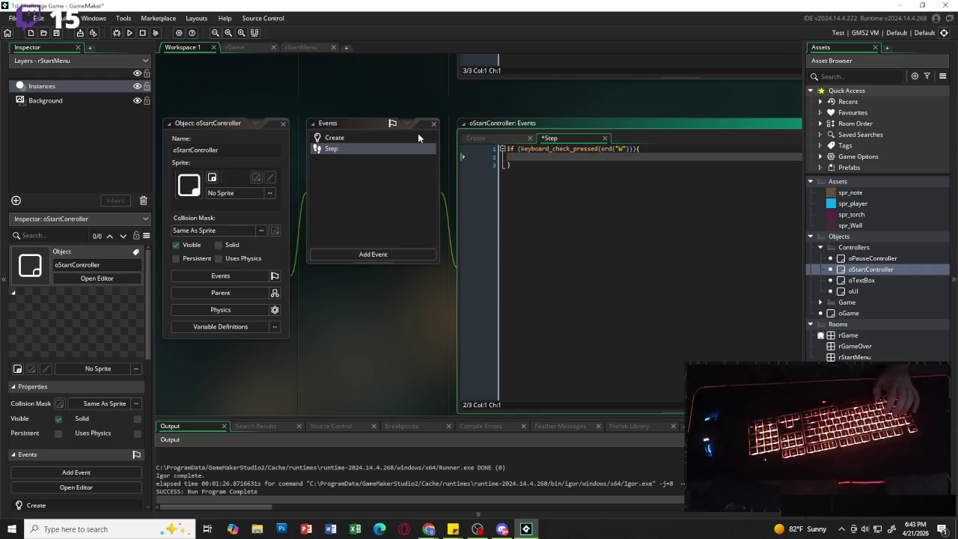
# Set menu_index = -1 in the W-key check and open a blank line below the block.
pyautogui.write('menu')
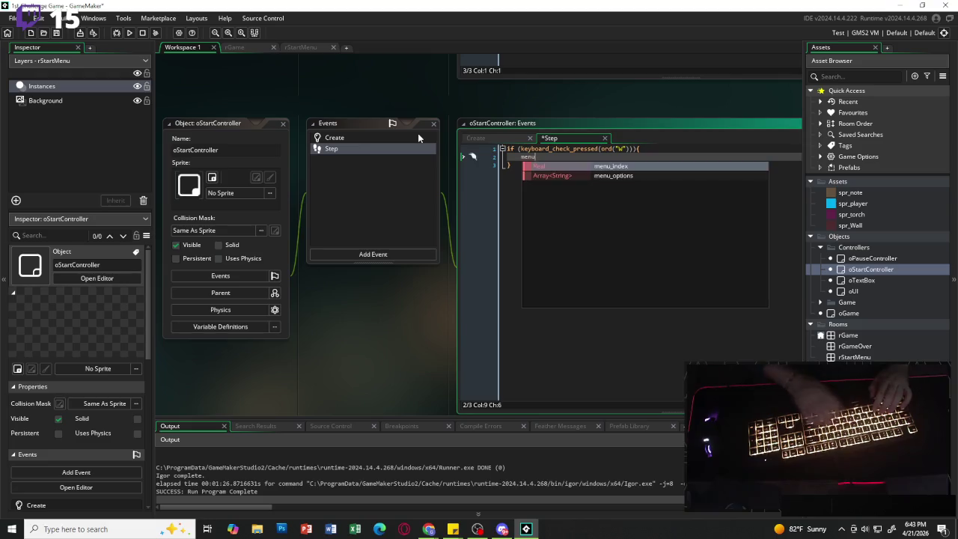
pyautogui.write('_in')
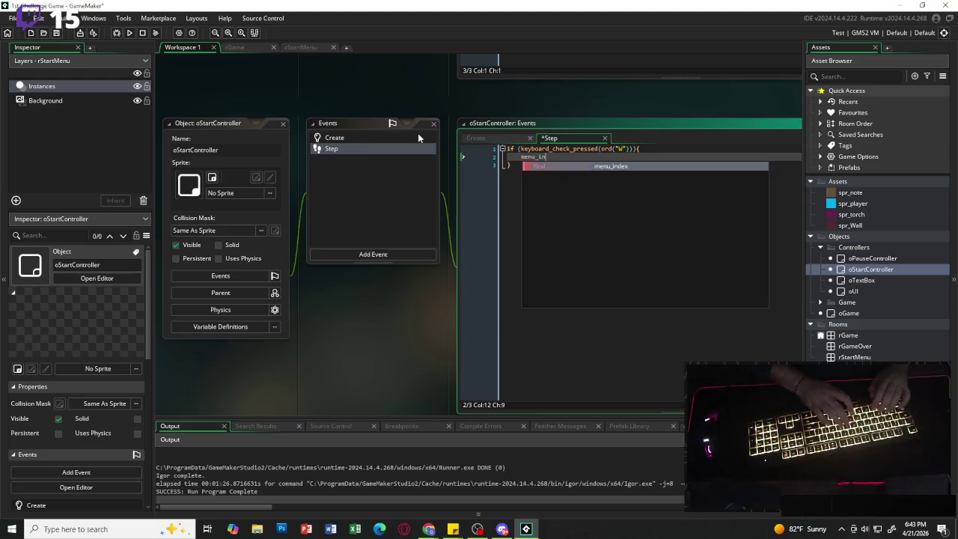
pyautogui.write('dex = -1')
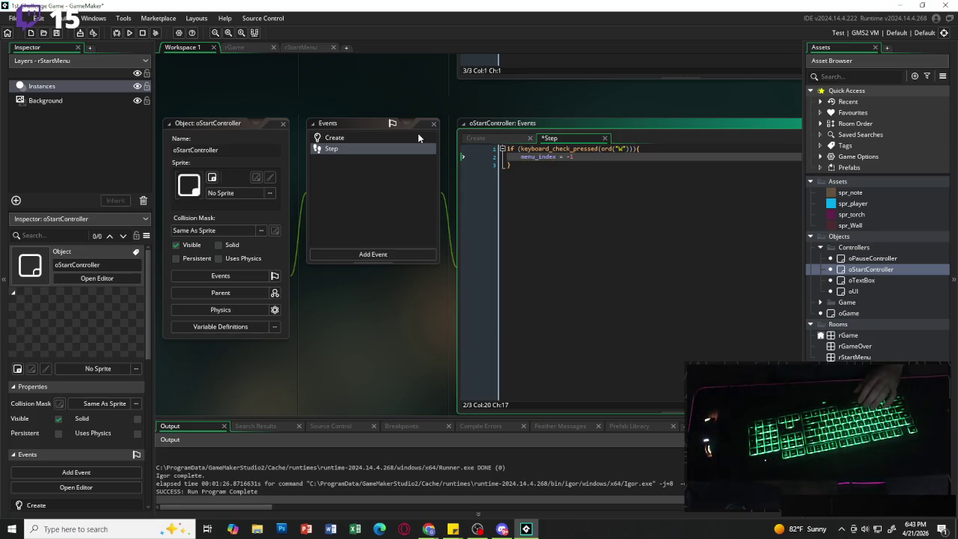
pyautogui.write(';')
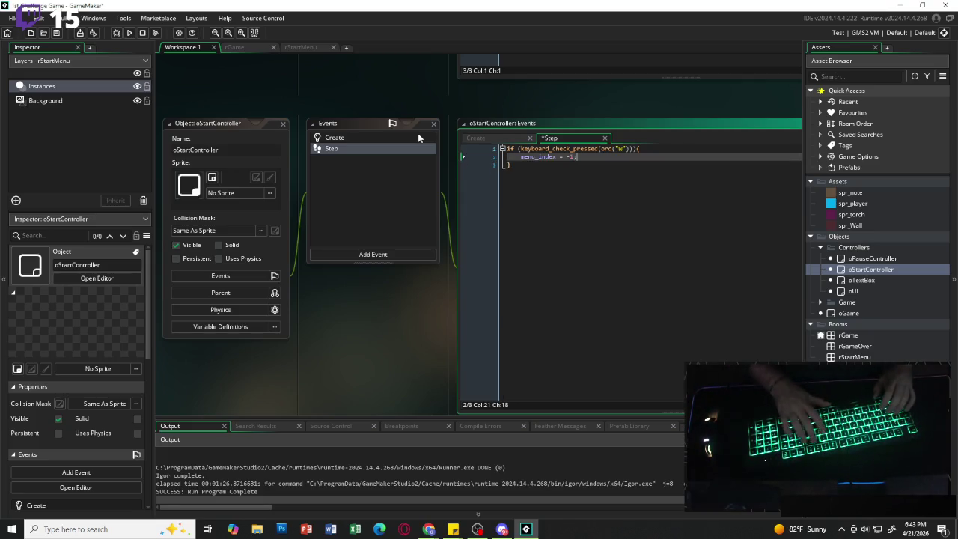
pyautogui.press('Down')
pyautogui.press('Return')
pyautogui.press('Return')
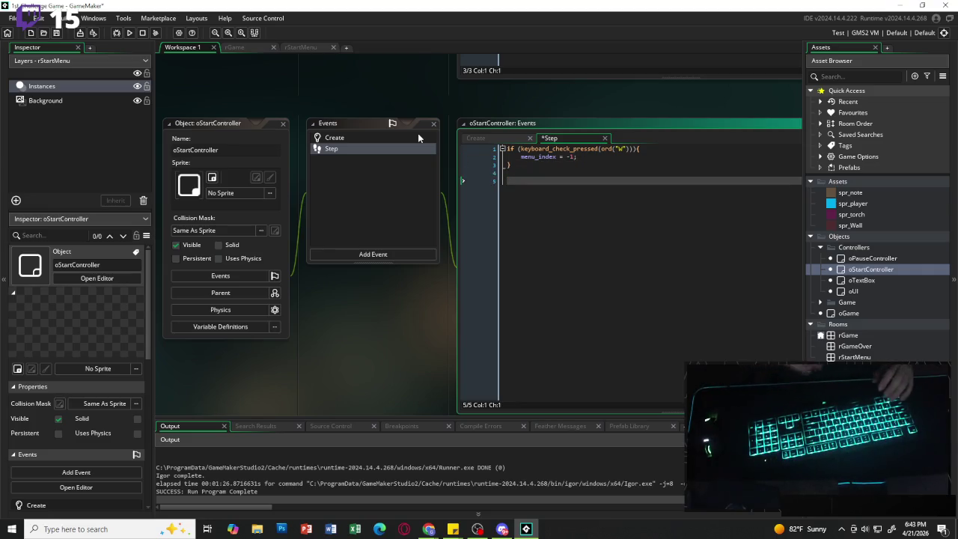
pyautogui.write('if ')
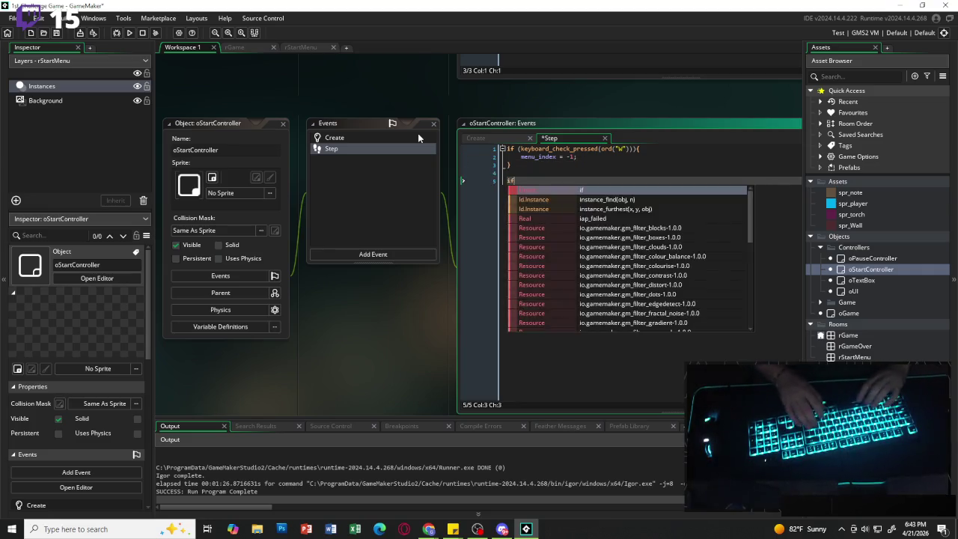
pyautogui.write('(')
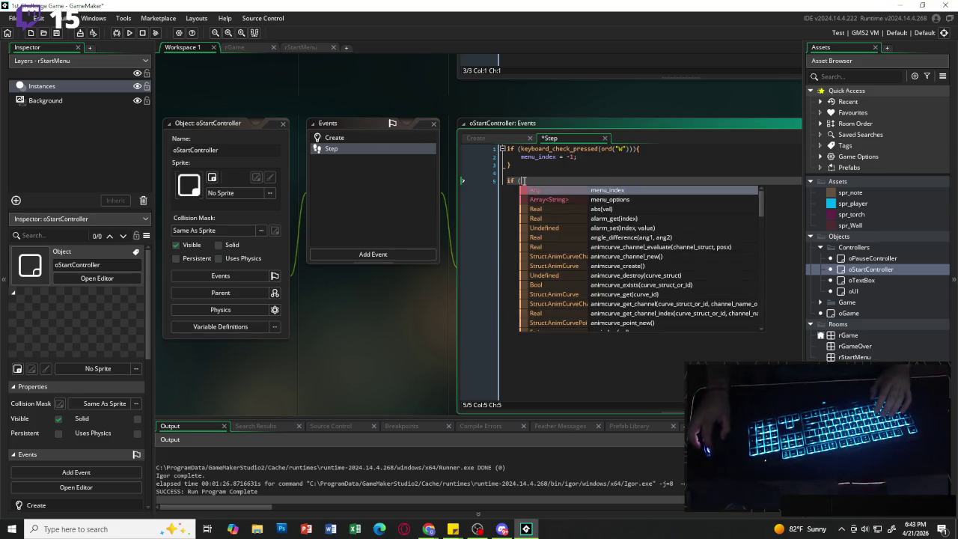
pyautogui.press('Escape')
# Duplicate the W-key block below and change its key to S.
pyautogui.click(528, 165)
pyautogui.hotkey('ctrl', 'shift', 'Home')
pyautogui.hotkey('ctrl', 'c')
pyautogui.hotkey('ctrl', 'v')
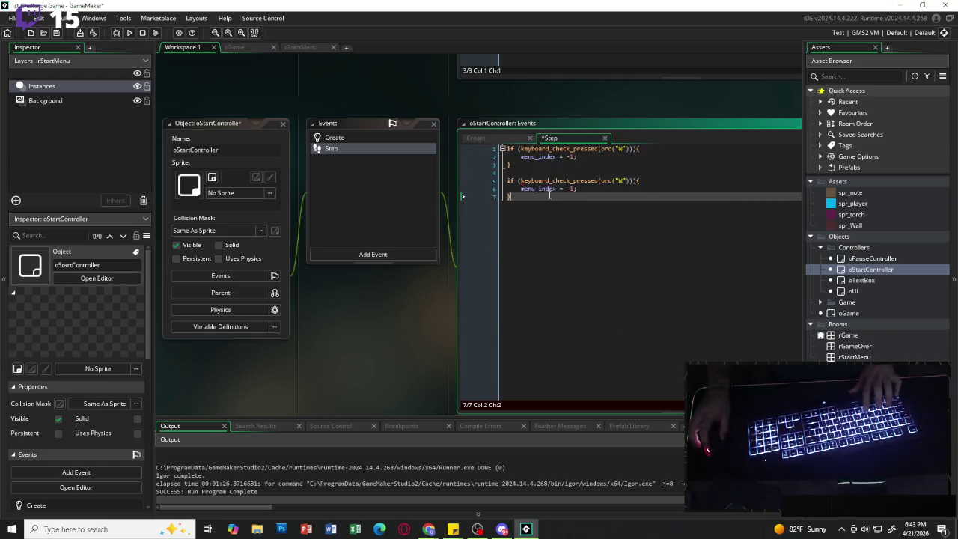
pyautogui.click(621, 181)
pyautogui.press('BackSpace')
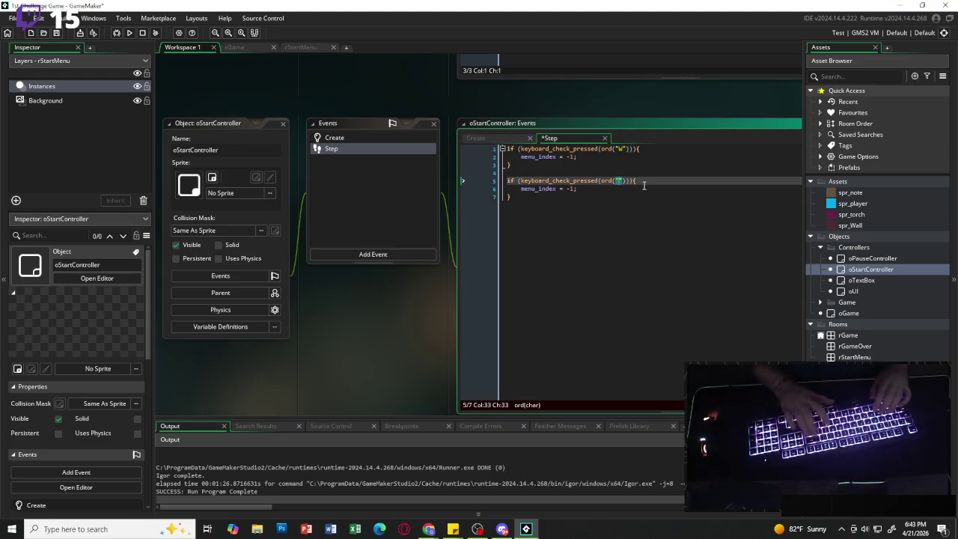
pyautogui.write('S')
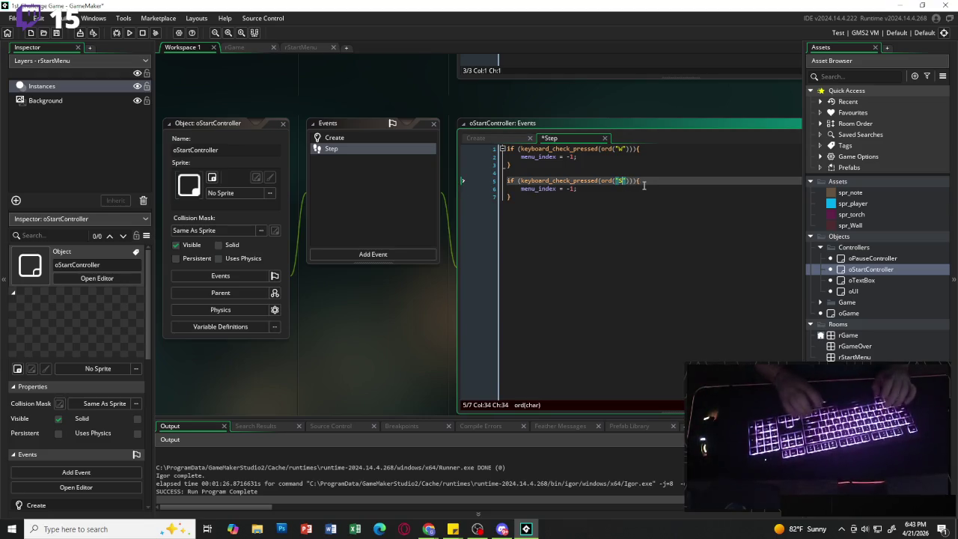
# Make the S block use menu_index += 1 and the W block use menu_index -= 1.
pyautogui.press('Down')
pyautogui.press('BackSpace')
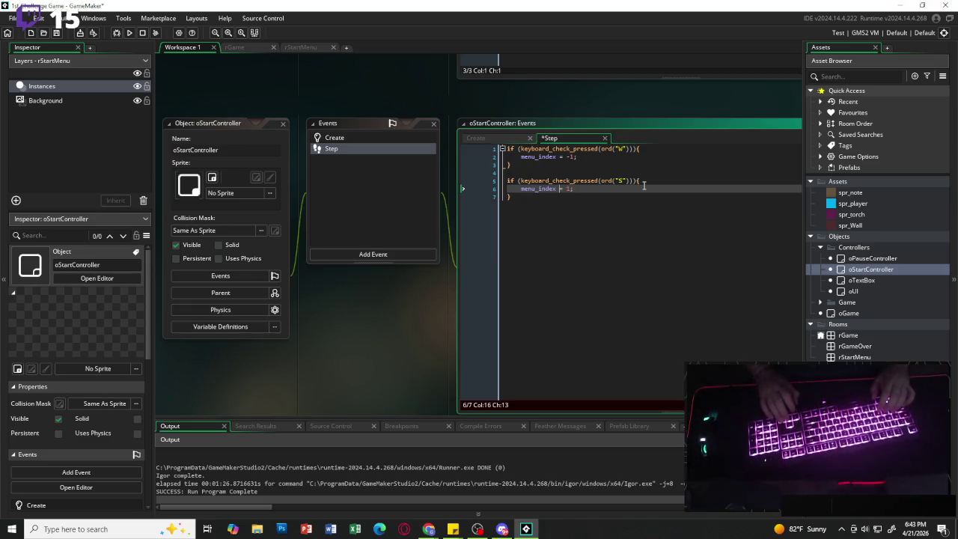
pyautogui.write('+')
pyautogui.press('Up')
pyautogui.press('Up')
pyautogui.press('Up')
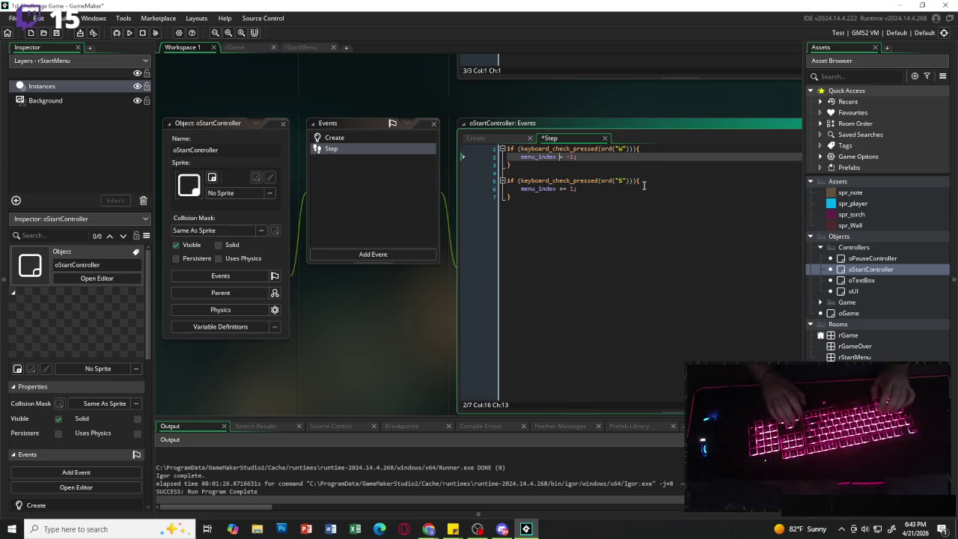
pyautogui.write('-')
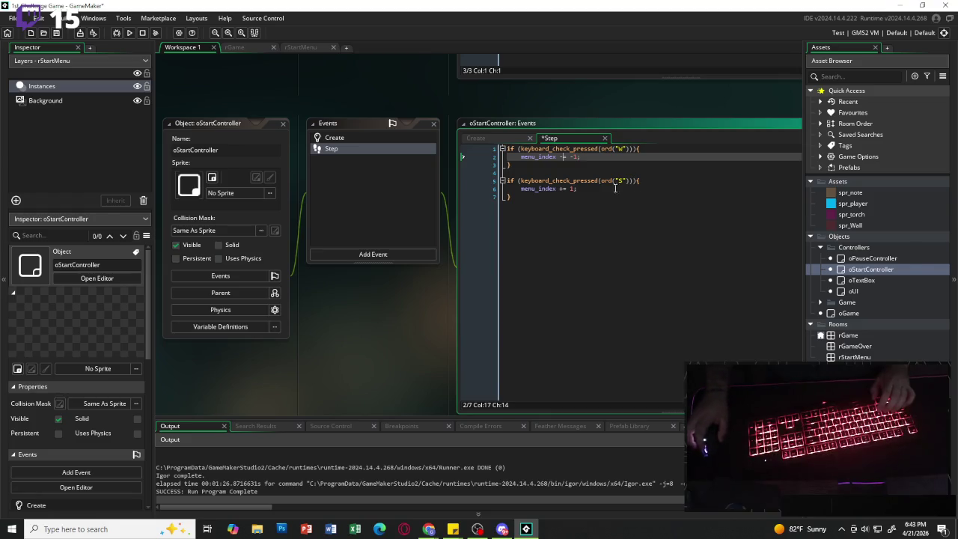
# Declare var option_count = array_length(menu_options); below the S block and begin the below-zero wrap check.
pyautogui.click(597, 206)
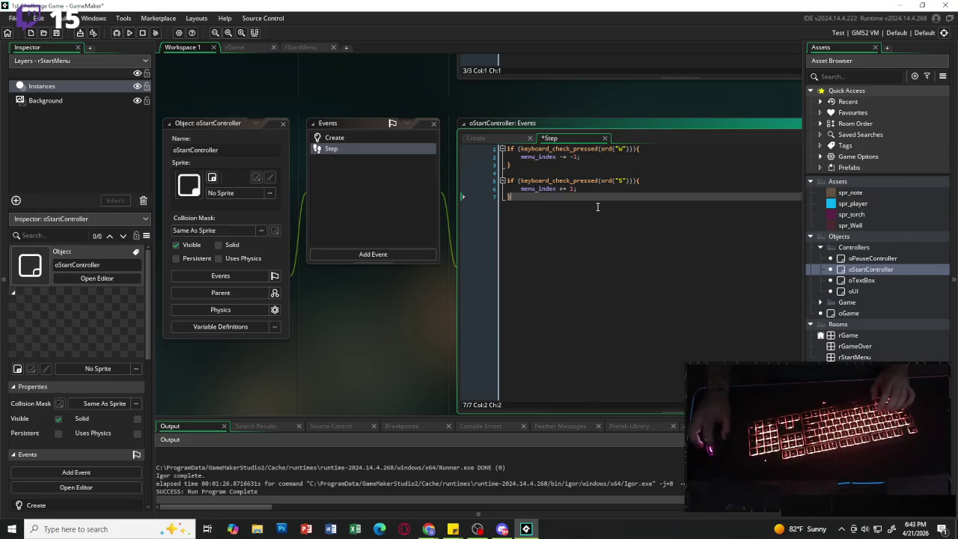
pyautogui.press('Return')
pyautogui.press('Return')
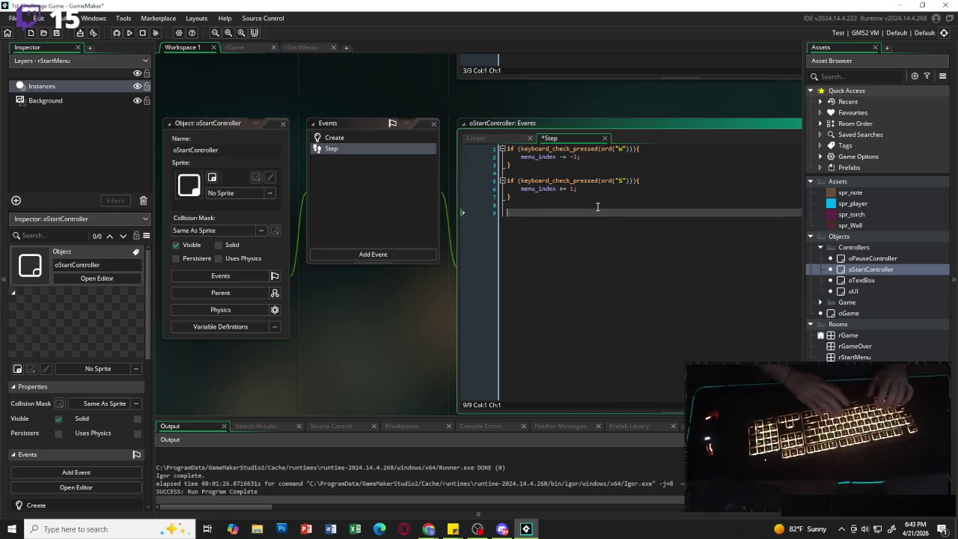
pyautogui.write('var ')
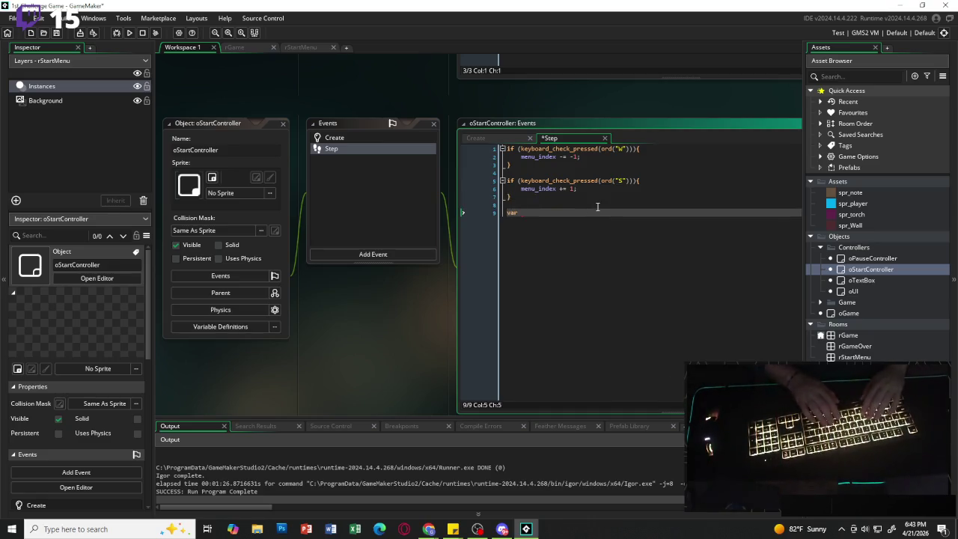
pyautogui.write('option_')
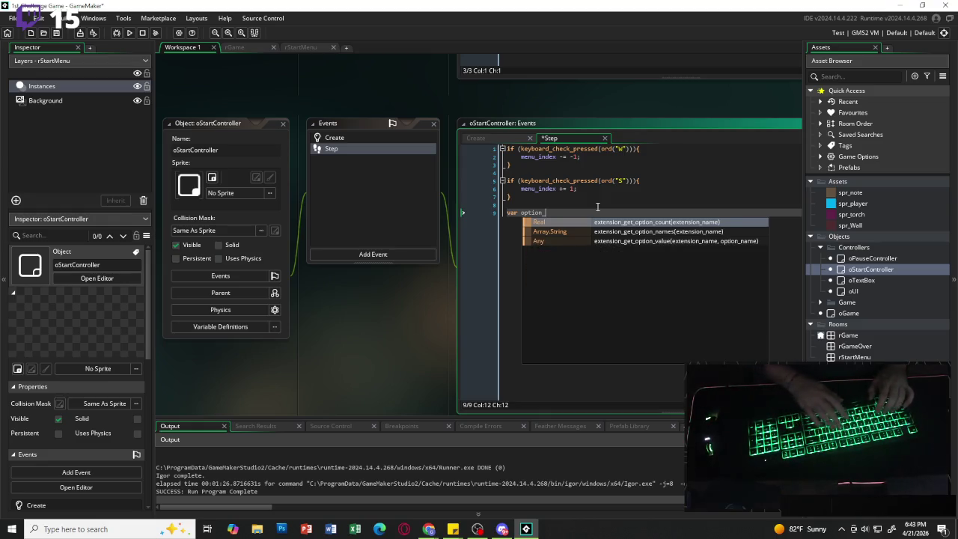
pyautogui.write('count')
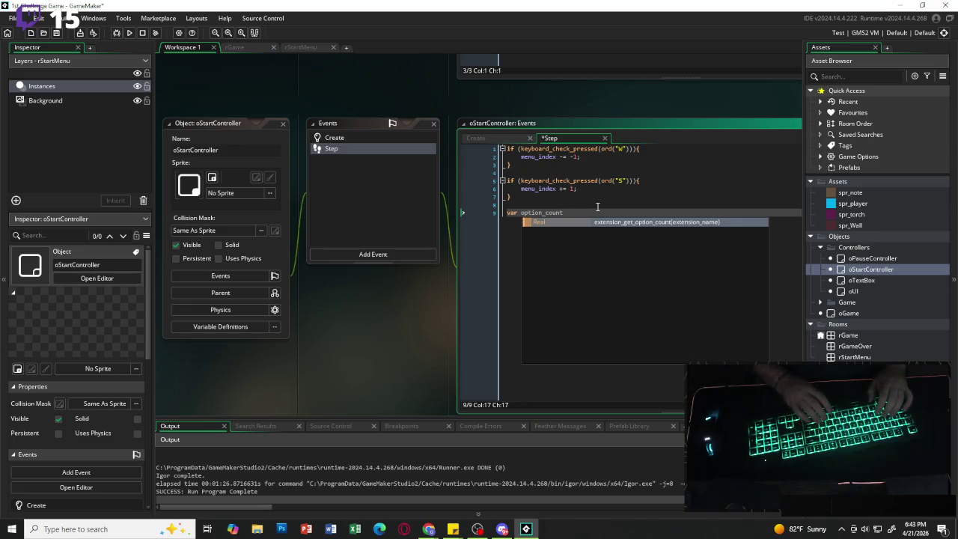
pyautogui.write(' = array')
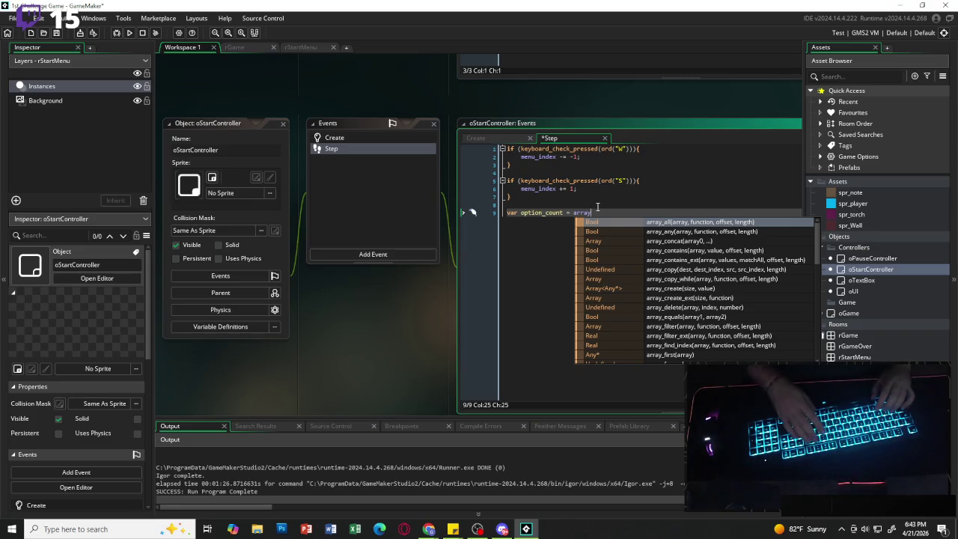
pyautogui.write('_len')
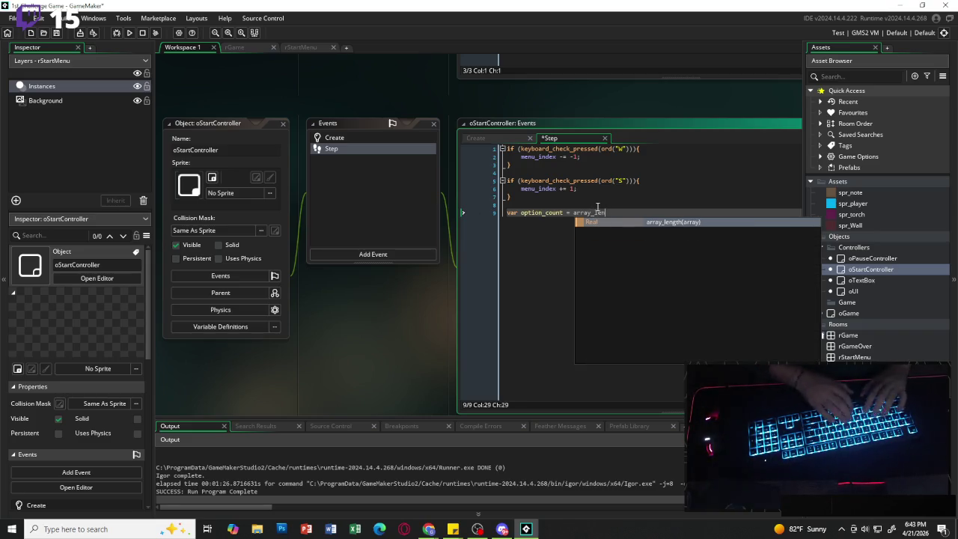
pyautogui.write('gth(menu')
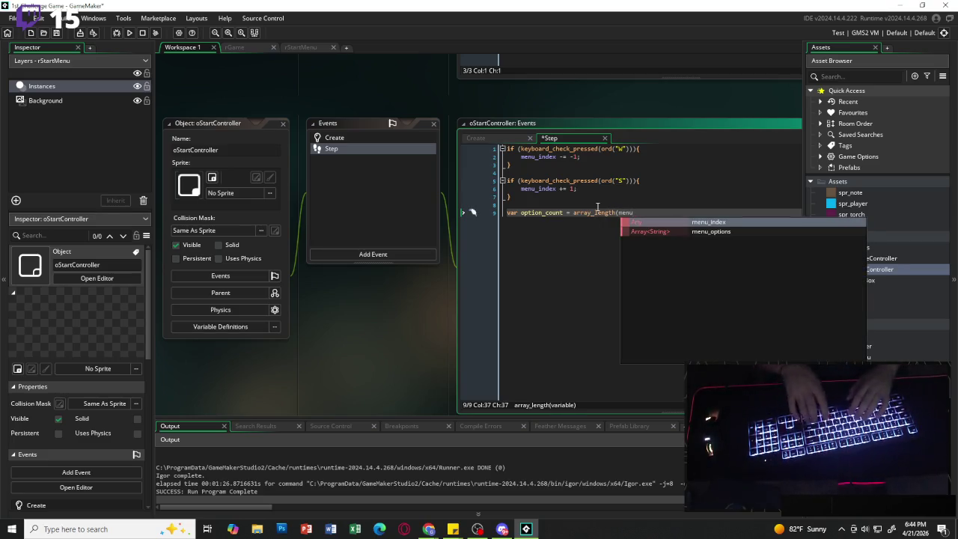
pyautogui.write('_options')
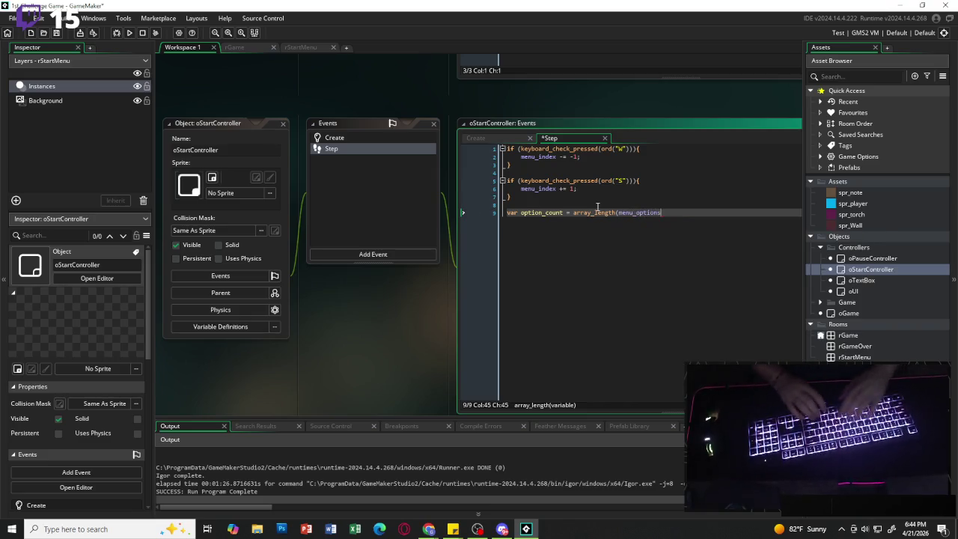
pyautogui.write(');')
pyautogui.press('Return')
pyautogui.press('Return')
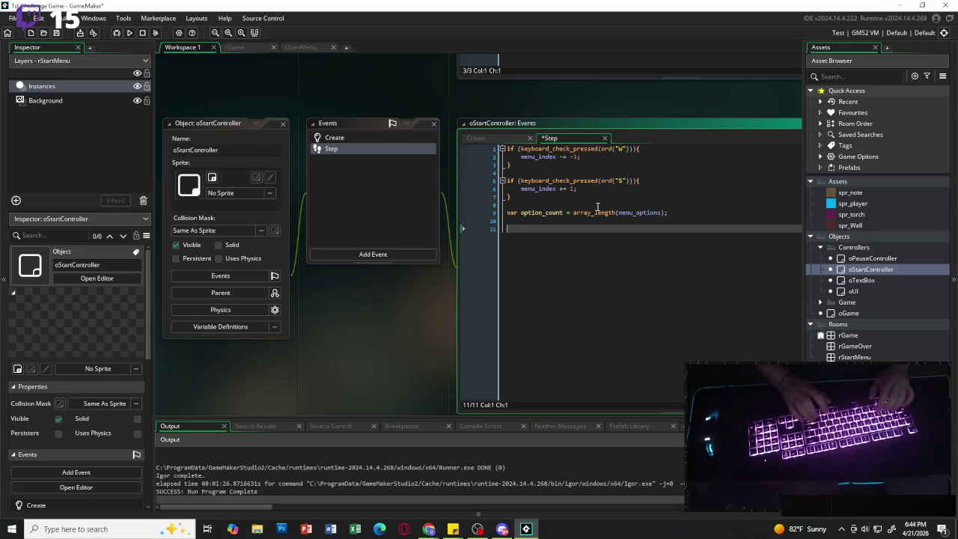
pyautogui.write('if (menu_')
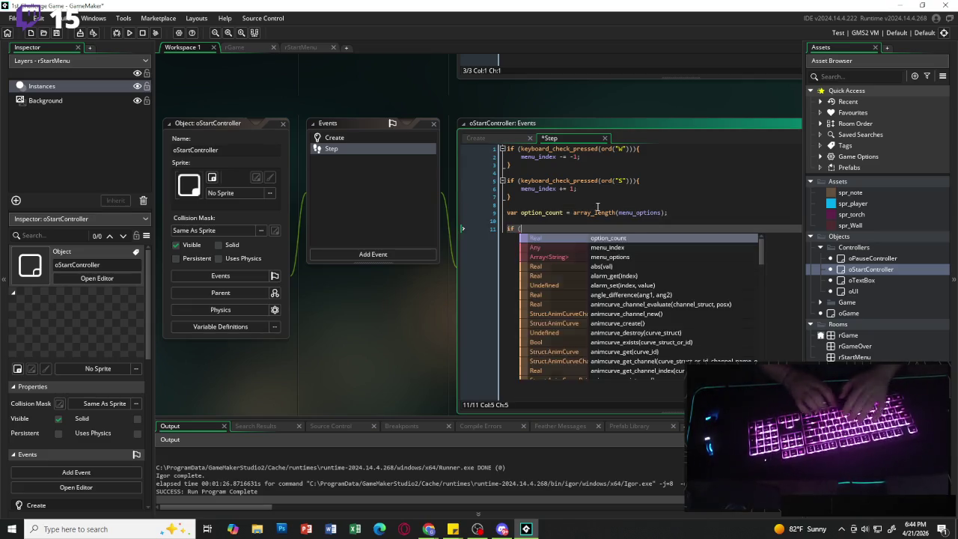
pyautogui.write('index')
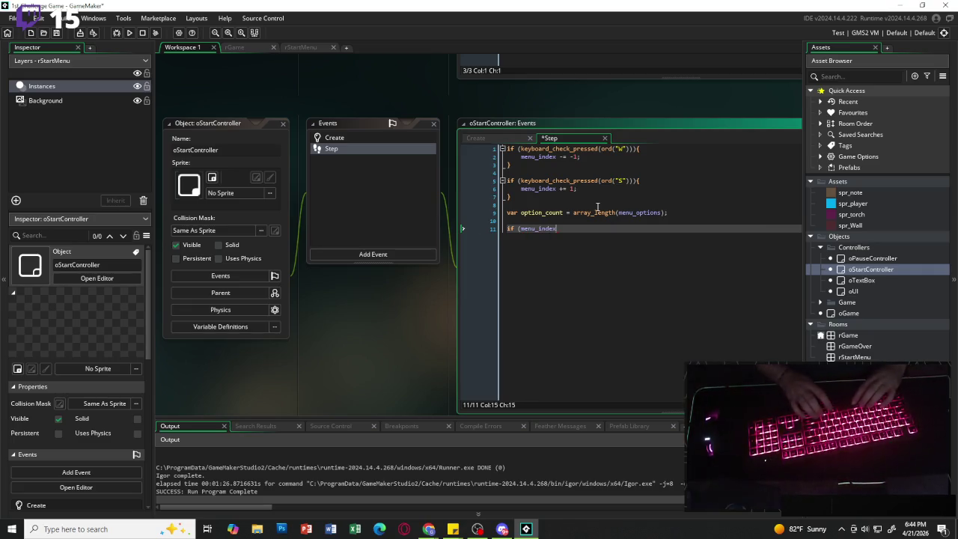
pyautogui.write(' < 0')
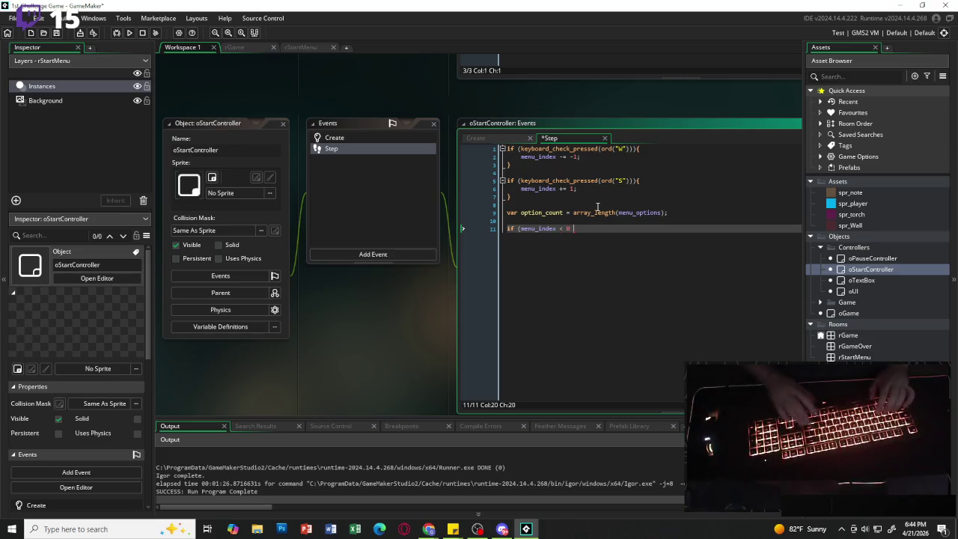
pyautogui.write(') menu_inde')
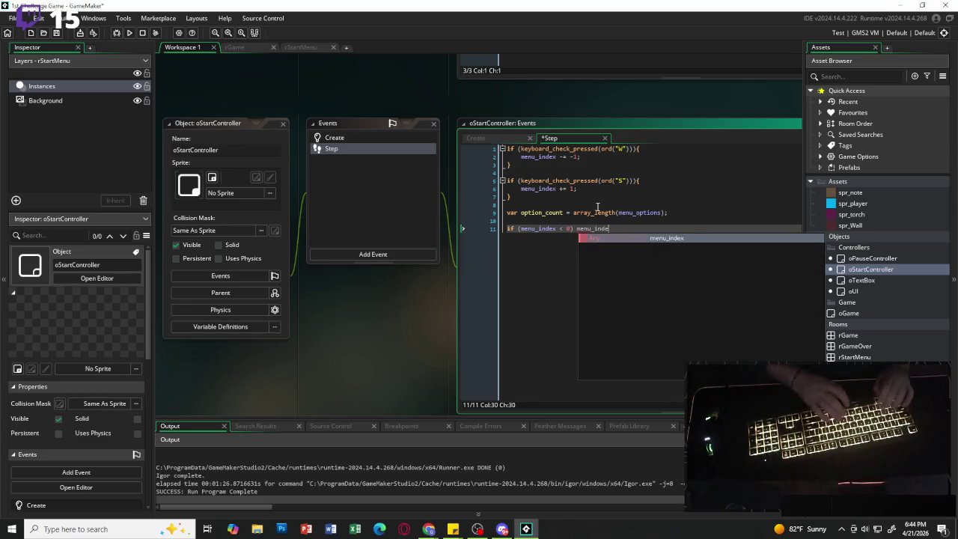
pyautogui.write('x =')
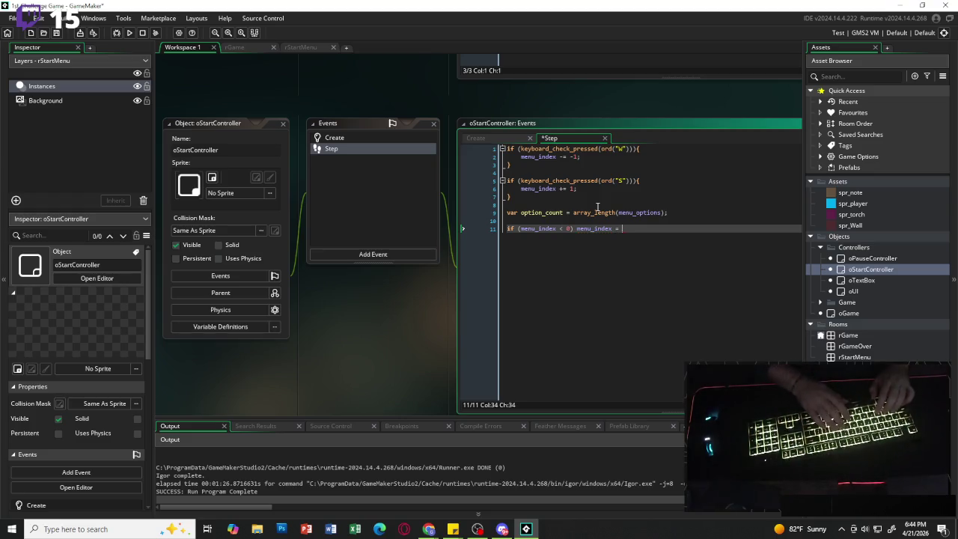
pyautogui.write('option_')
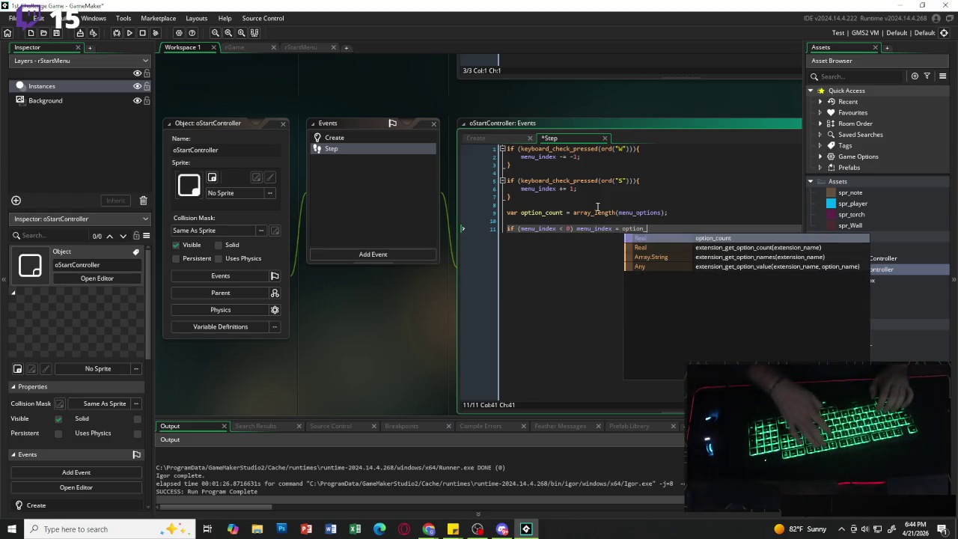
pyautogui.write('count')
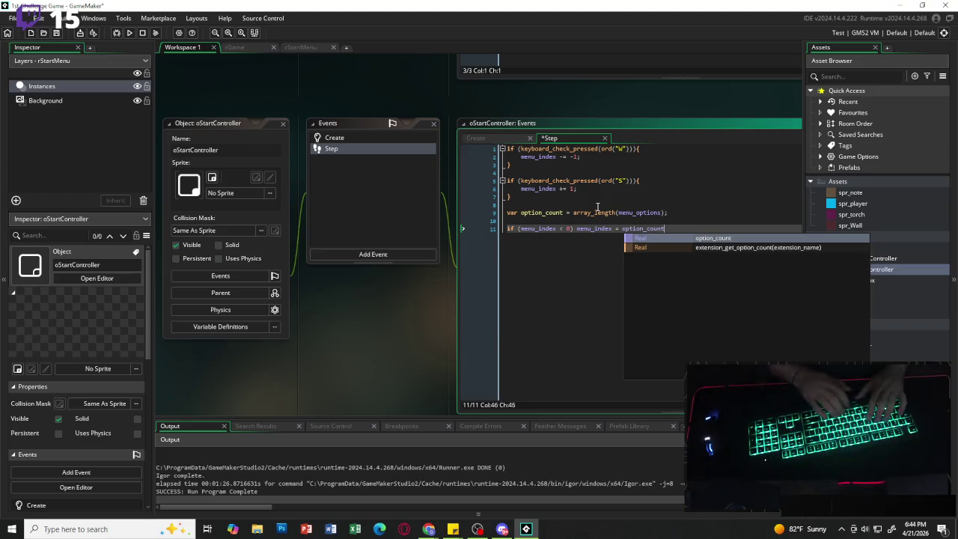
pyautogui.write(' =')
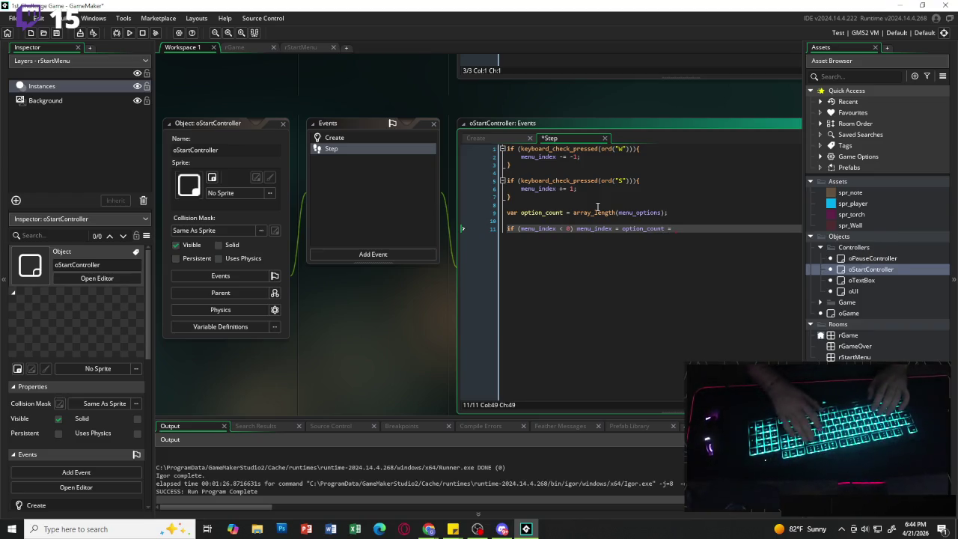
pyautogui.write('-1')
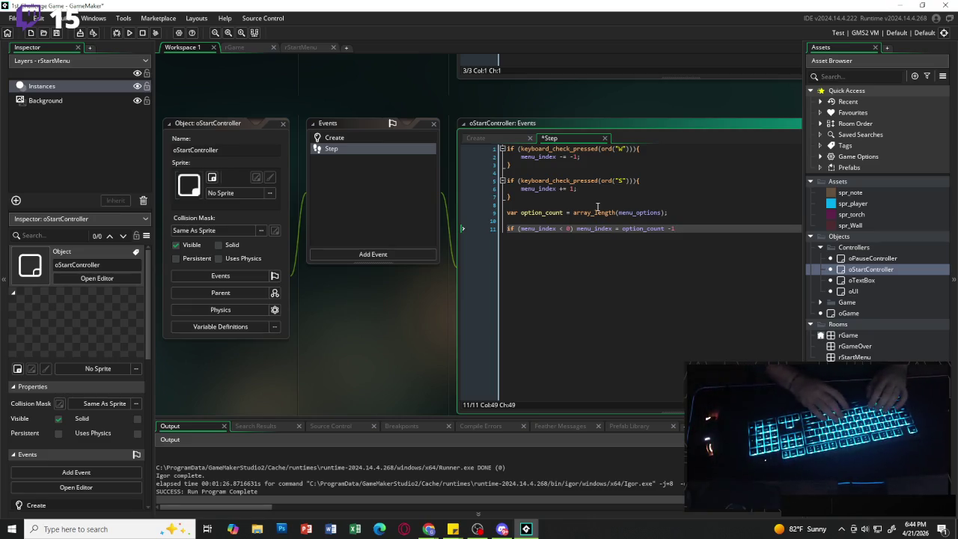
# Finish the wrap to option_count -1, and reset menu_index to 0 once it reaches option_count.
pyautogui.write(';')
pyautogui.press('Return')
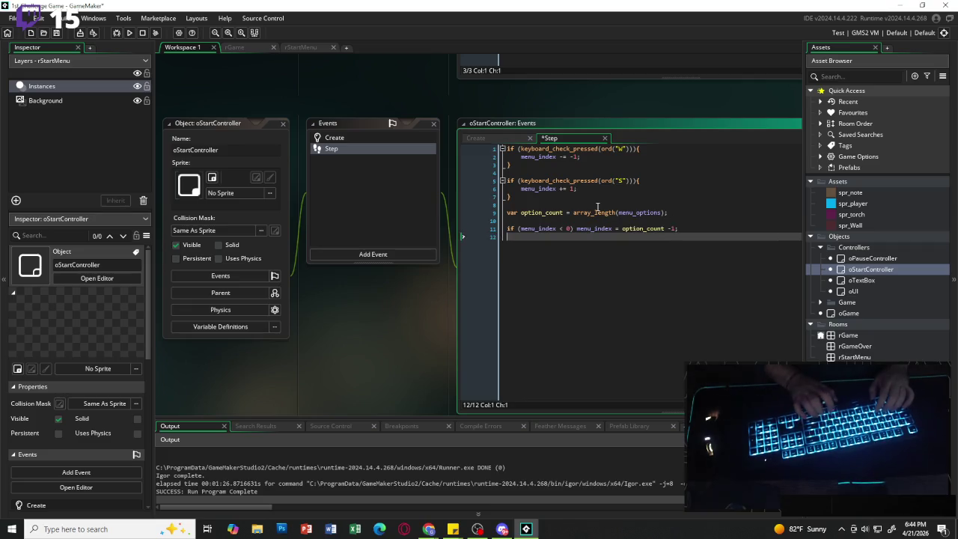
pyautogui.write('if (menu')
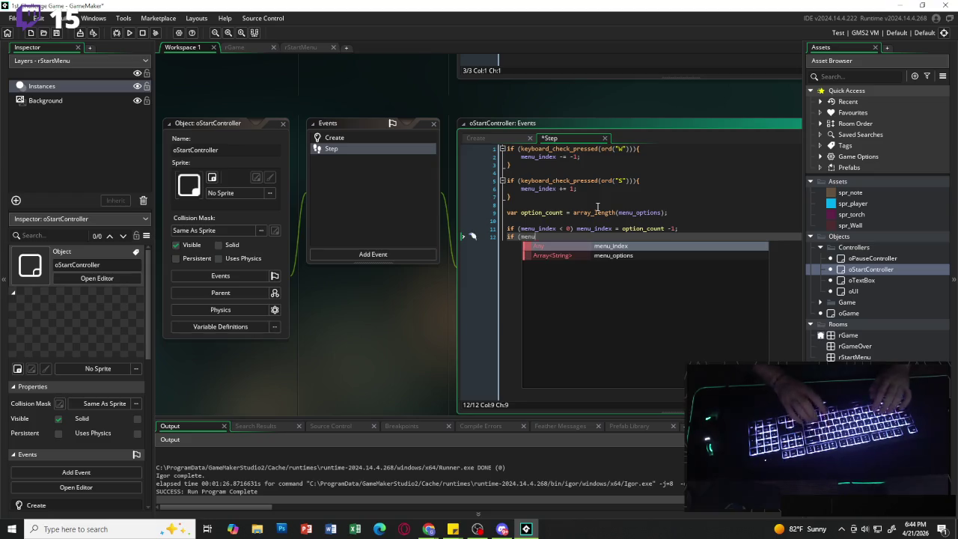
pyautogui.press('Return')
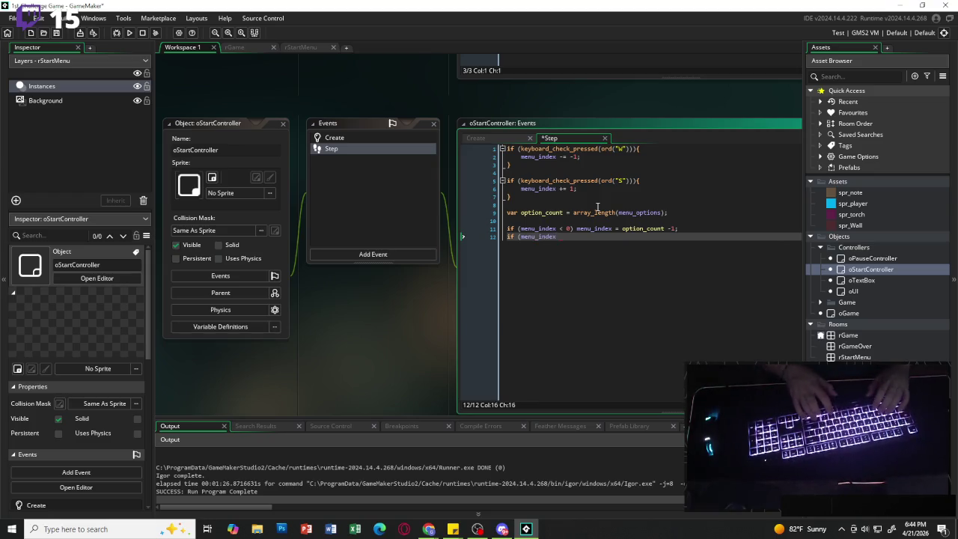
pyautogui.write('= ')
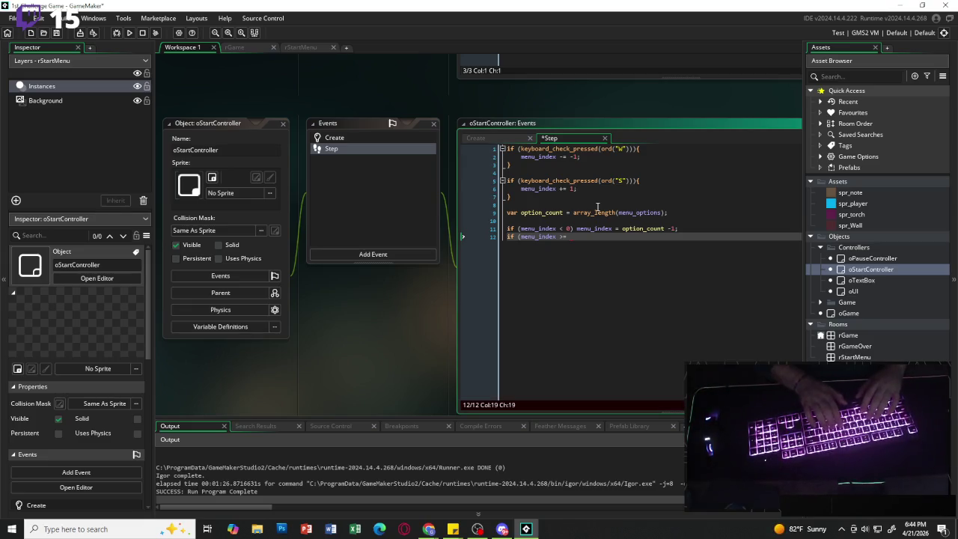
pyautogui.write('opt')
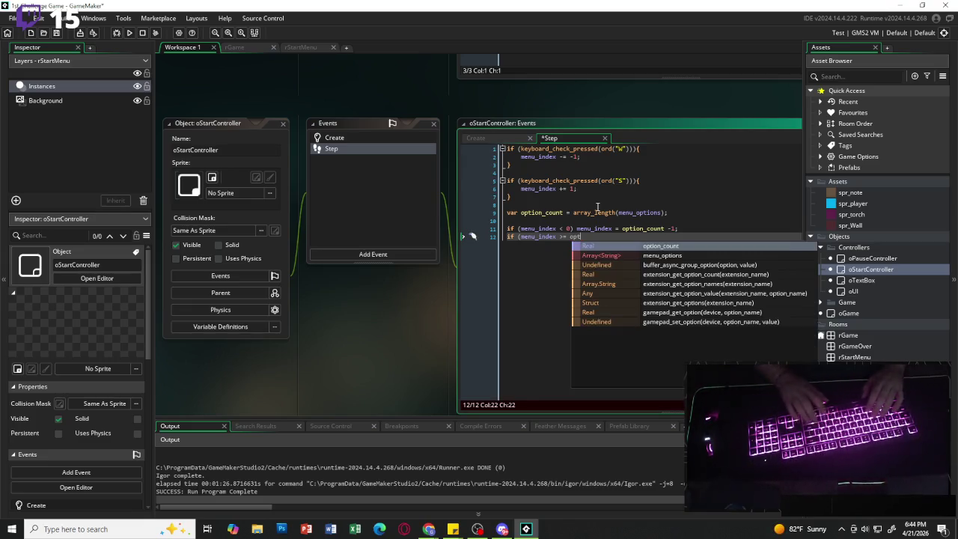
pyautogui.press('Return')
pyautogui.write(') menu')
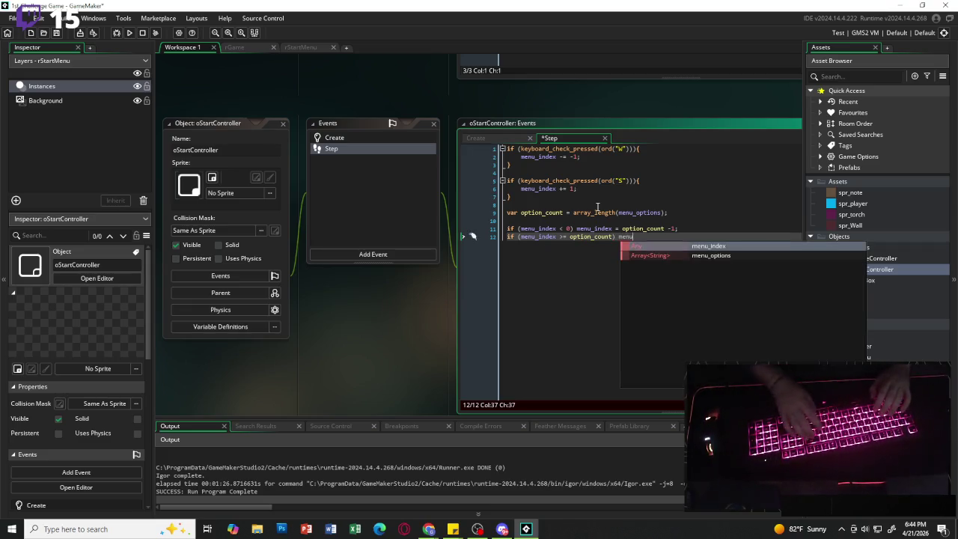
pyautogui.press('Return')
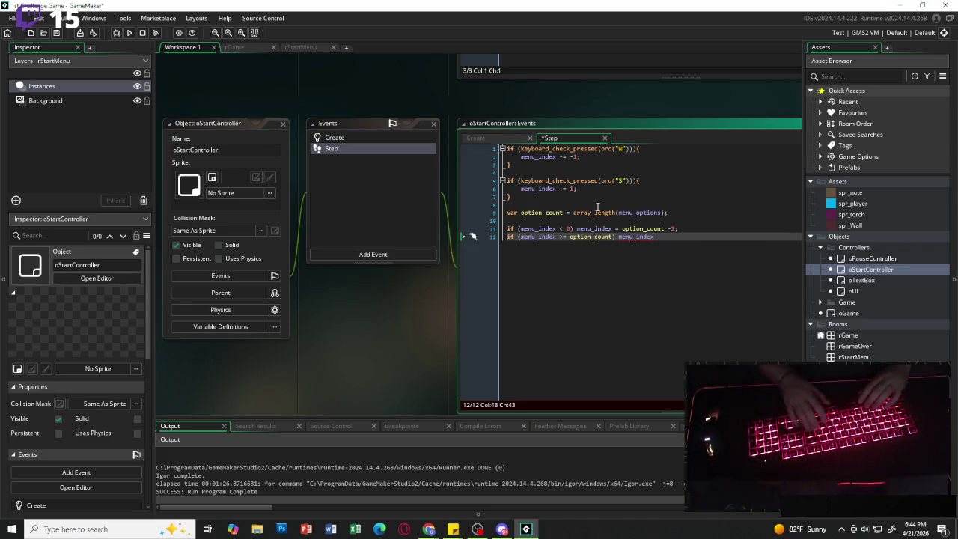
pyautogui.write(' =')
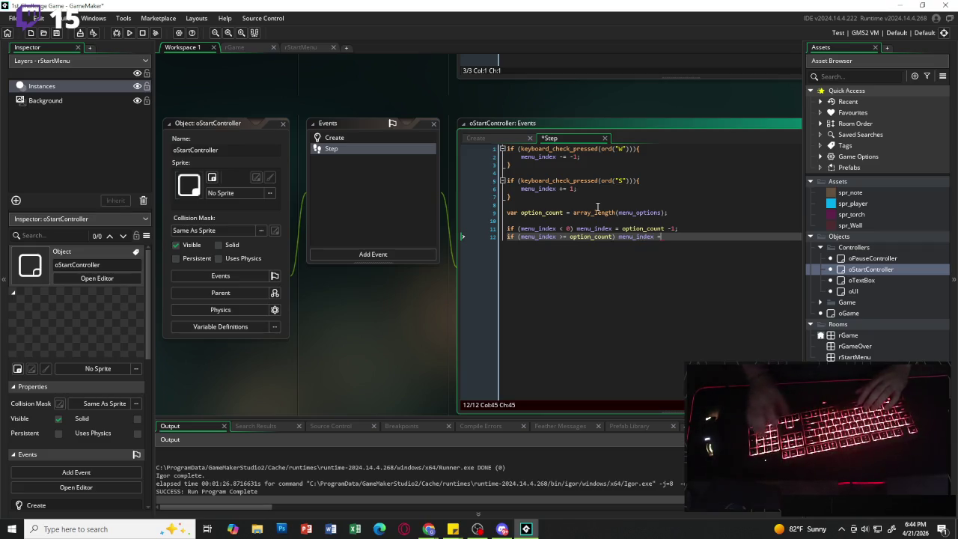
pyautogui.write(' 0;')
pyautogui.press('Return')
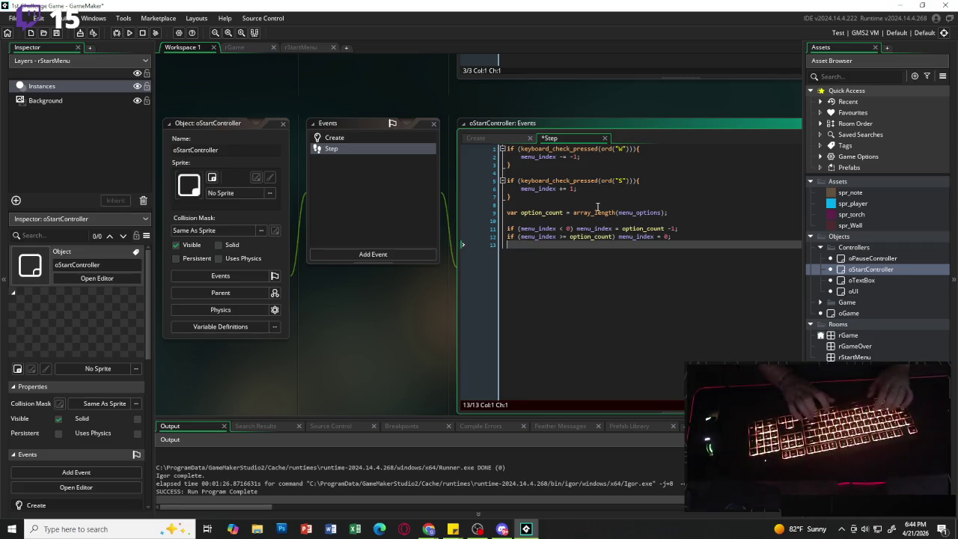
pyautogui.press('Return')
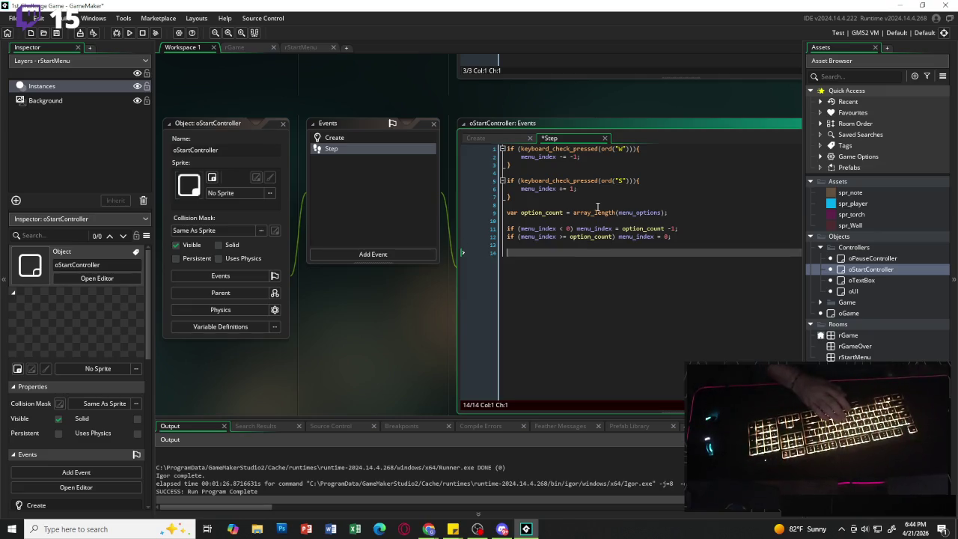
pyautogui.write('if ')
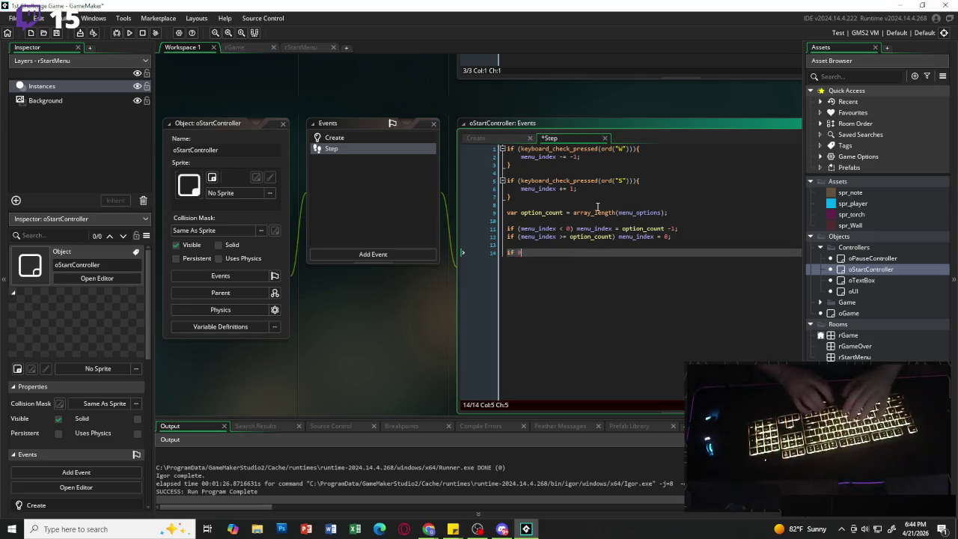
pyautogui.write('(key')
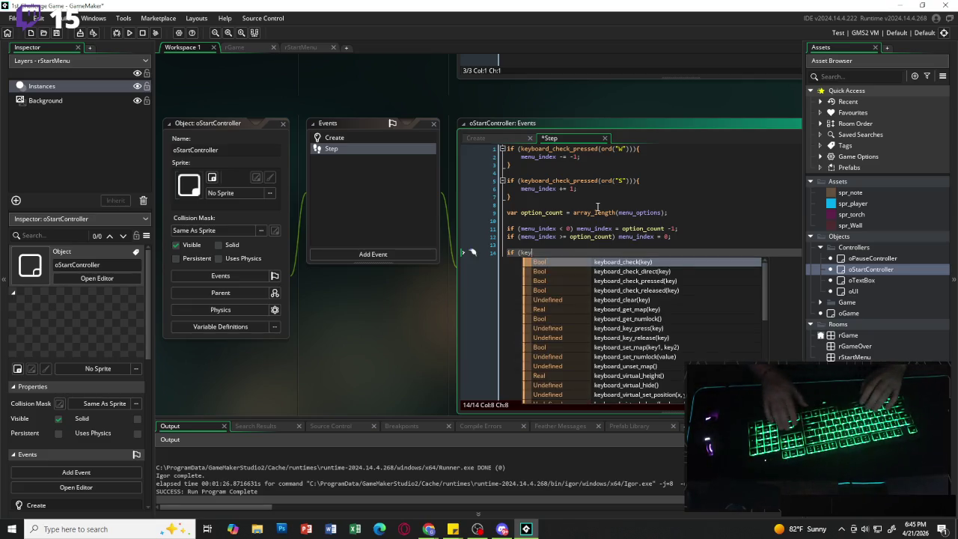
# Start an if keyboard_check_pressed(vk_enter) block in the Step event.
pyautogui.press('Down')
pyautogui.press('Down')
pyautogui.press('Return')
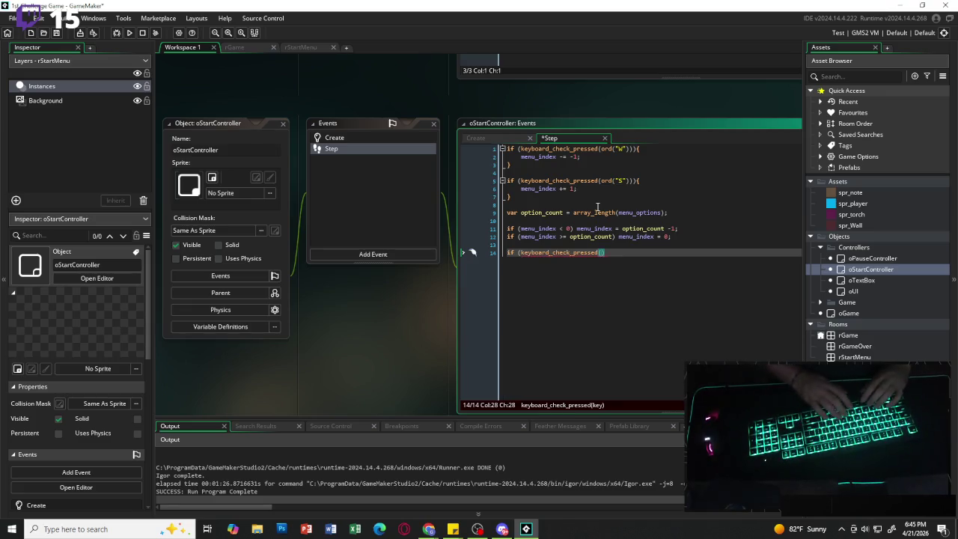
pyautogui.hotkey('ctrl', 'space')
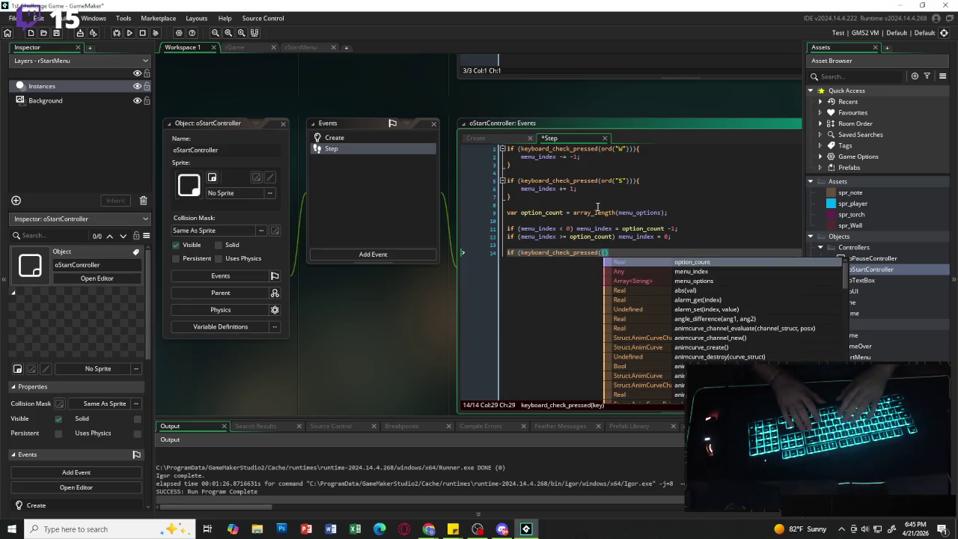
pyautogui.press('BackSpace')
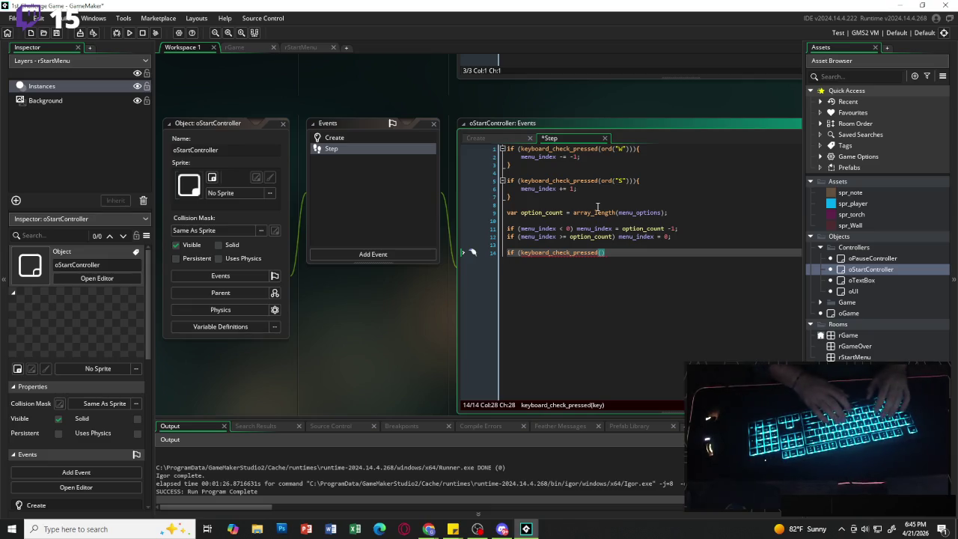
pyautogui.write('vk_')
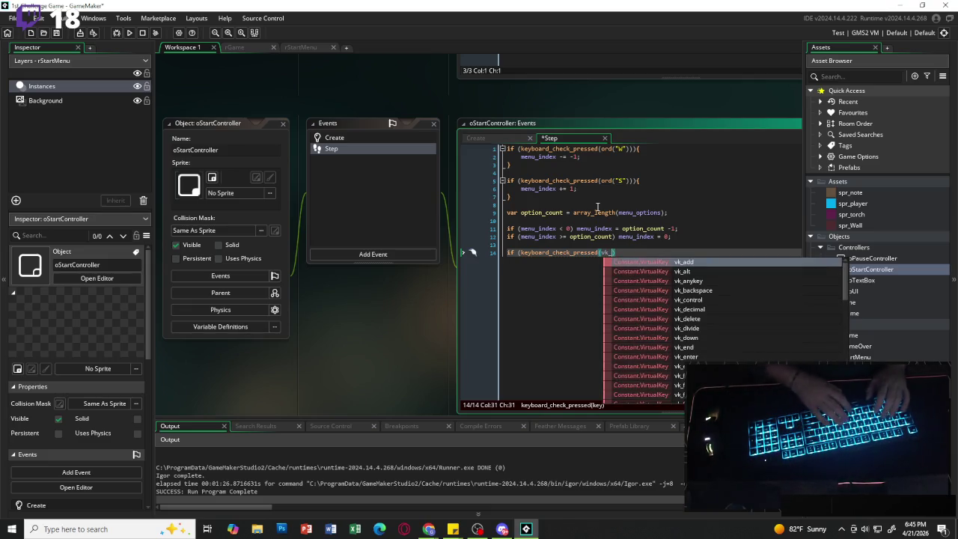
pyautogui.write('enter)')
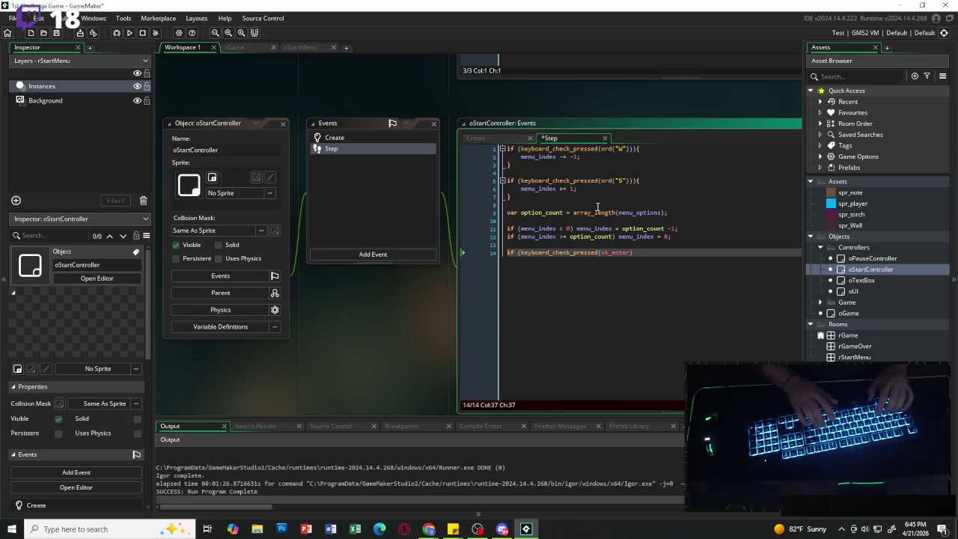
pyautogui.write(')')
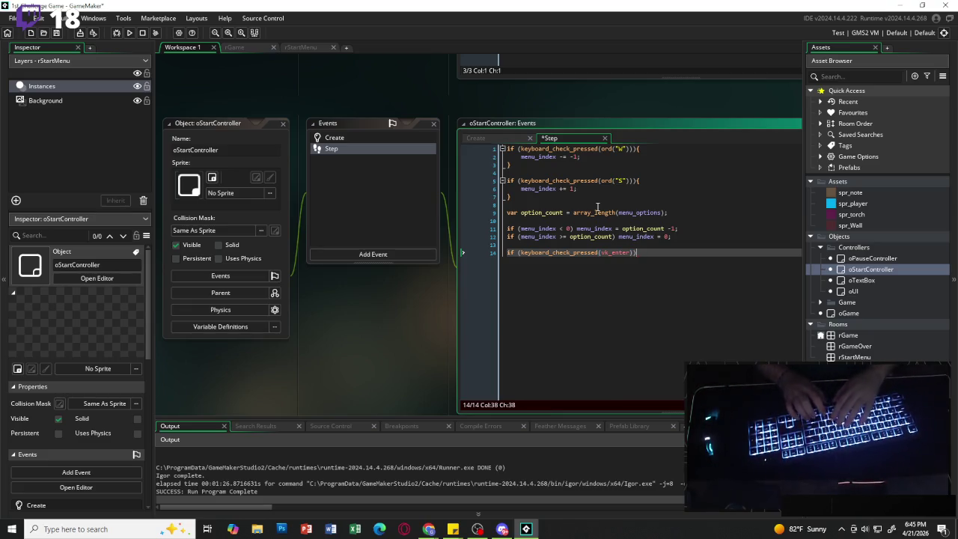
pyautogui.write('{')
pyautogui.press('Return')
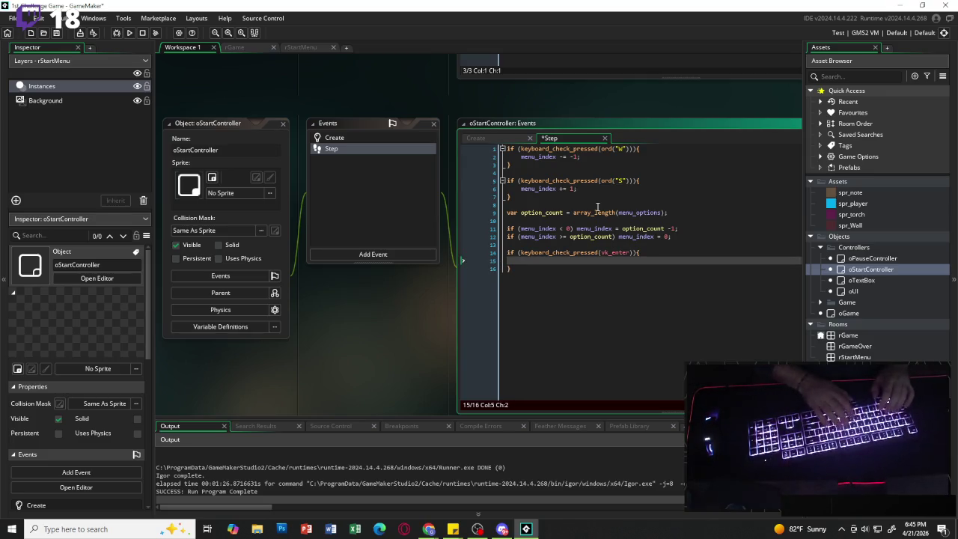
# Inside it, switch on menu_index with case 0 calling room_goto(rGame) followed by break.
pyautogui.write('witch ')
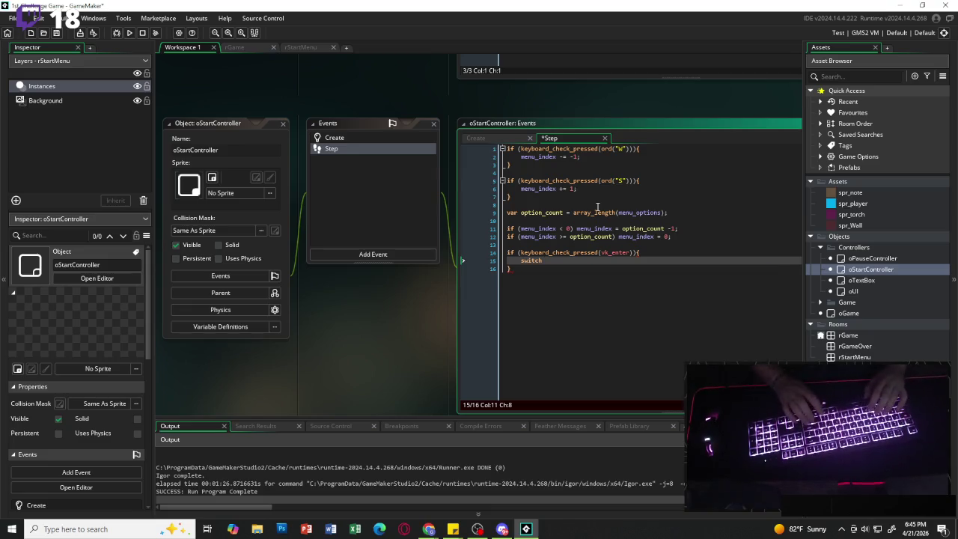
pyautogui.write('(')
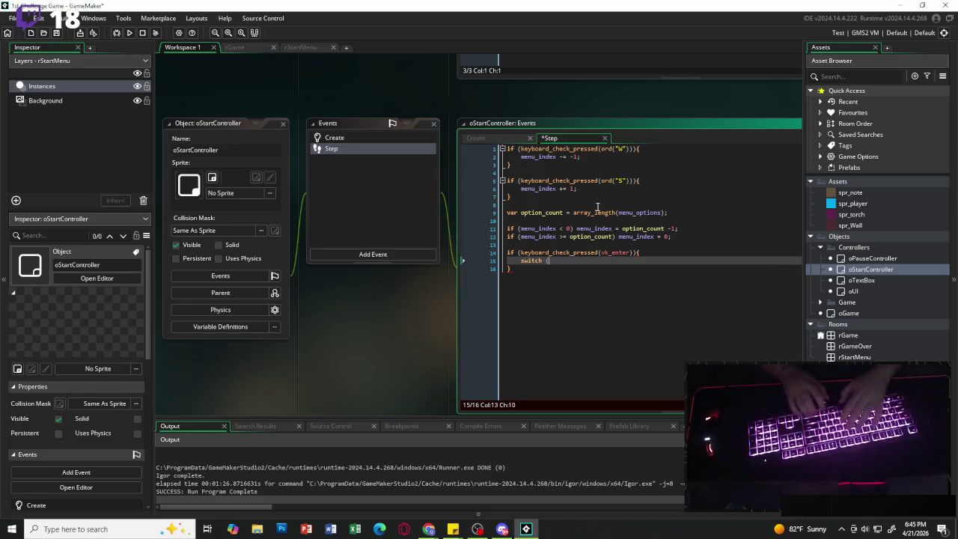
pyautogui.write('menu_in')
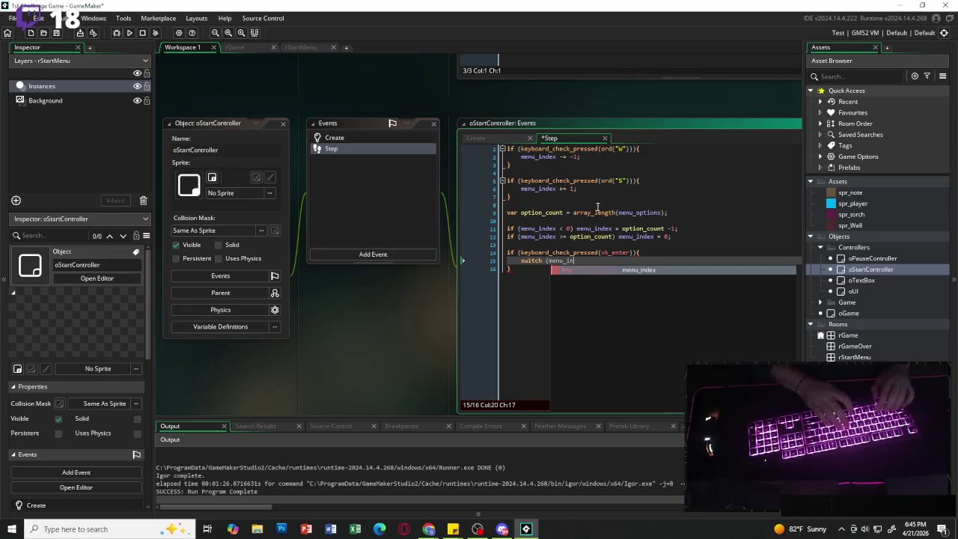
pyautogui.write('dex')
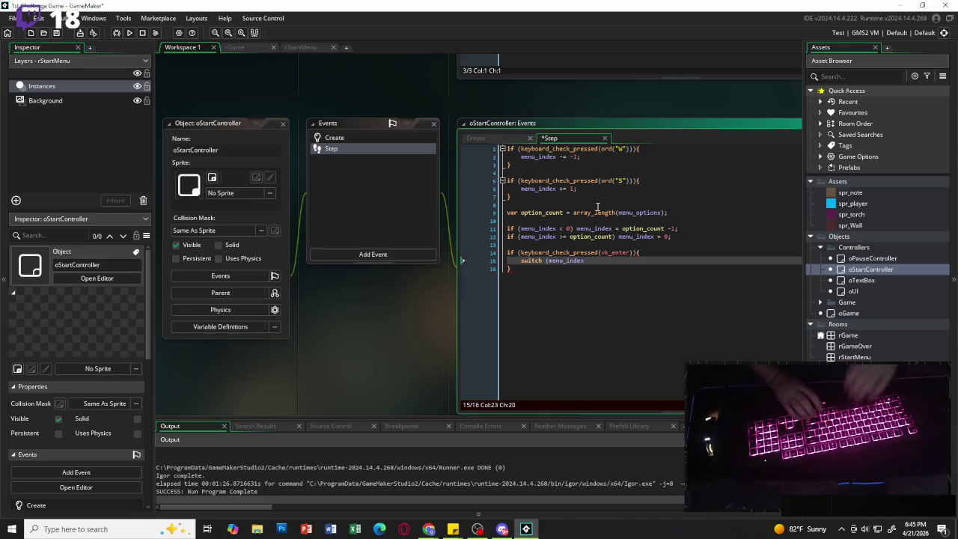
pyautogui.write(') {')
pyautogui.press('Return')
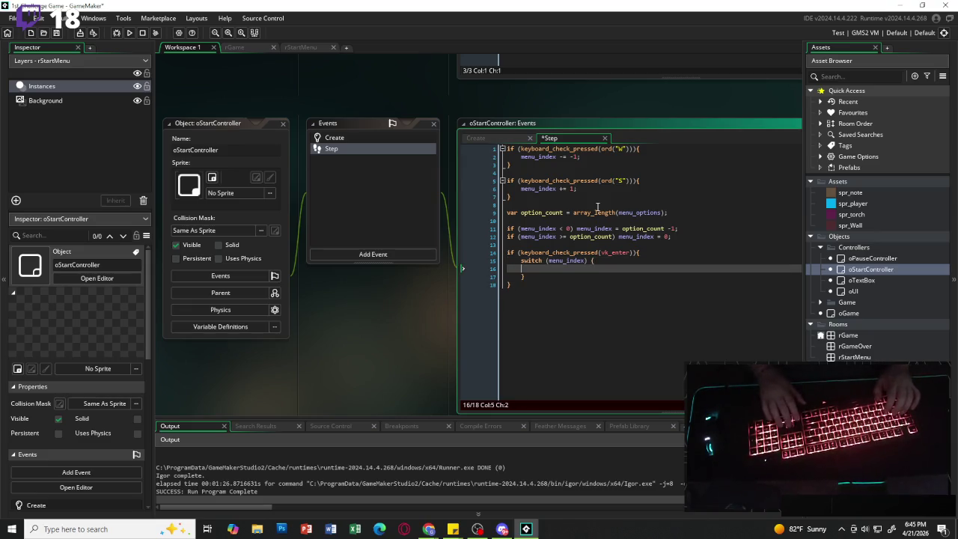
pyautogui.press('Tab')
pyautogui.write('case ')
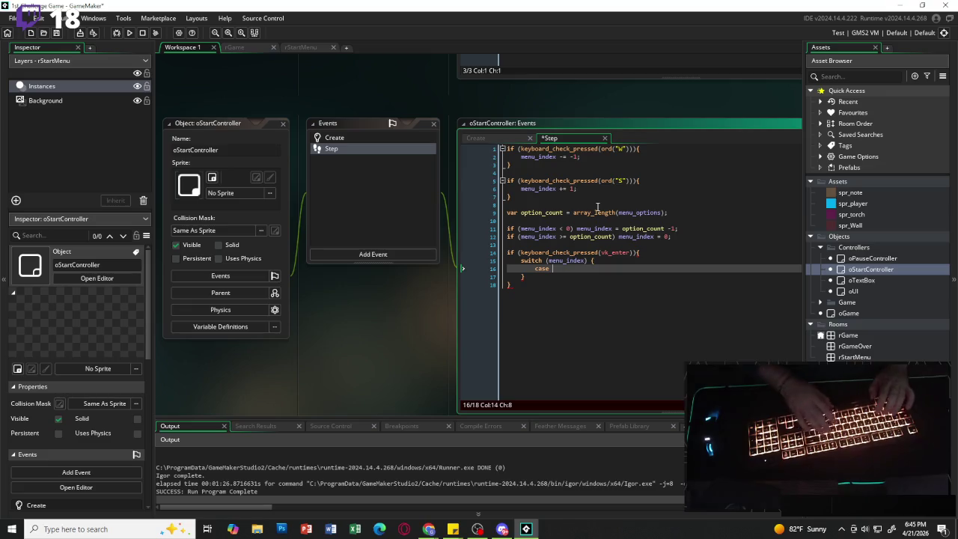
pyautogui.write('0:')
pyautogui.press('Return')
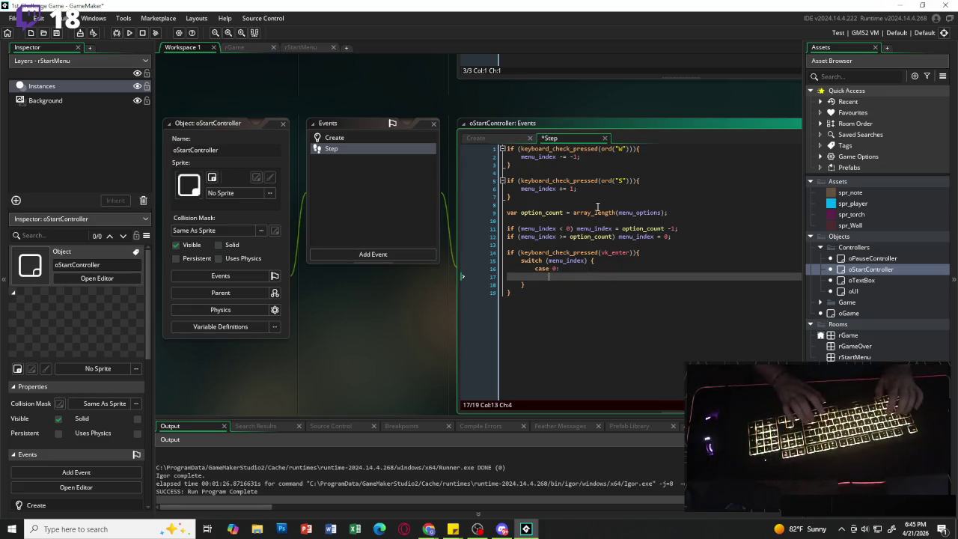
pyautogui.write('room')
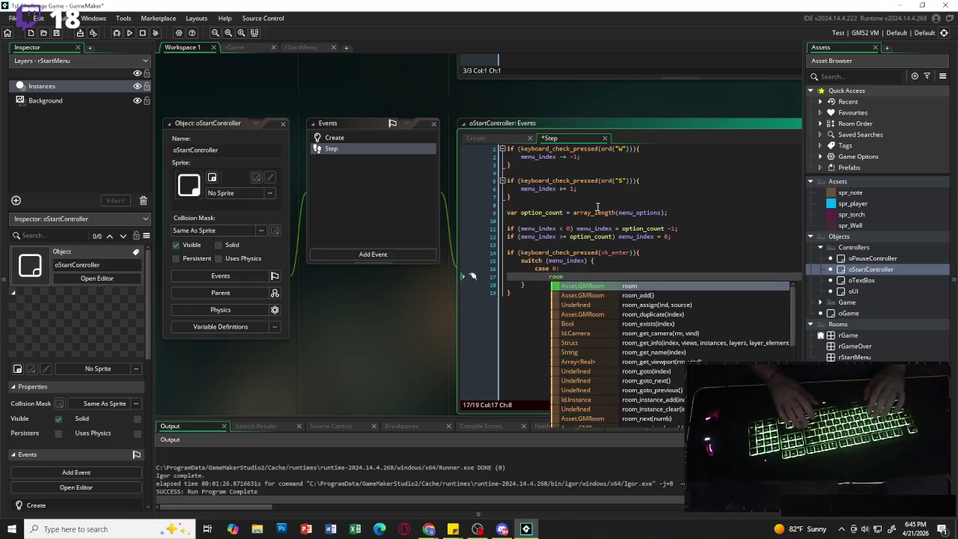
pyautogui.write('_')
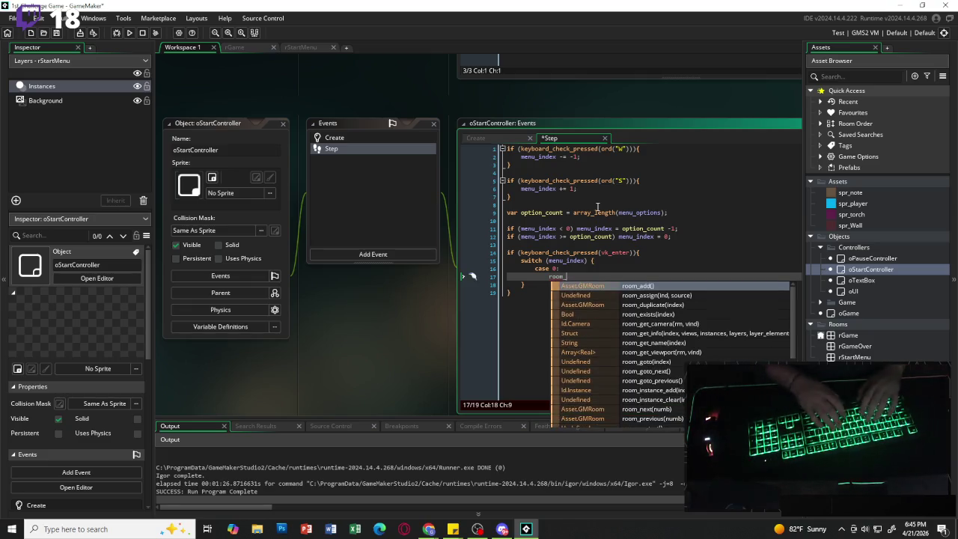
pyautogui.write('goto(rGame')
pyautogui.press('Escape')
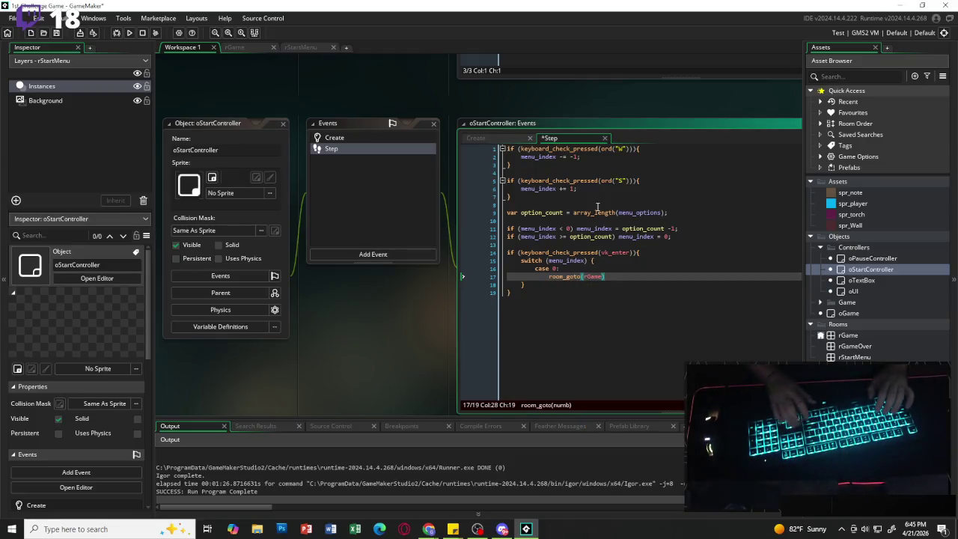
pyautogui.write(');')
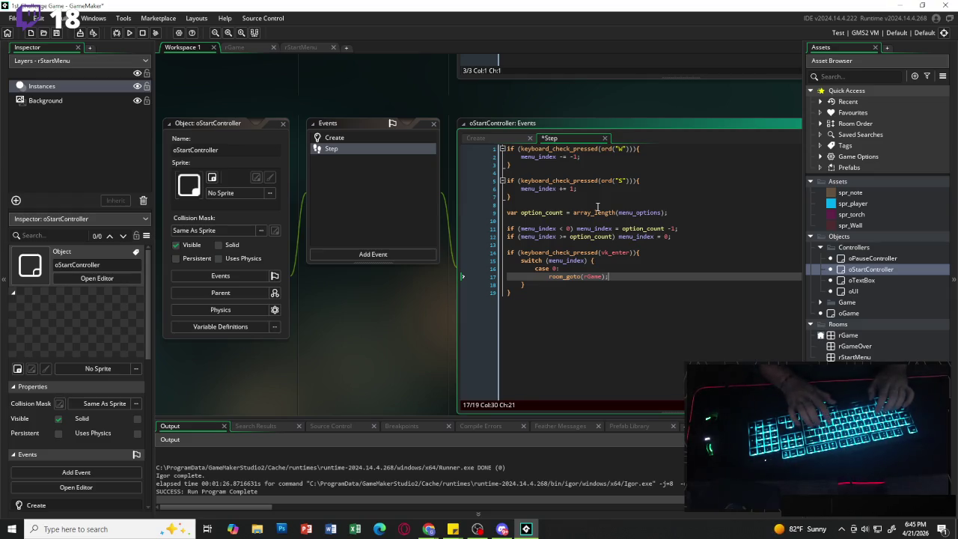
pyautogui.press('Return')
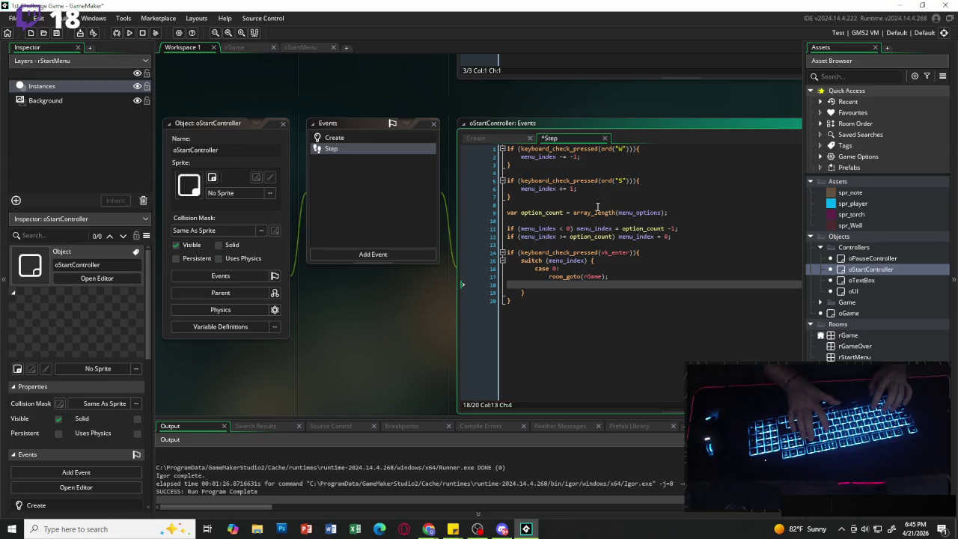
pyautogui.write('break;')
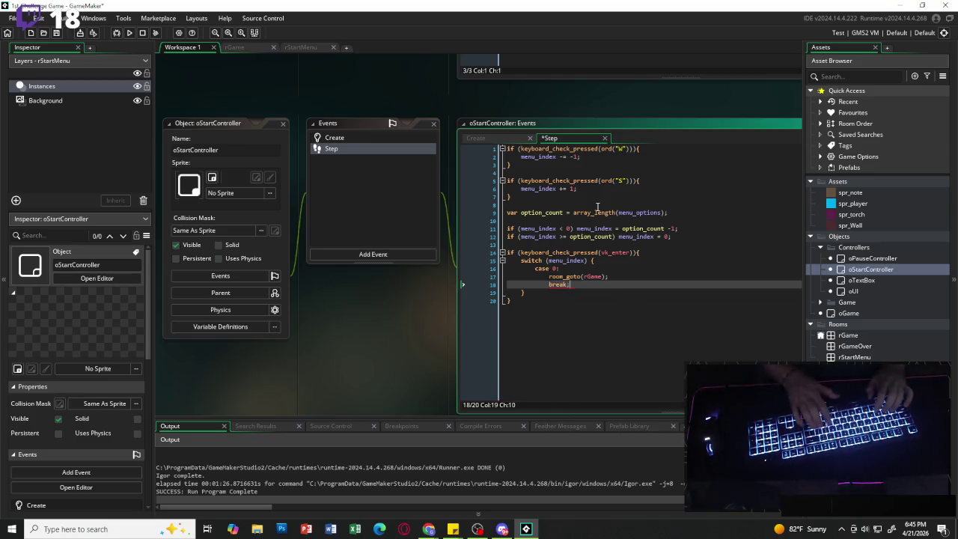
pyautogui.press('Return')
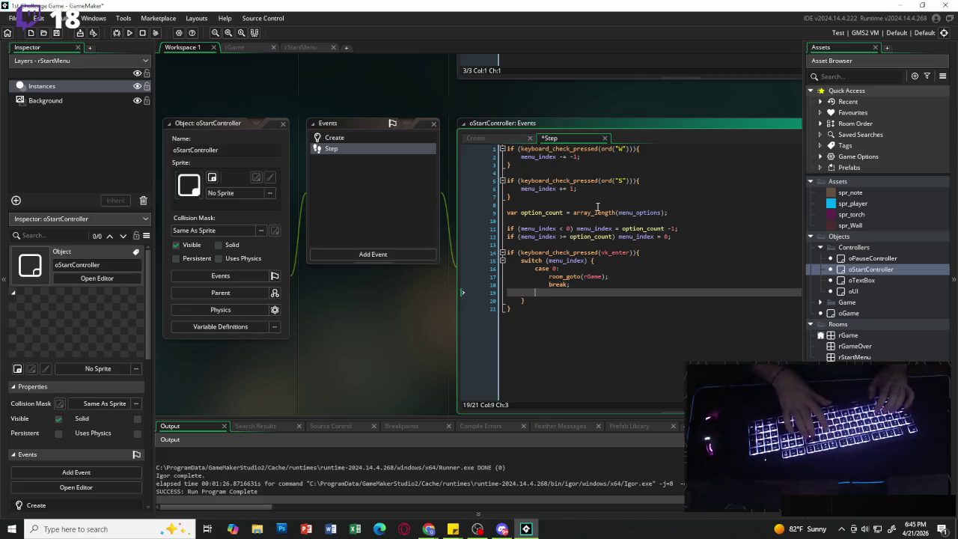
# Add case 1: with game_end(); and break; beneath case 0 in the switch.
pyautogui.press('Return')
pyautogui.write('case 1')
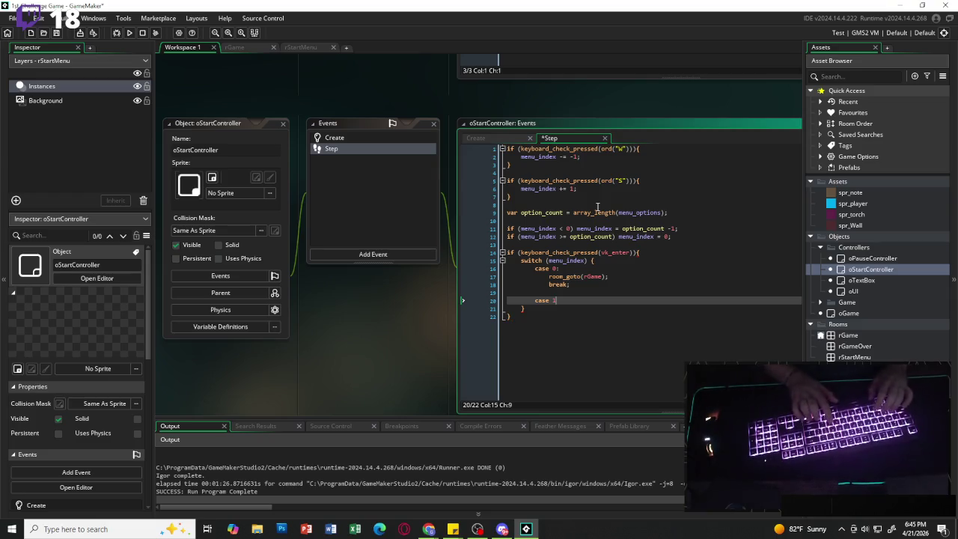
pyautogui.write(':')
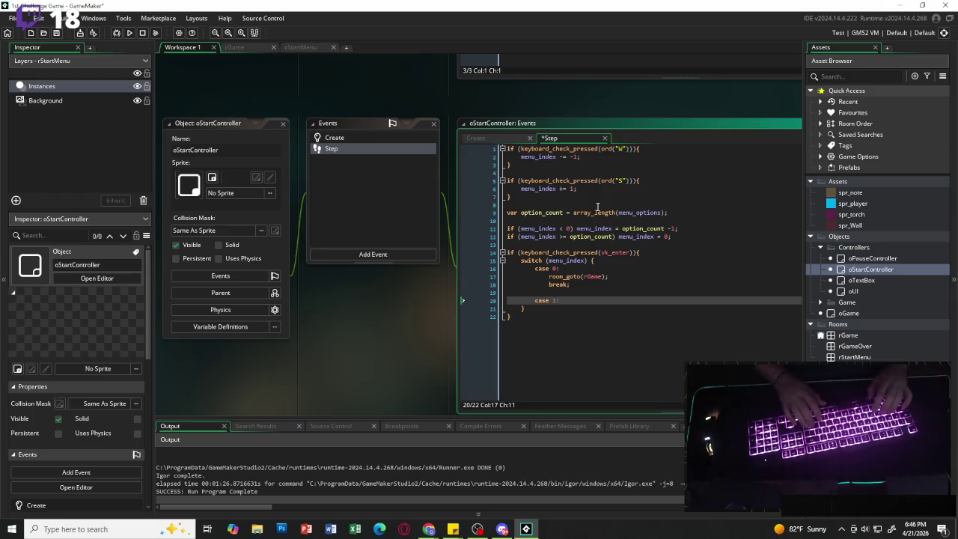
pyautogui.press('Return')
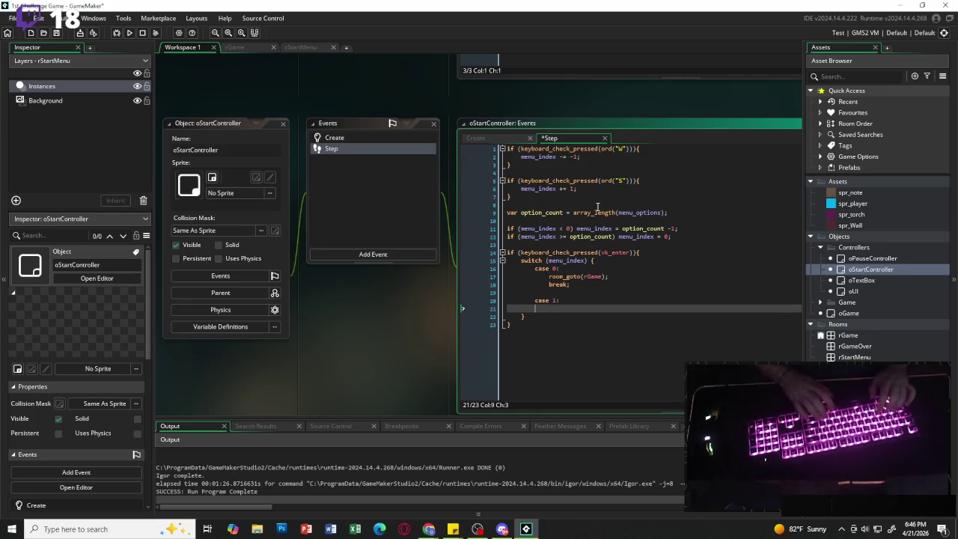
pyautogui.write('game_')
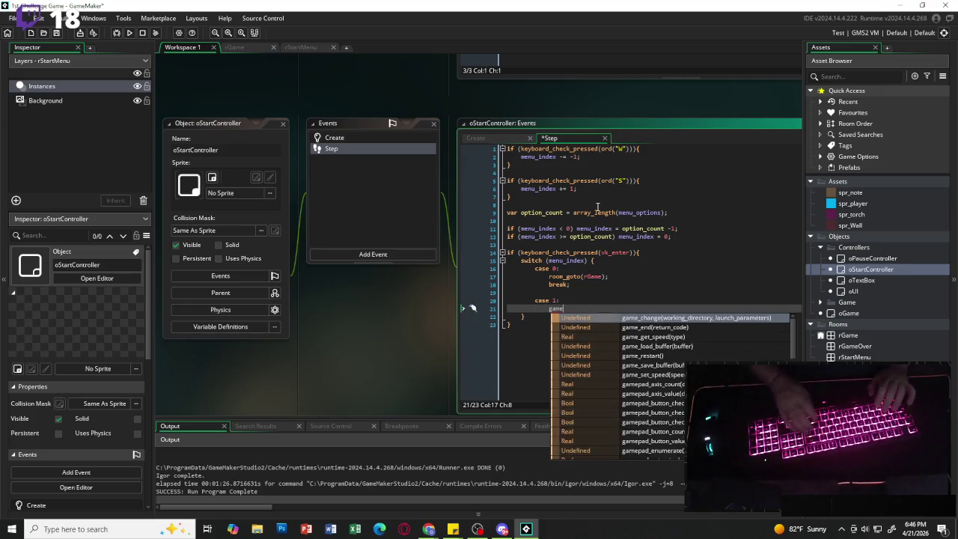
pyautogui.write('end();')
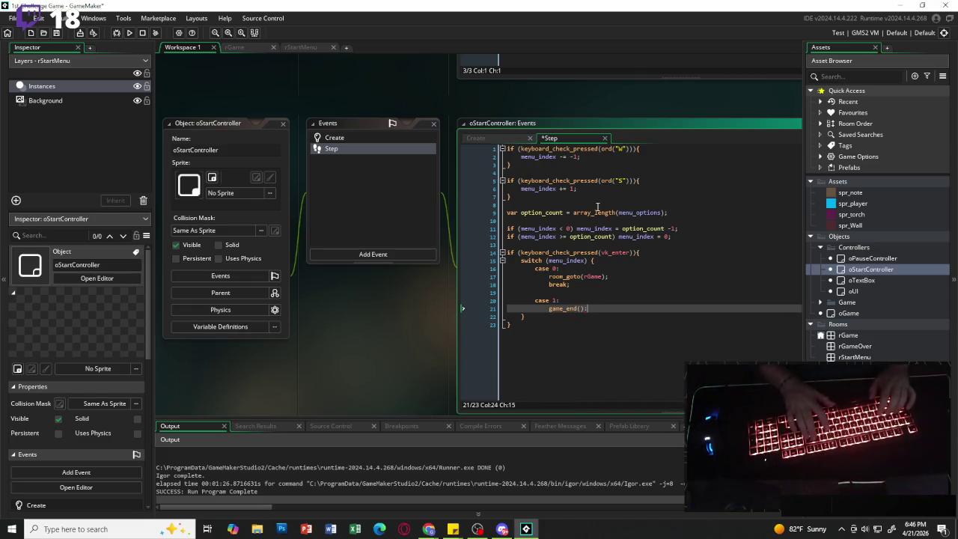
pyautogui.press('Return')
pyautogui.write('break')
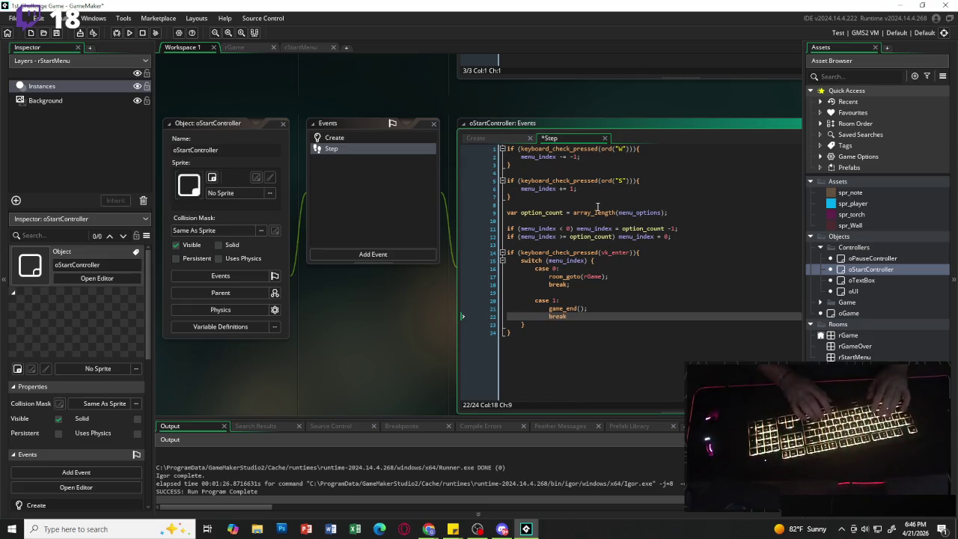
pyautogui.write(';')
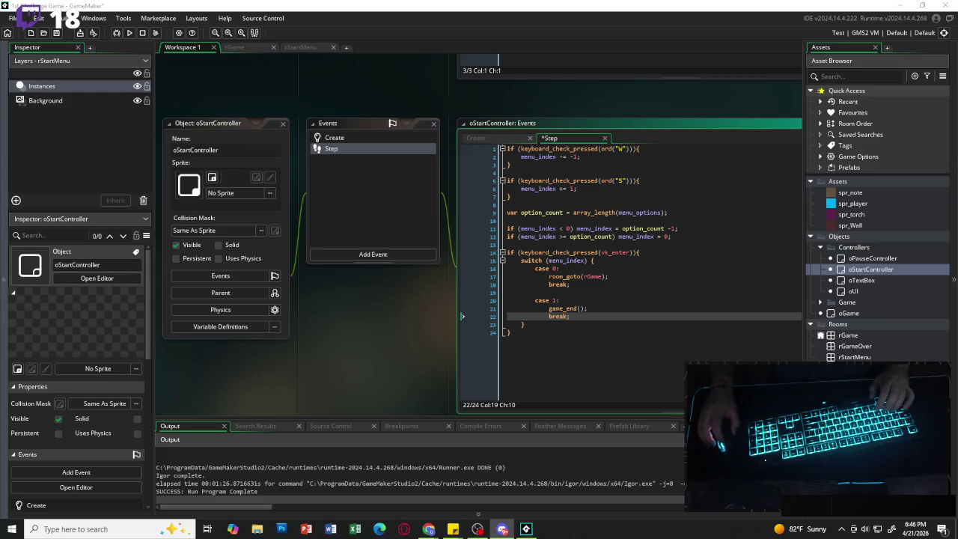
pyautogui.click(547, 337)
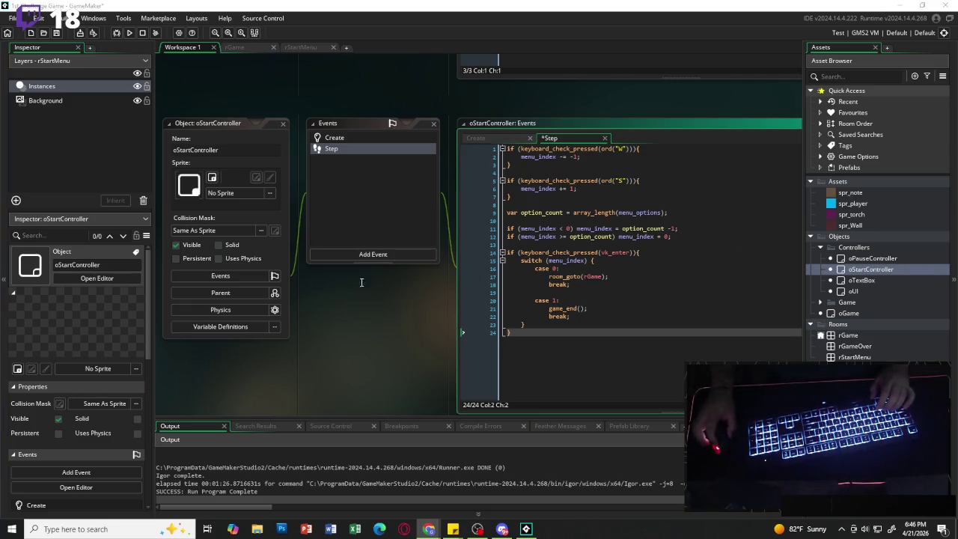
# Add a Draw > Draw GUI event to oStartController and delete its template comments.
pyautogui.click(366, 255)
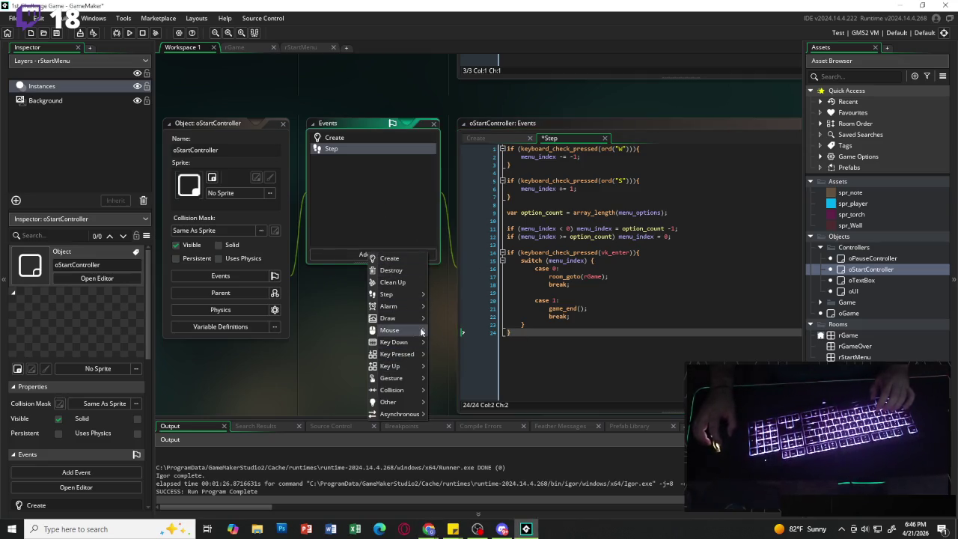
pyautogui.moveTo(413, 318)
pyautogui.click(455, 331)
pyautogui.hotkey('ctrl', 'a')
pyautogui.press('BackSpace')
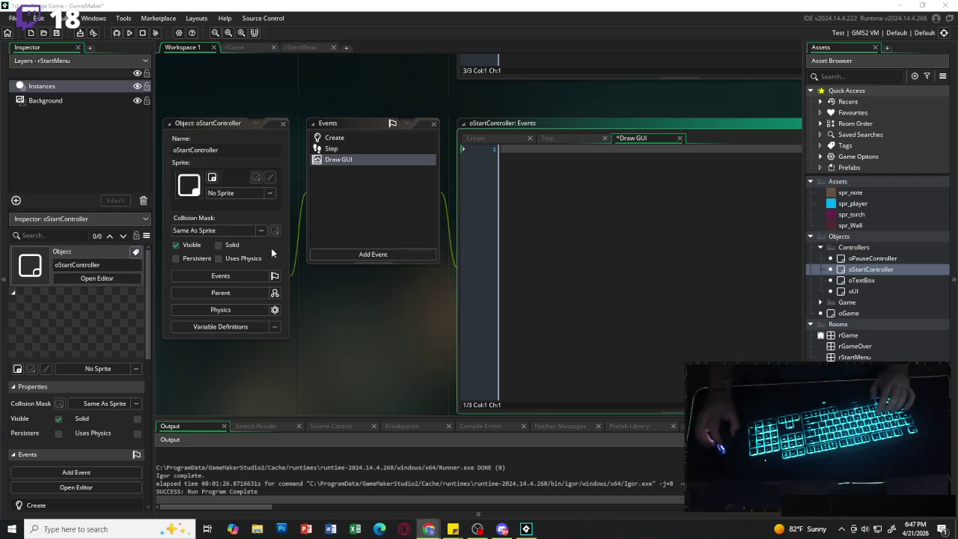
pyautogui.click(553, 160)
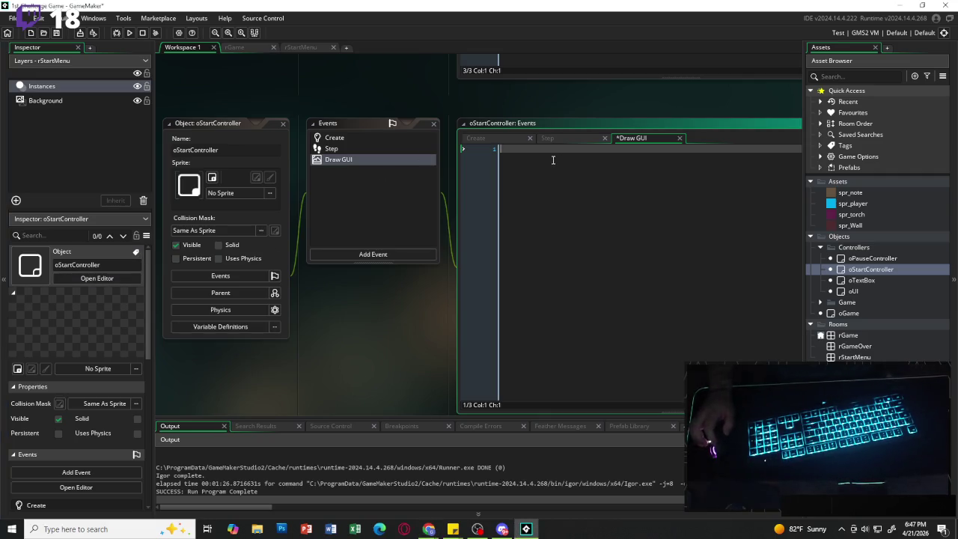
# Write draw_set_halign(fa_center); and draw_set_valign(fa_middle); at the top of the Draw GUI code.
pyautogui.write('draw_set')
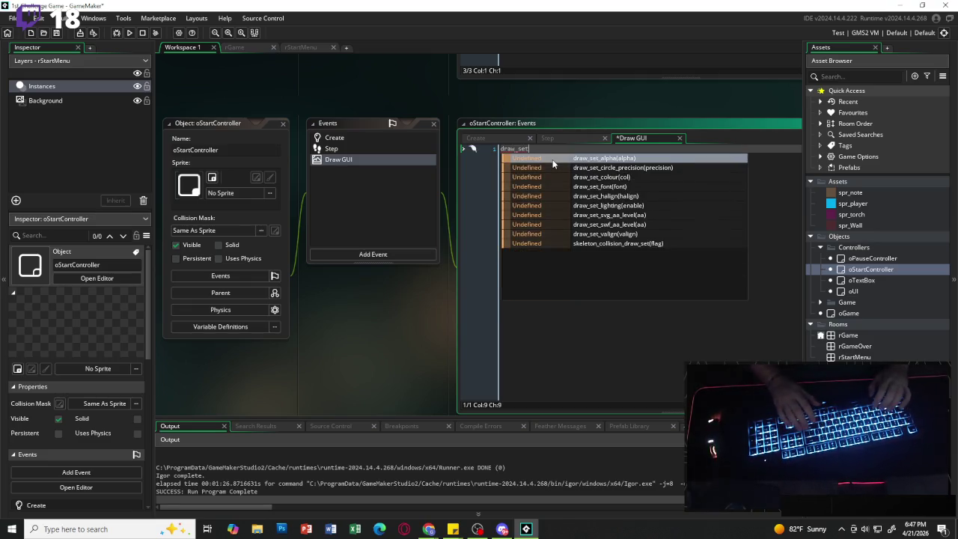
pyautogui.write('_')
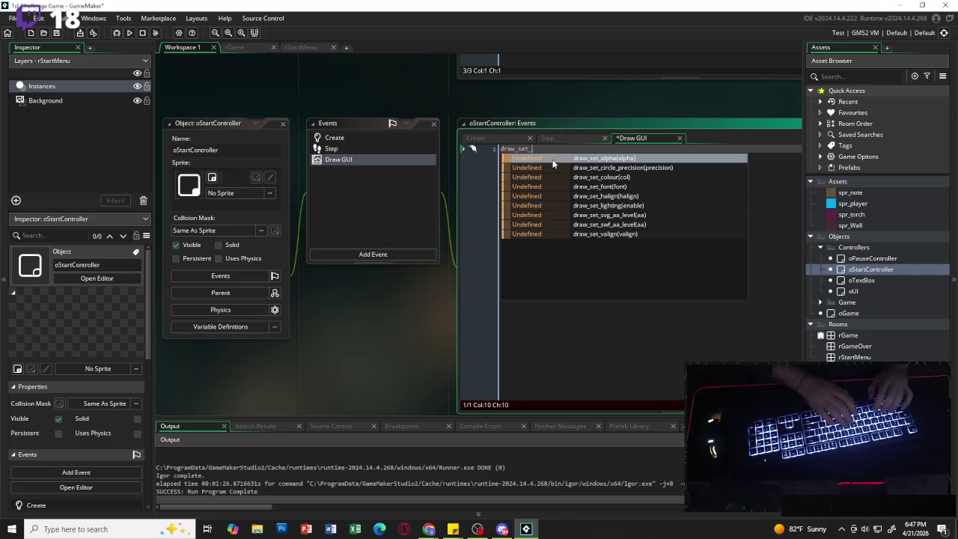
pyautogui.write('halign')
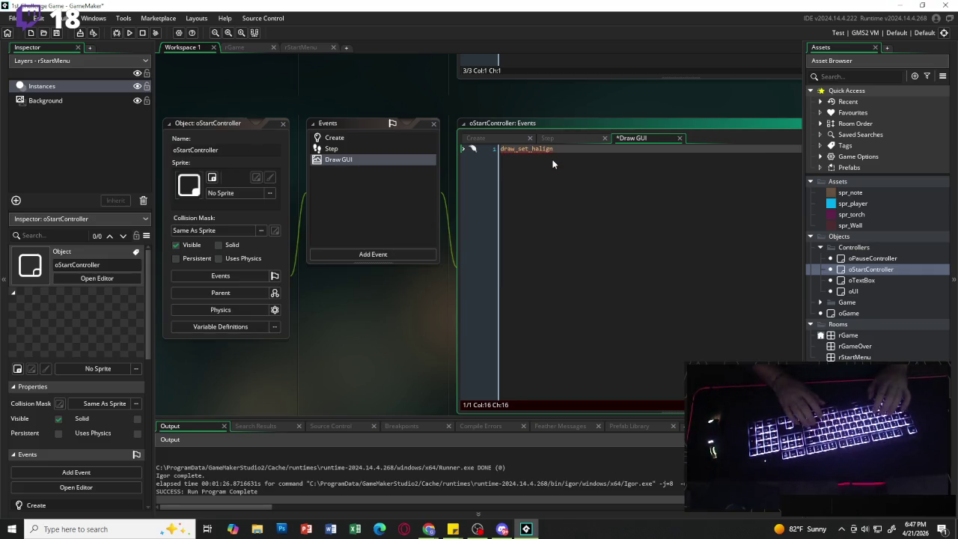
pyautogui.write('(fa')
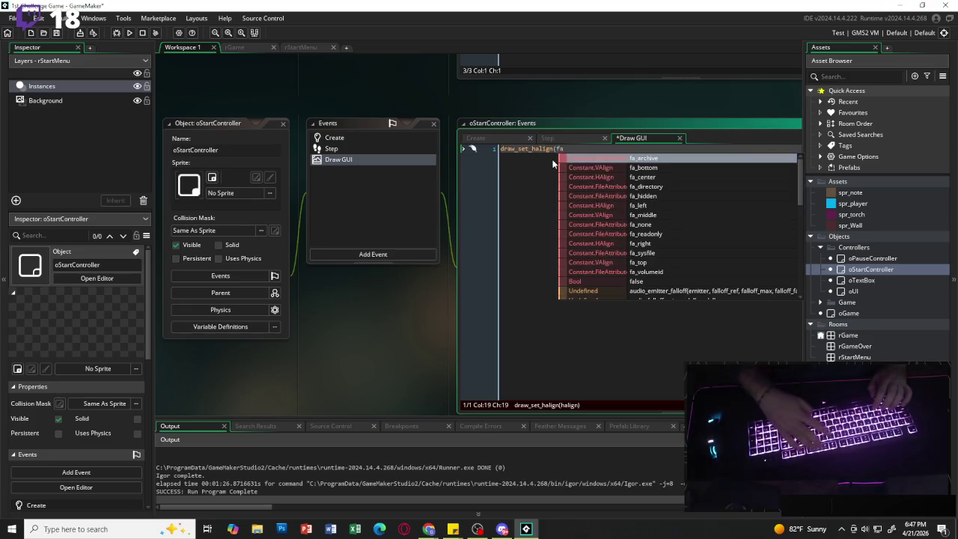
pyautogui.write('_center')
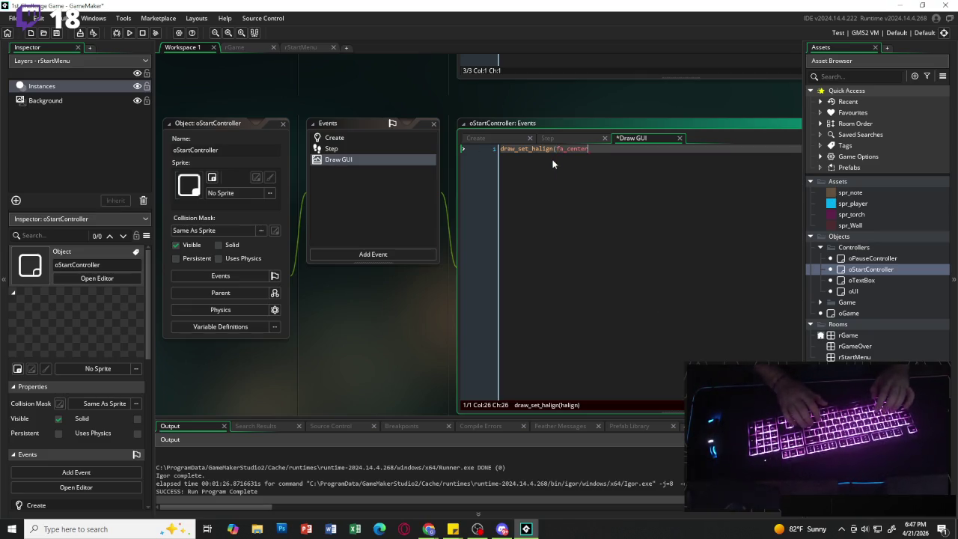
pyautogui.write(');')
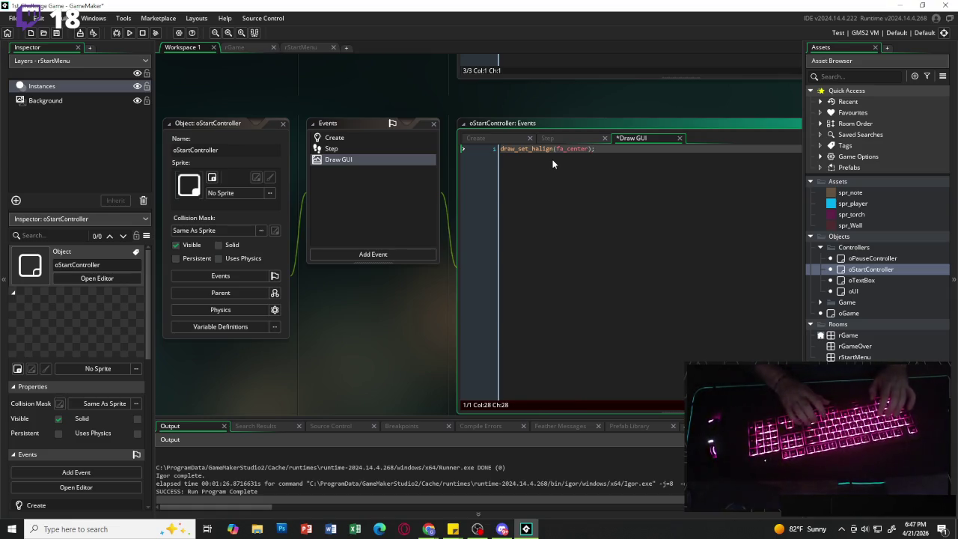
pyautogui.press('Return')
pyautogui.write('draw_set_')
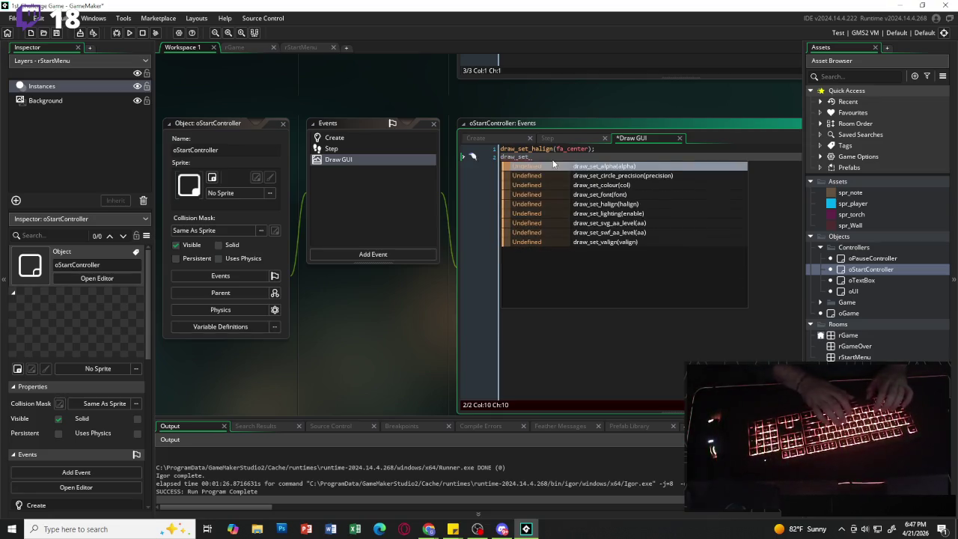
pyautogui.write('vali')
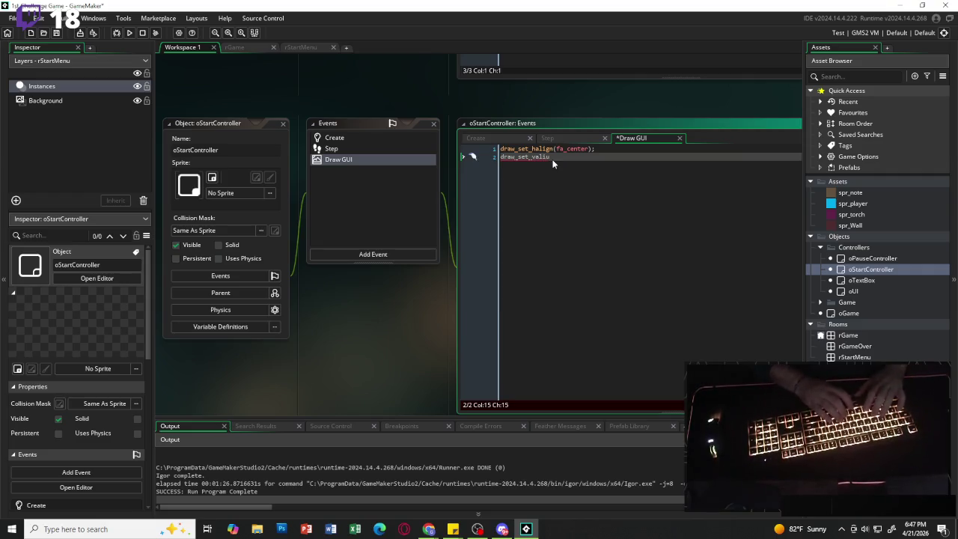
pyautogui.press('Return')
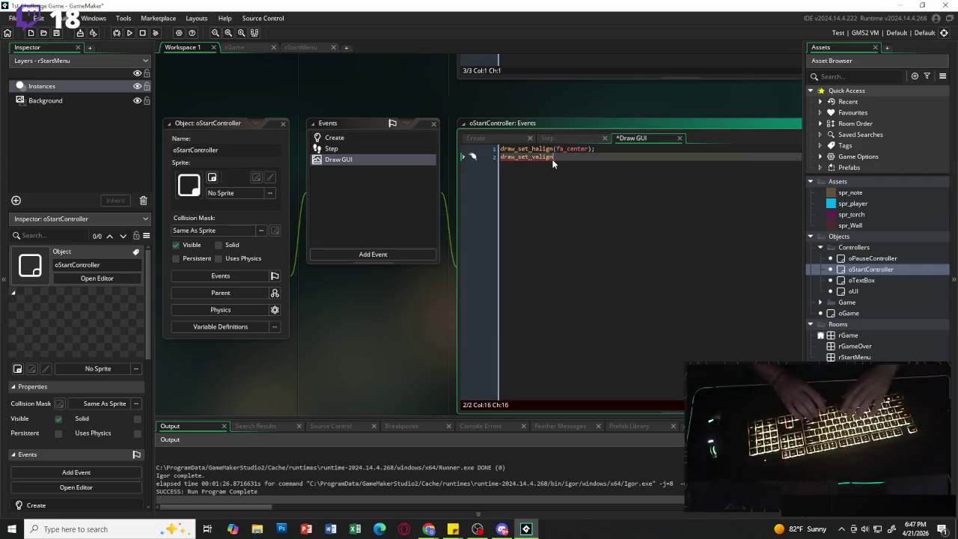
pyautogui.write('(')
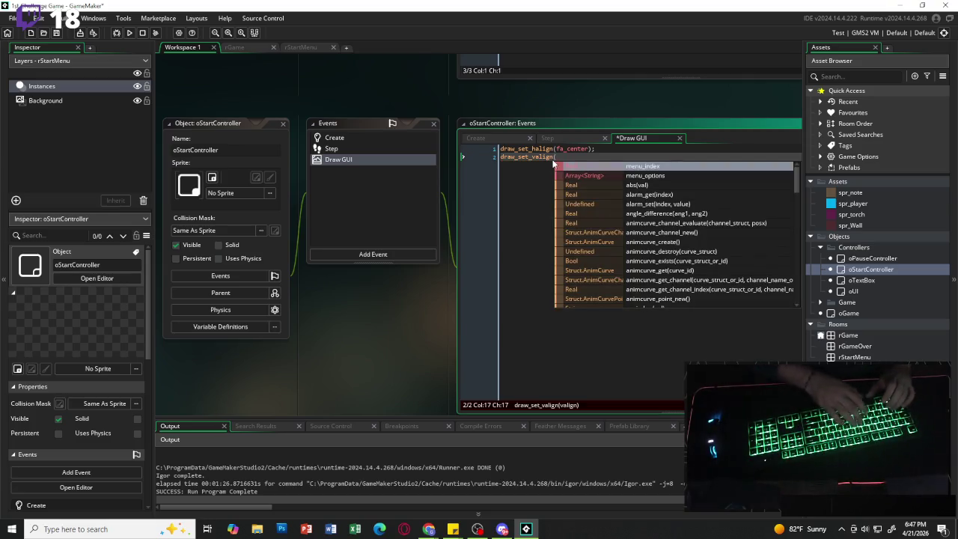
pyautogui.write('fa_middle')
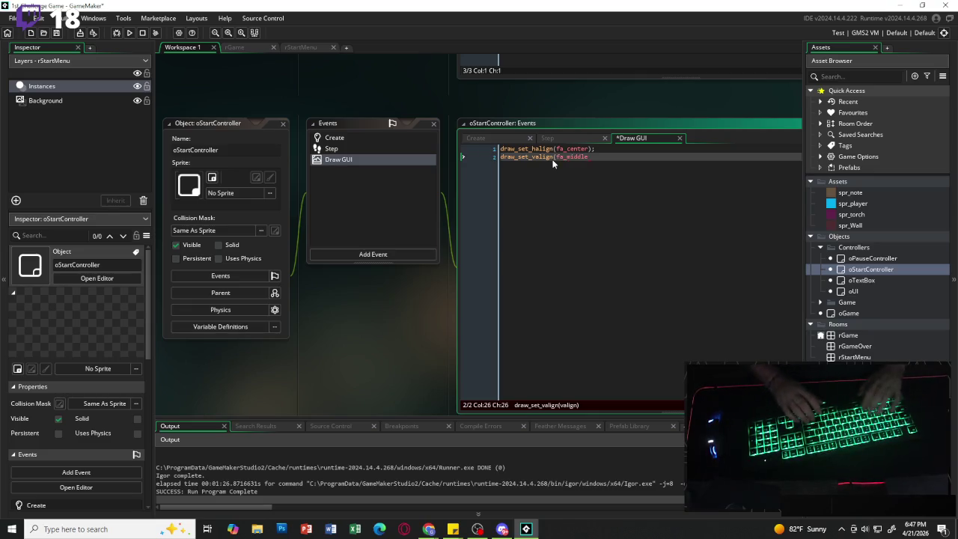
pyautogui.write(')')
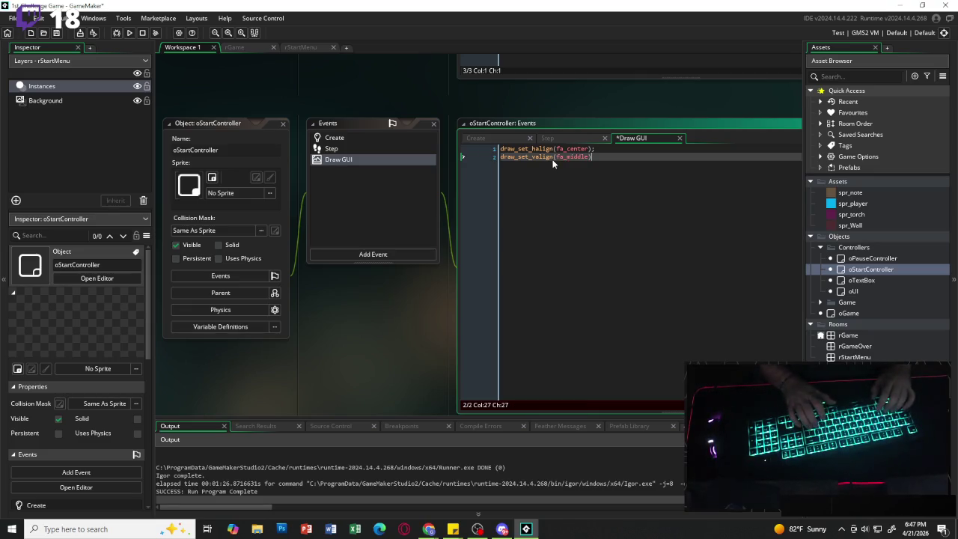
pyautogui.press('Return')
pyautogui.press('Return')
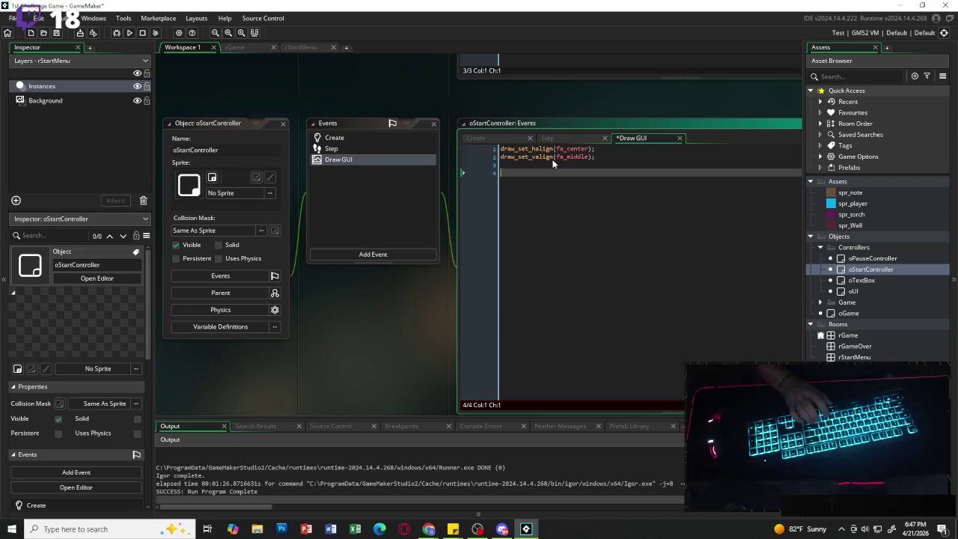
# Add a //background comment and set the draw colour to c_black.
pyautogui.write('//')
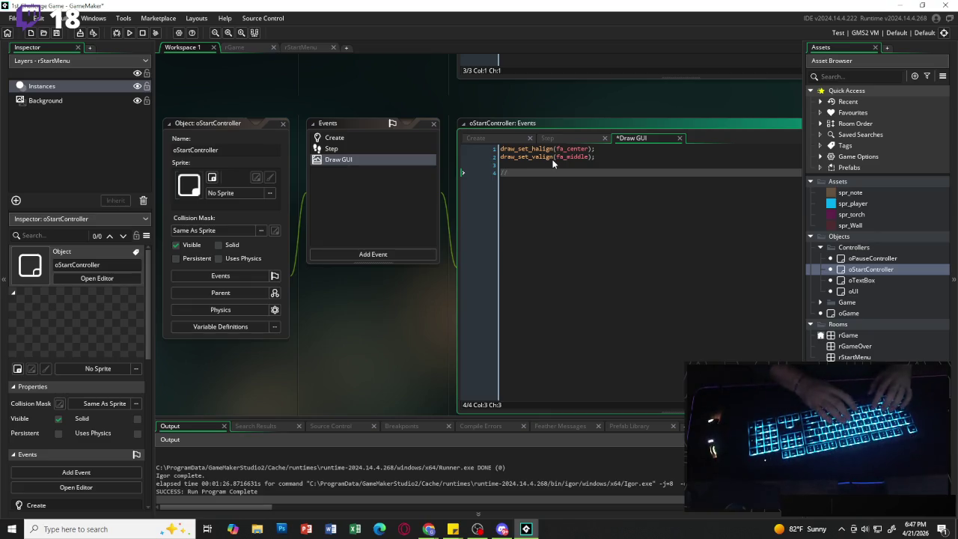
pyautogui.write('background')
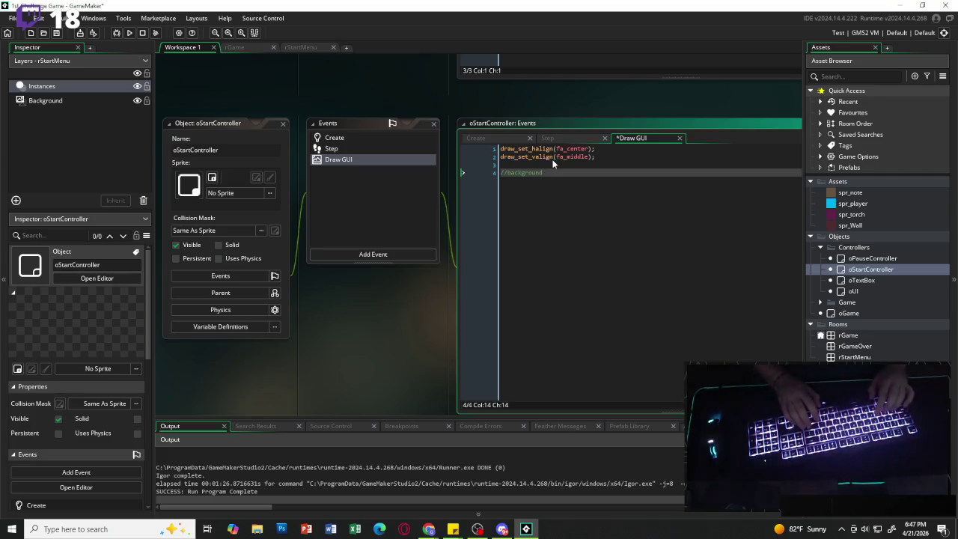
pyautogui.press('Return')
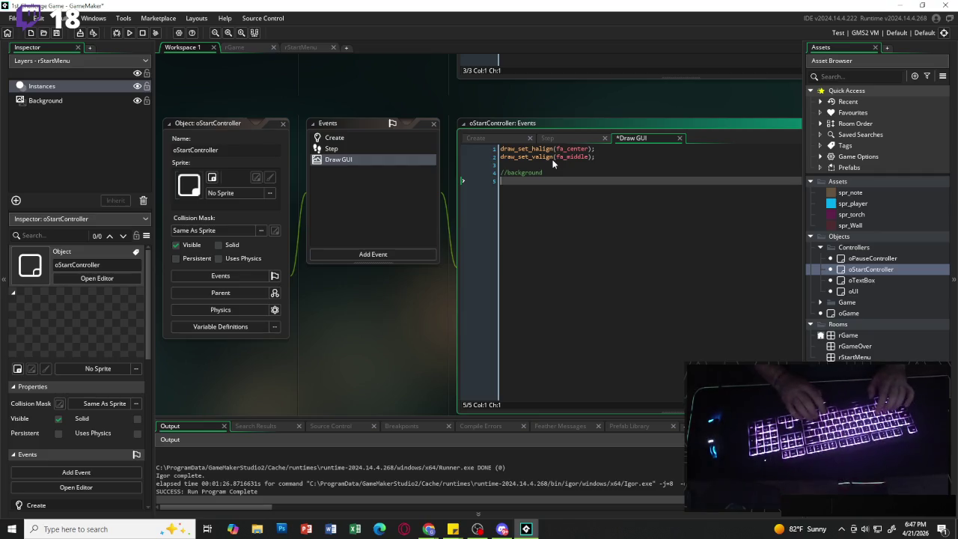
pyautogui.write('draw_set')
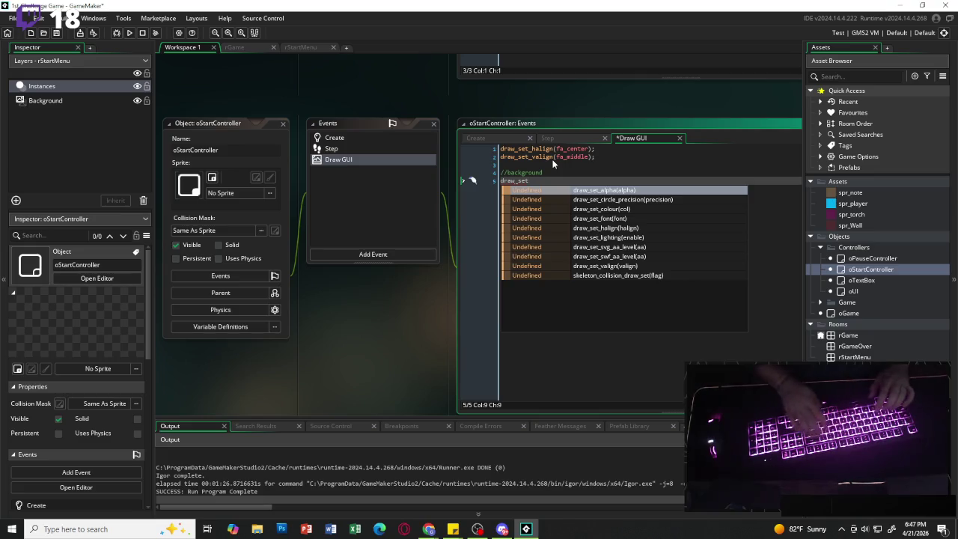
pyautogui.write('_color')
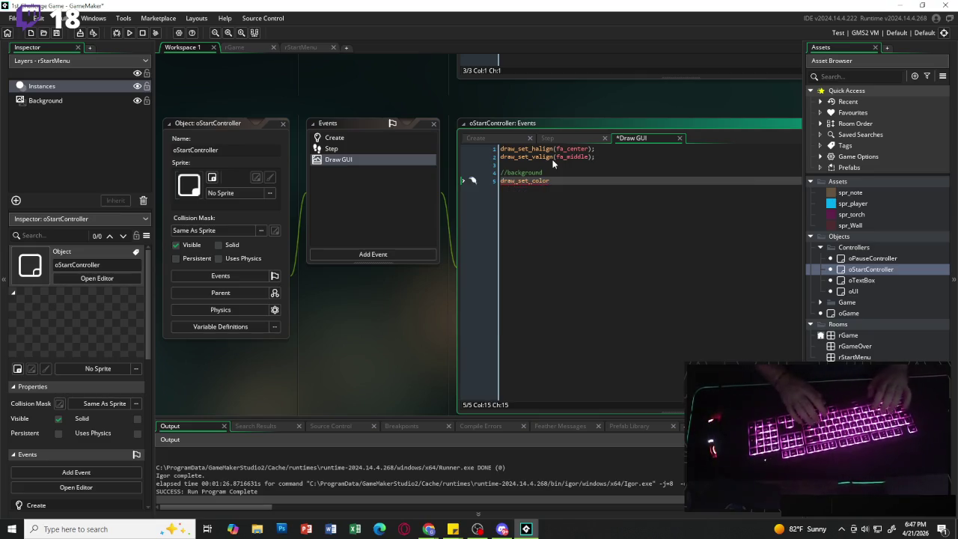
pyautogui.write('(c')
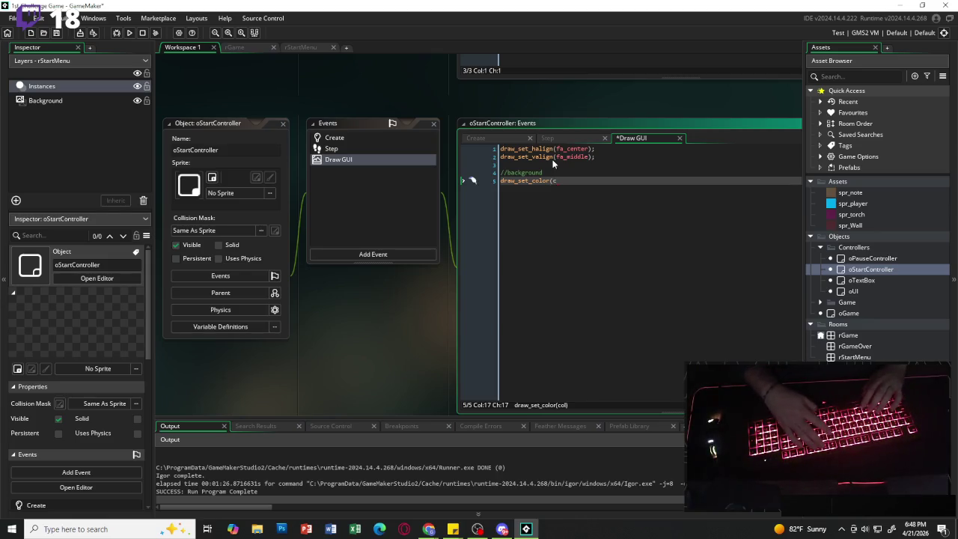
pyautogui.write('_')
pyautogui.press('Down')
pyautogui.press('Return')
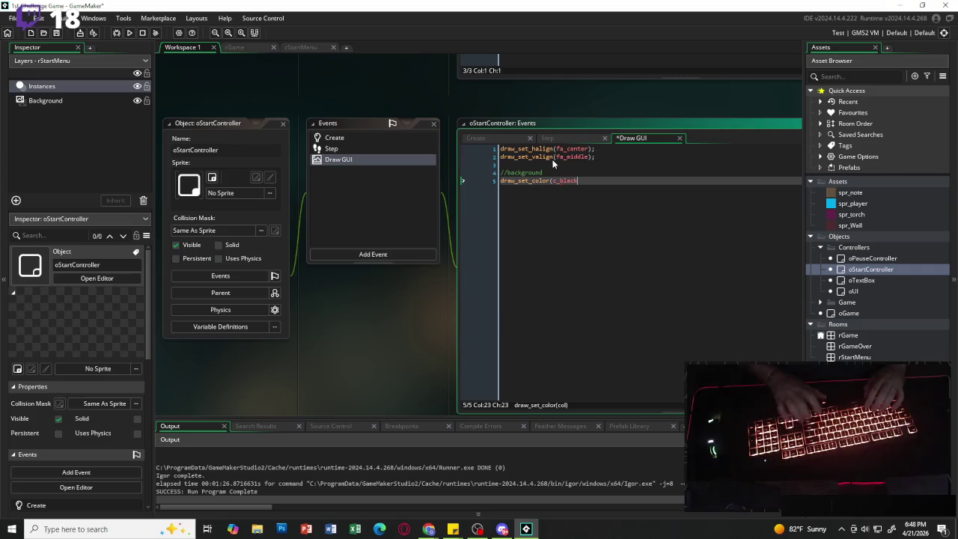
pyautogui.write(');')
pyautogui.press('Return')
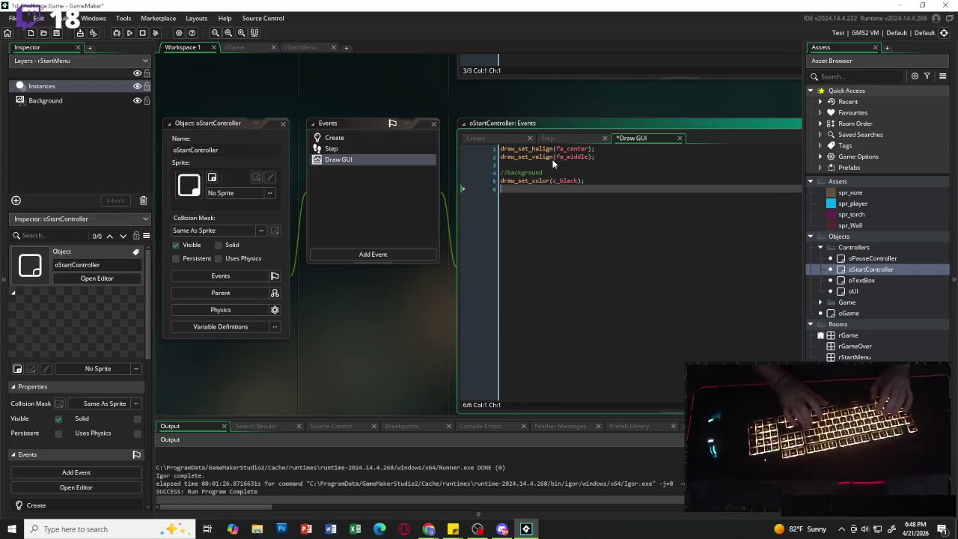
# Draw a filled rectangle from 0,0 to display_get_gui_width(), display_get_gui_height().
pyautogui.write('draw_rect')
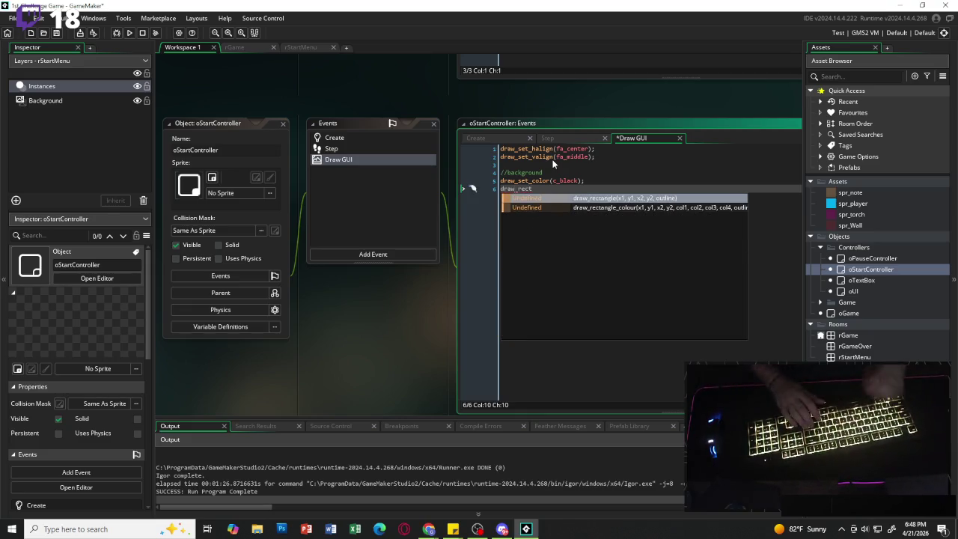
pyautogui.press('Return')
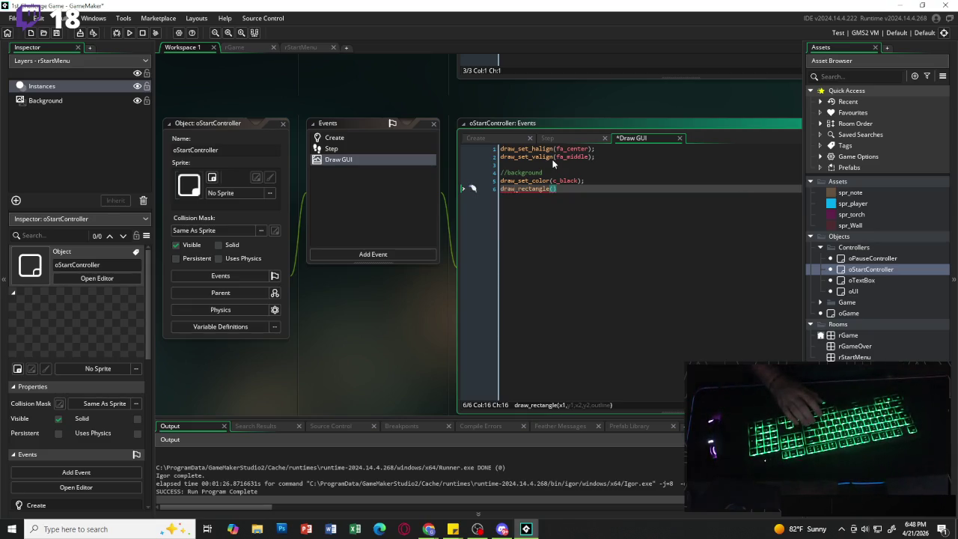
pyautogui.write('0 ,0')
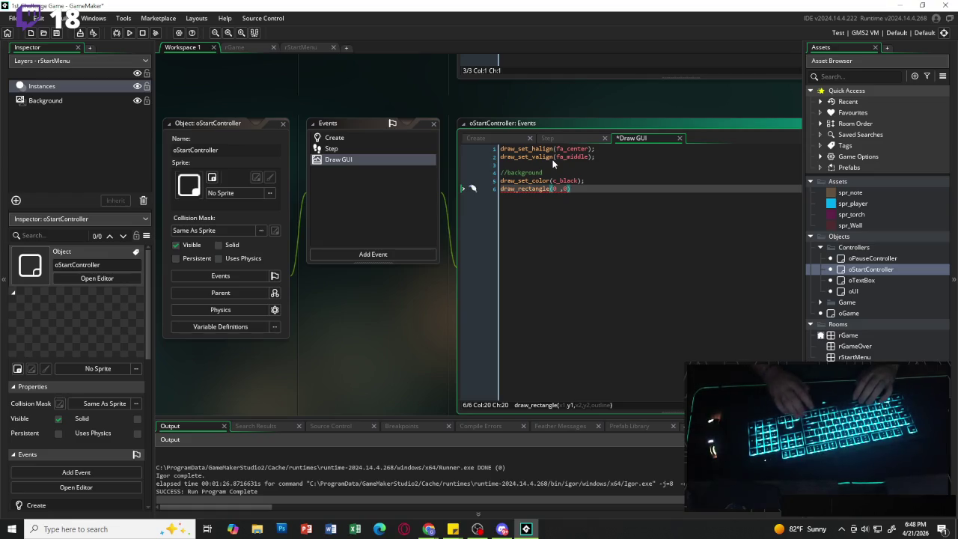
pyautogui.write(', displ')
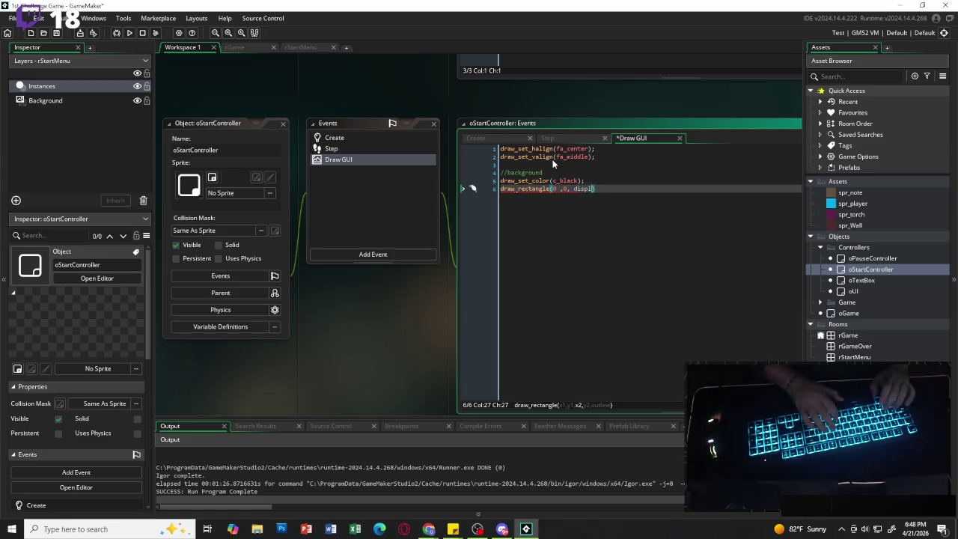
pyautogui.write('ay_get_gui')
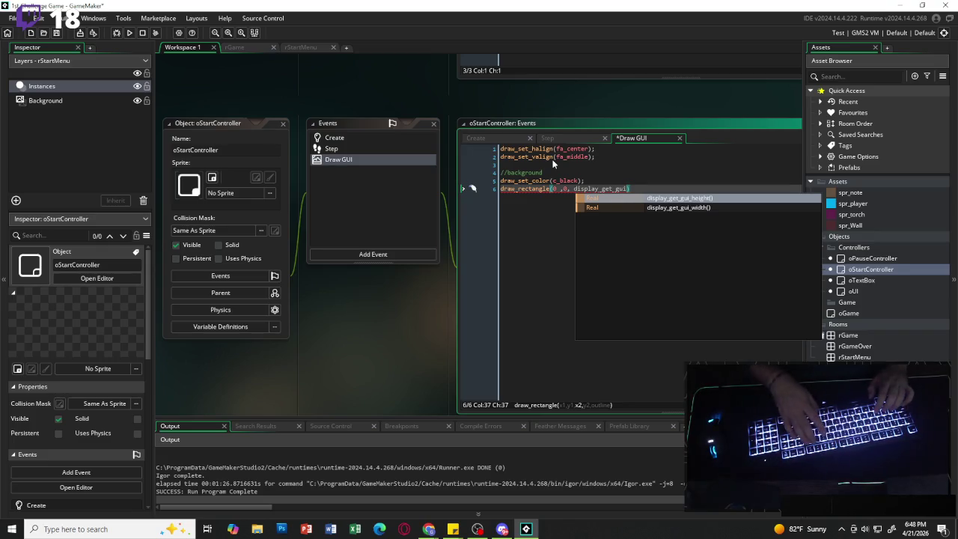
pyautogui.write('_width')
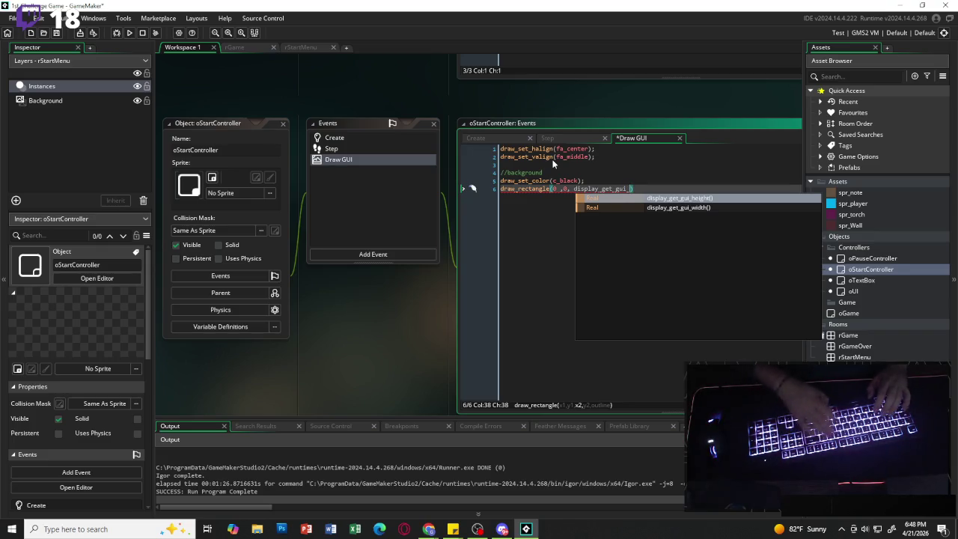
pyautogui.press('BackSpace')
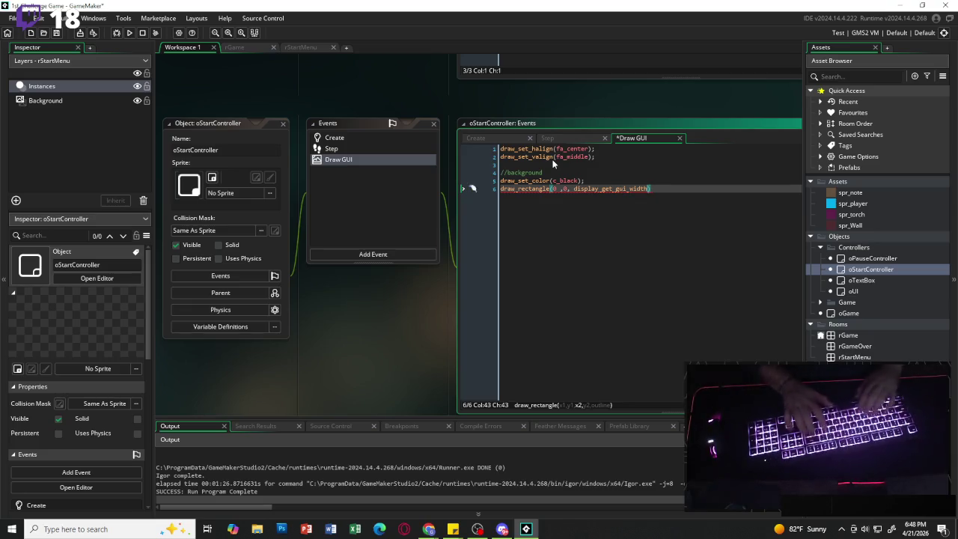
pyautogui.write('()')
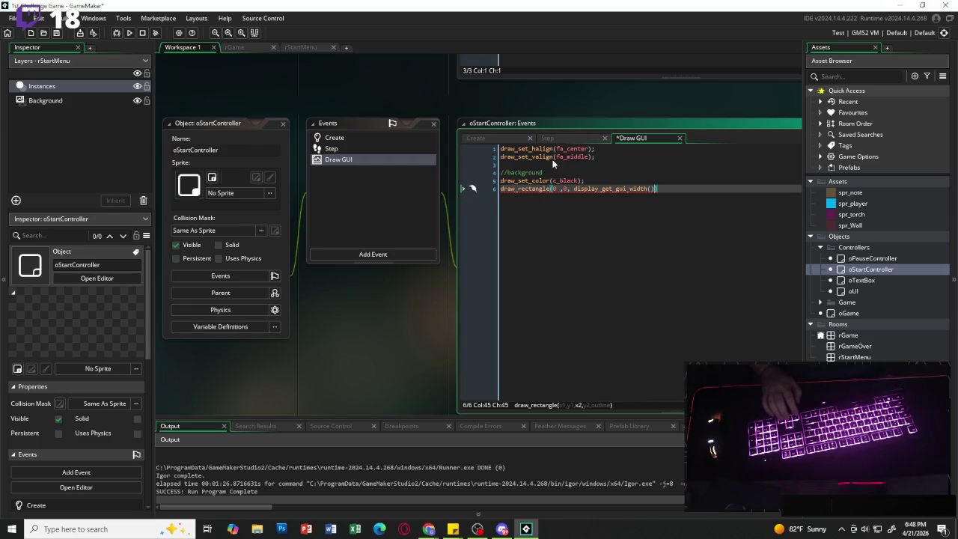
pyautogui.write(', displ')
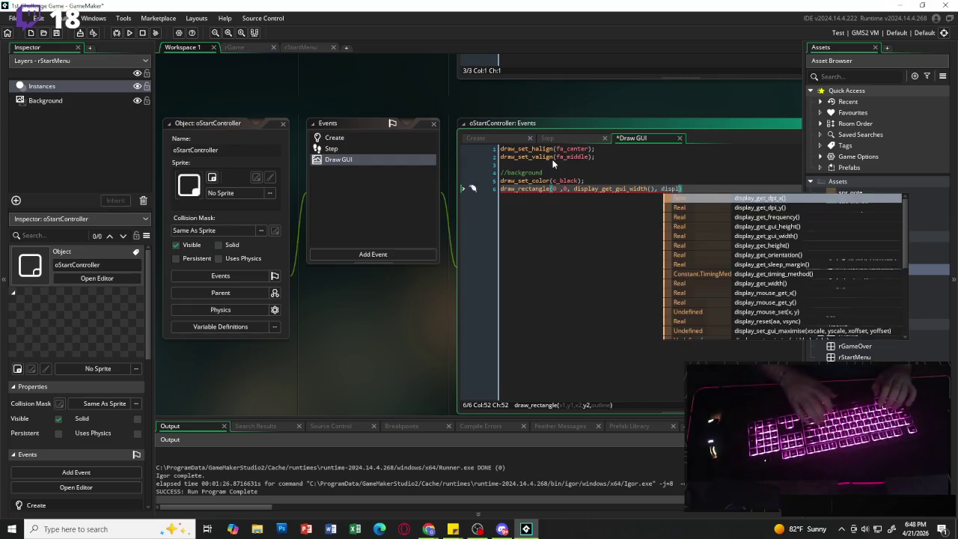
pyautogui.click(590, 188)
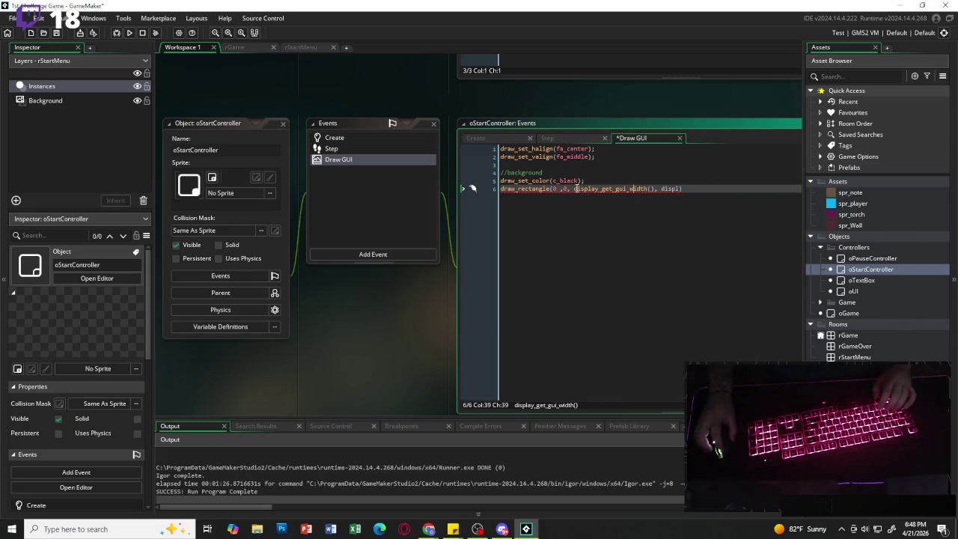
pyautogui.moveTo(599, 188); pyautogui.dragTo(656, 188)
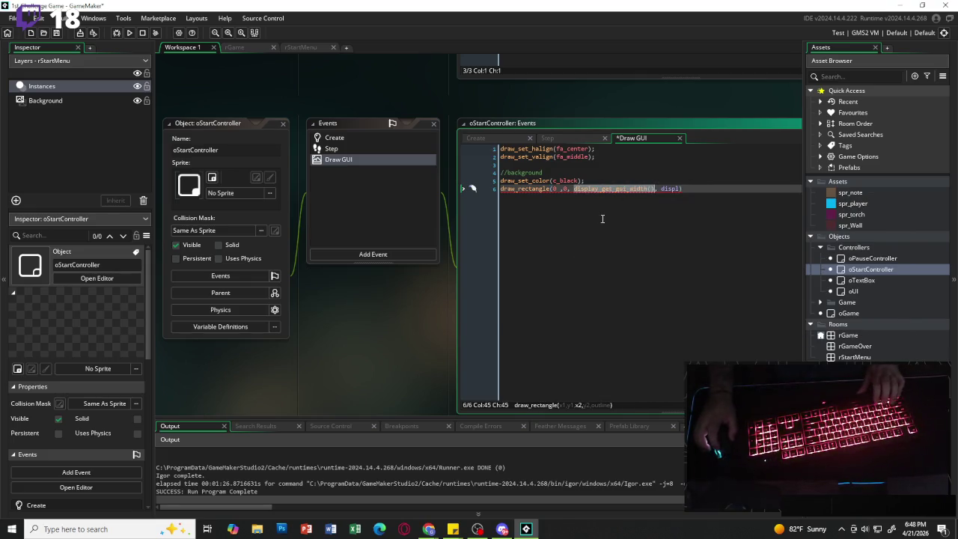
pyautogui.hotkey('ctrl', 'c')
pyautogui.doubleClick(670, 188)
pyautogui.hotkey('ctrl', 'v')
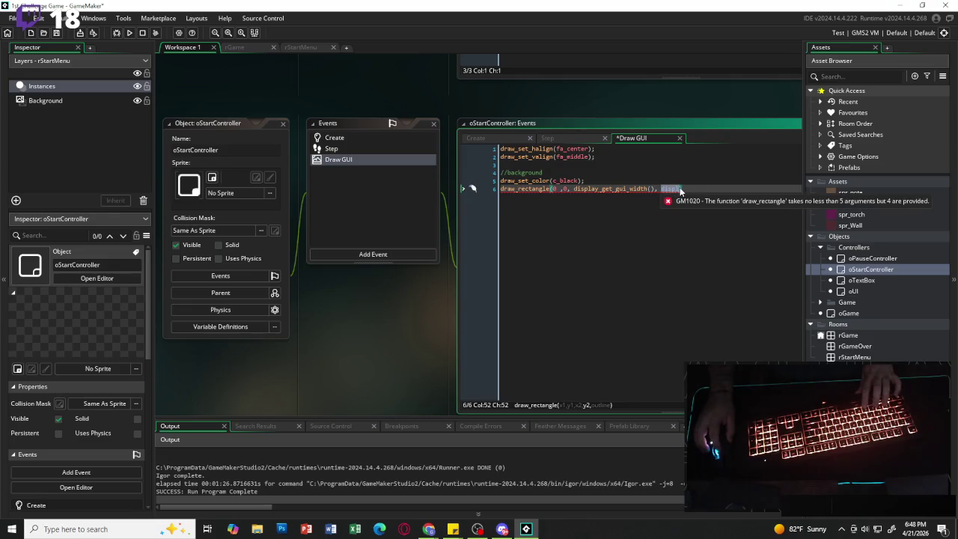
pyautogui.press('BackSpace')
pyautogui.press('BackSpace')
pyautogui.press('BackSpace')
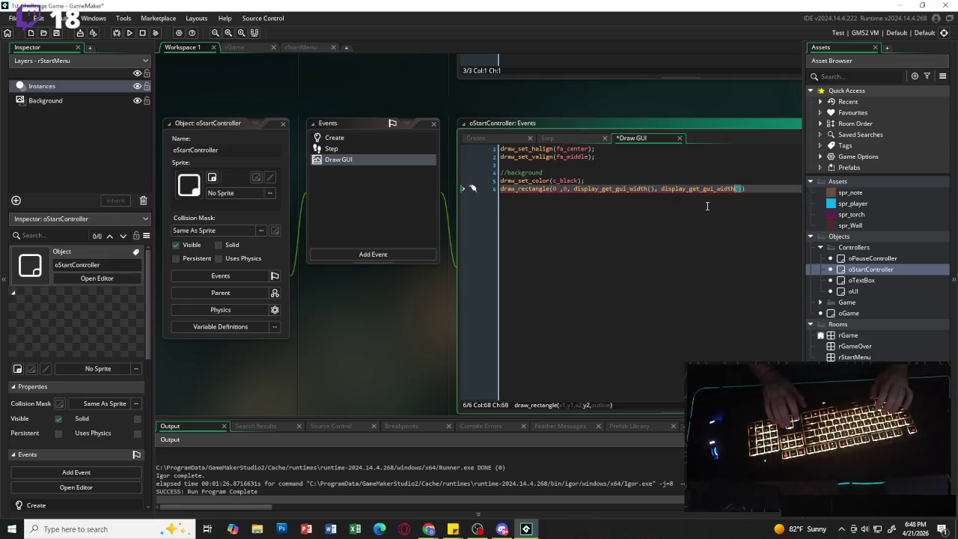
pyautogui.press('BackSpace')
pyautogui.press('BackSpace')
pyautogui.write('height')
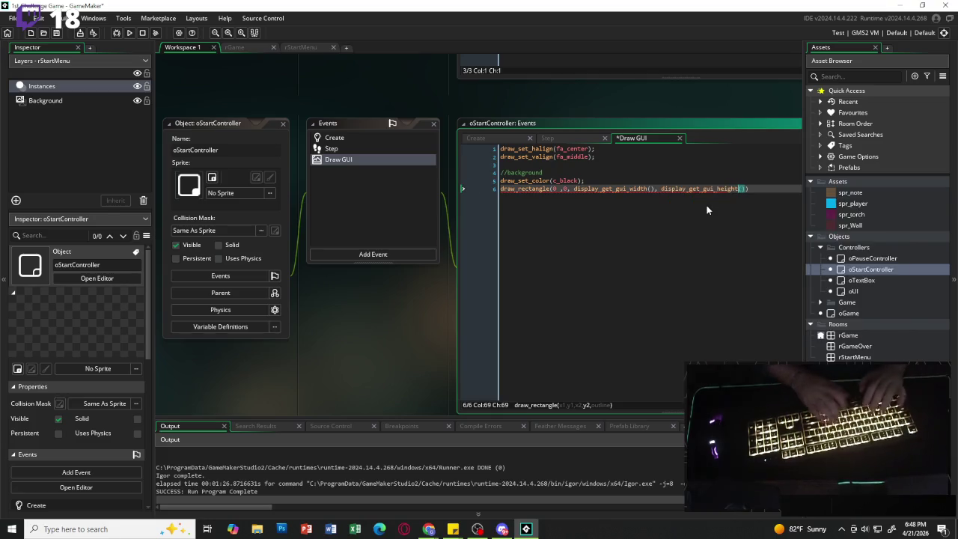
pyautogui.write('))')
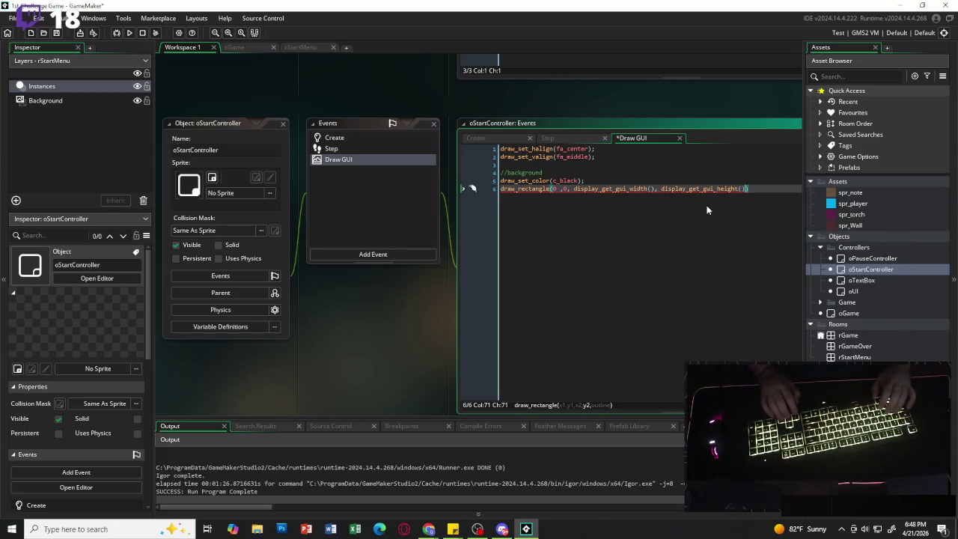
pyautogui.write(', flas')
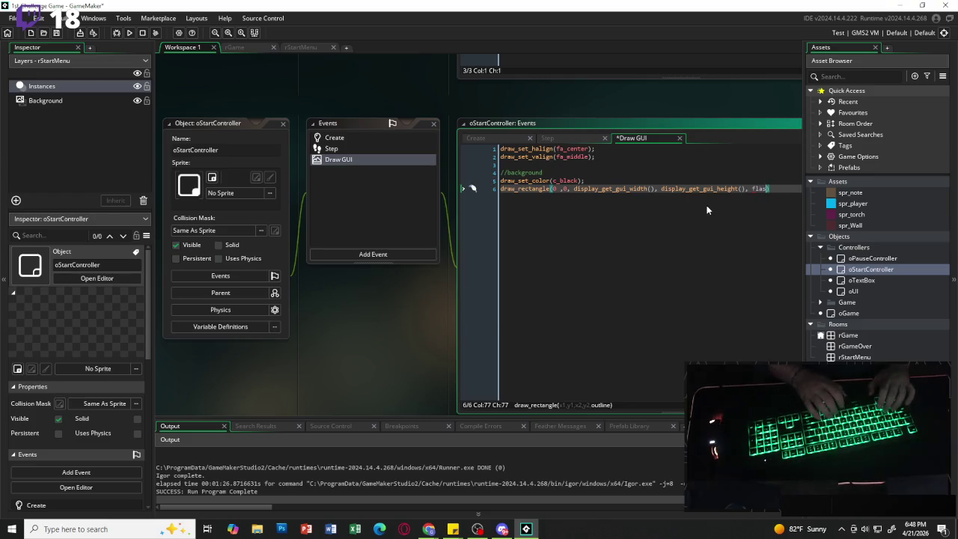
pyautogui.write('e')
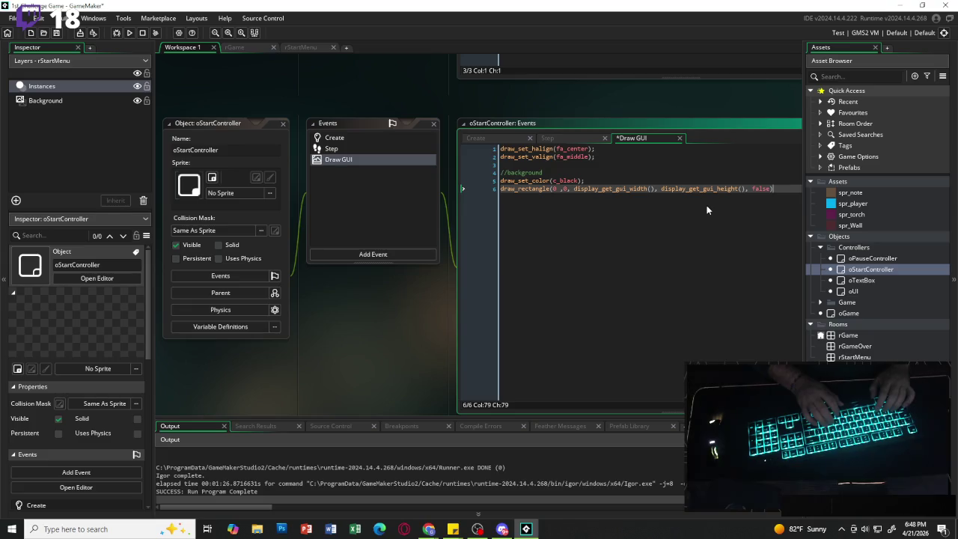
pyautogui.write(';')
pyautogui.press('Return')
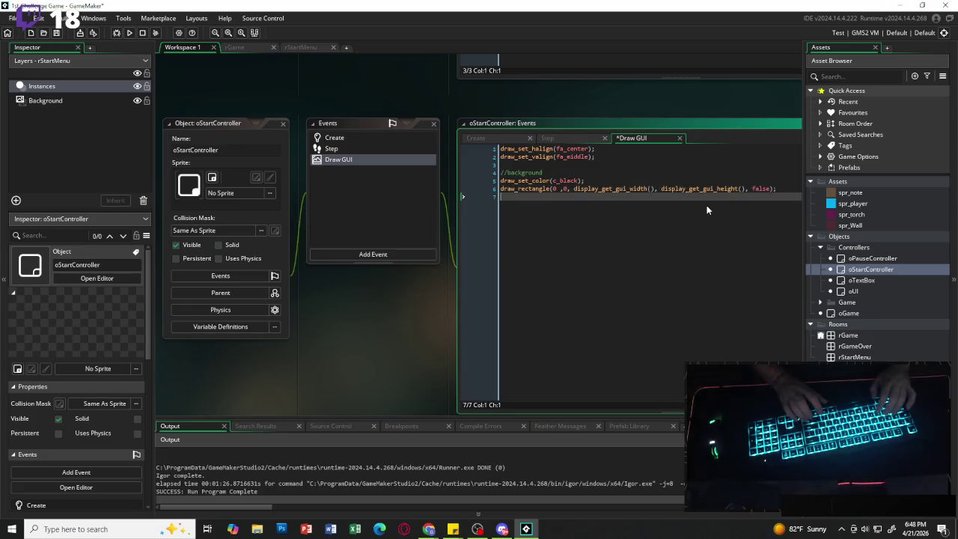
pyautogui.press('Return')
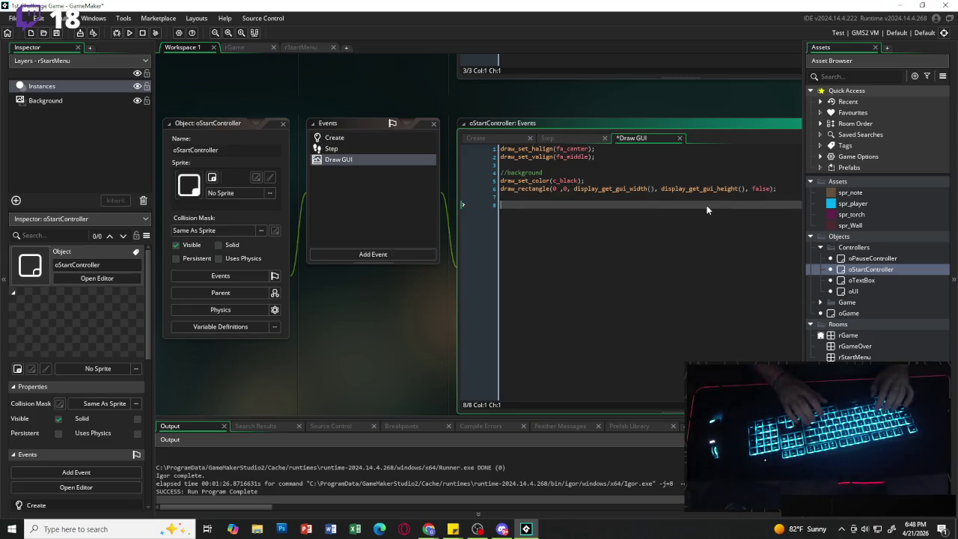
# Add a //title comment and set the draw colour to c_white.
pyautogui.write('//title')
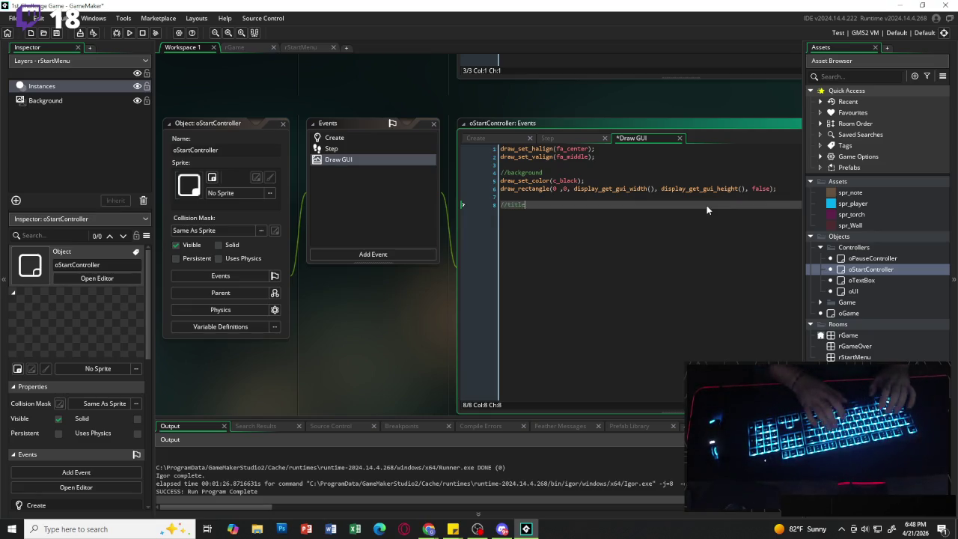
pyautogui.press('Return')
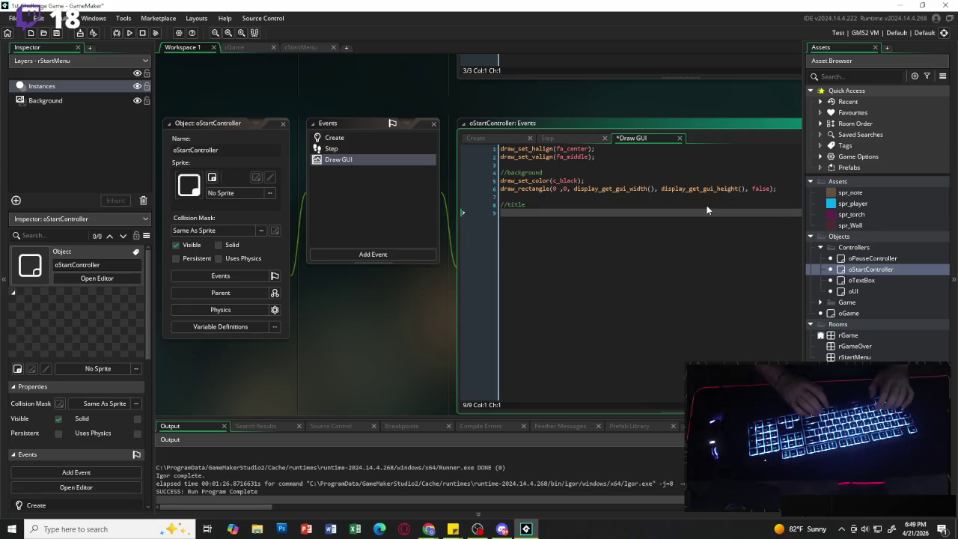
pyautogui.write('draw_')
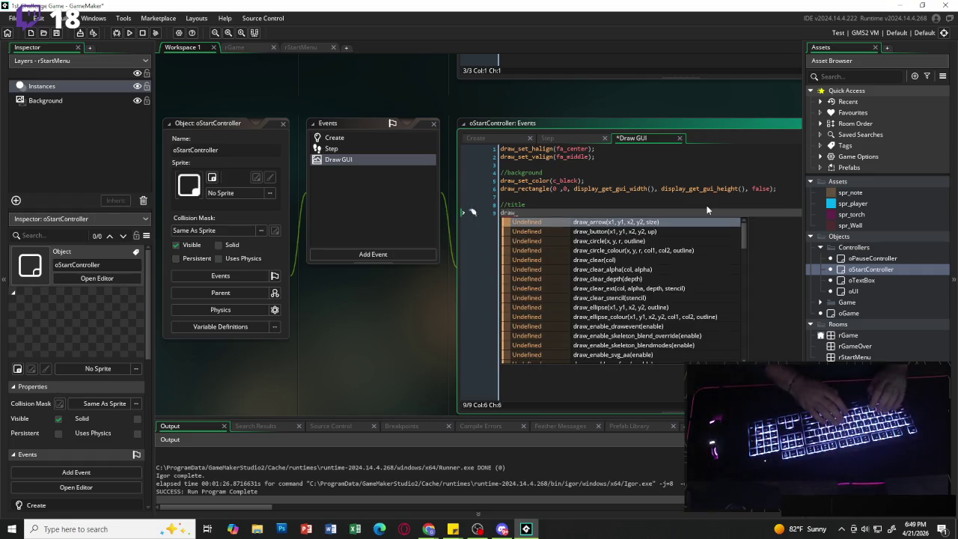
pyautogui.write('ser')
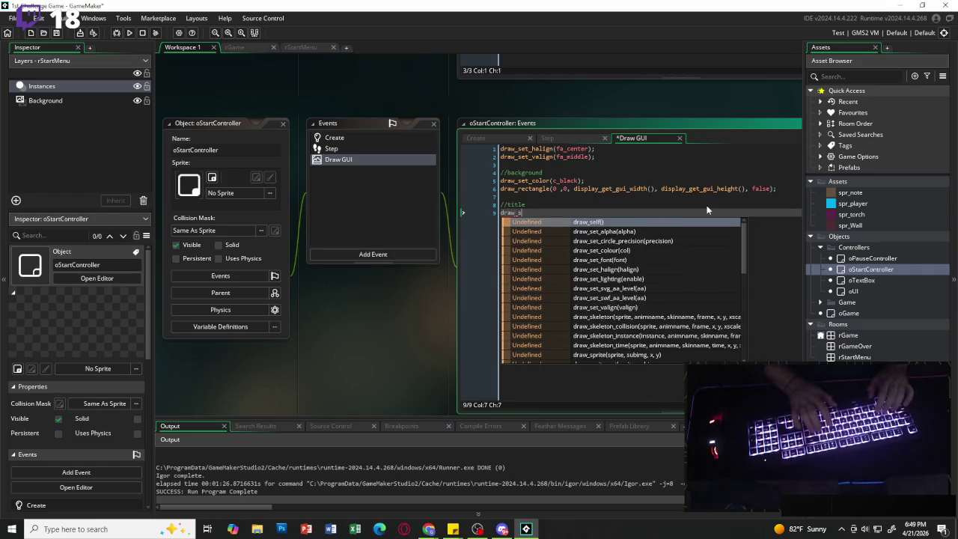
pyautogui.press('BackSpace')
pyautogui.write('t_')
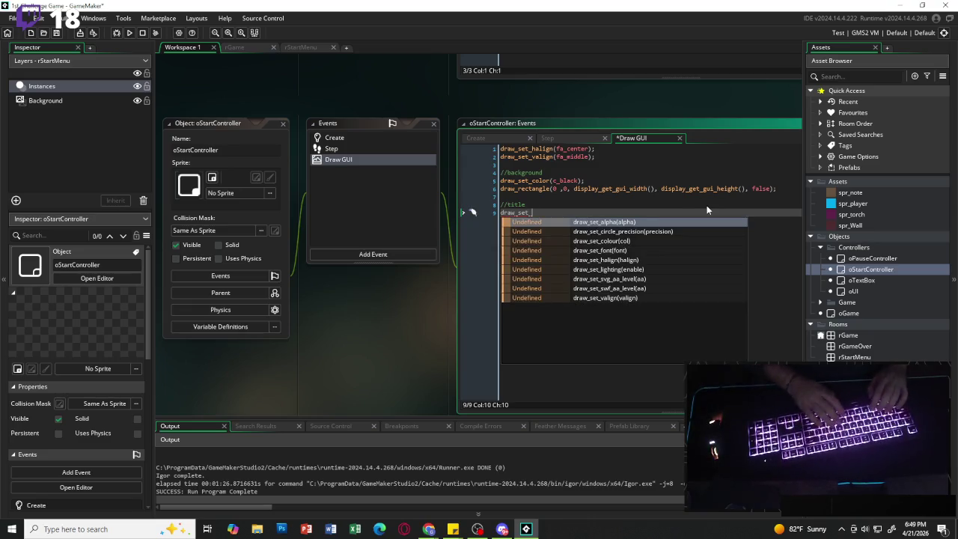
pyautogui.write('color(')
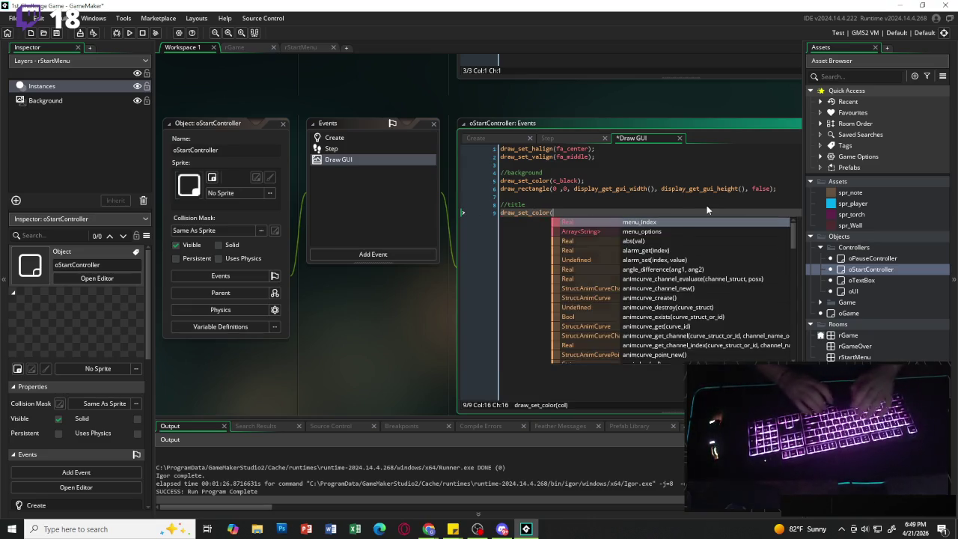
pyautogui.write('c_white)(')
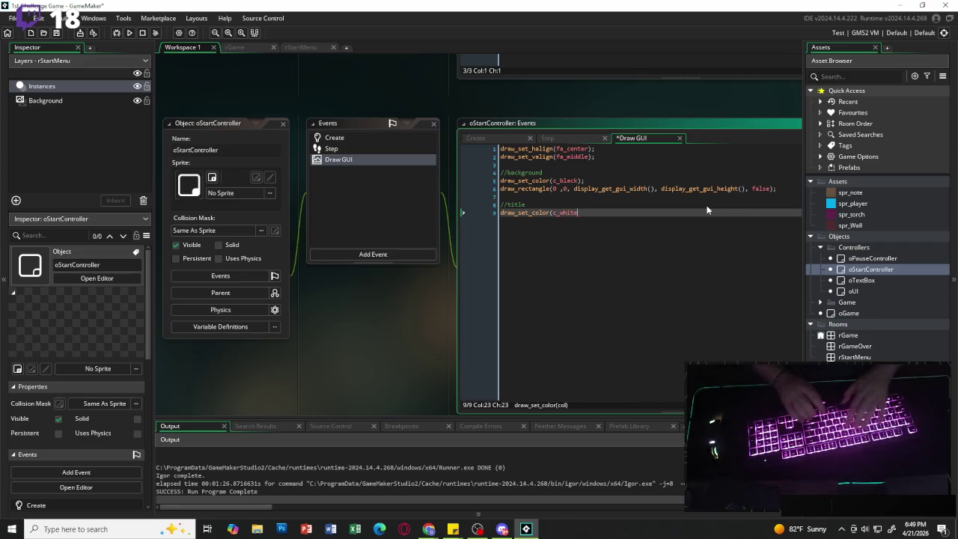
pyautogui.press('BackSpace')
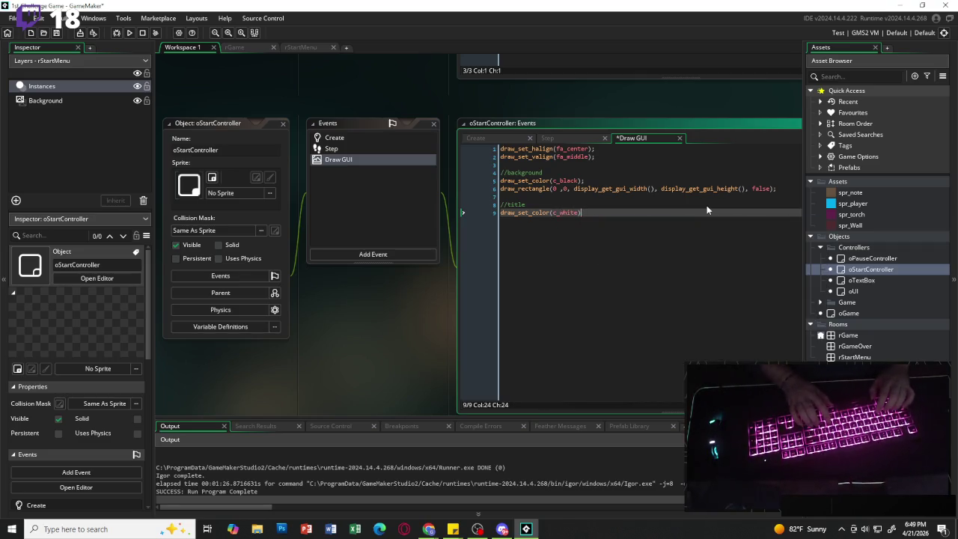
pyautogui.write(';')
pyautogui.press('Return')
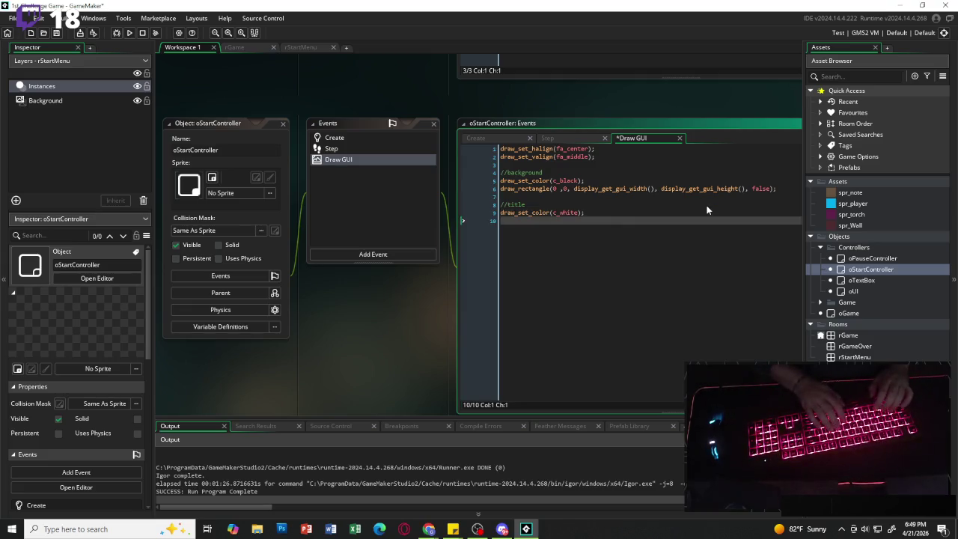
# Draw the "PAN's Labrynth" text at display_get_gui_width() * 0.5, y 120, correcting typos.
pyautogui.write('draw_te')
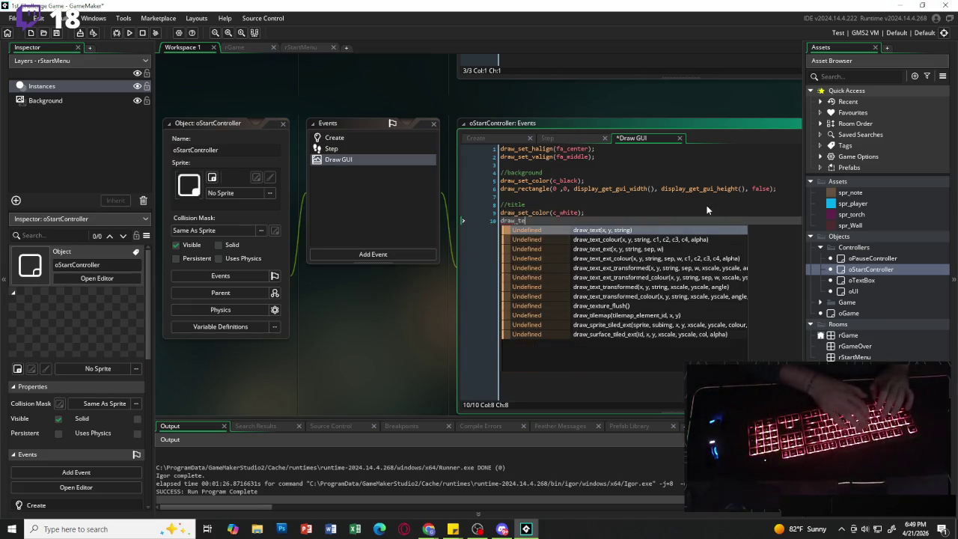
pyautogui.write('xt(')
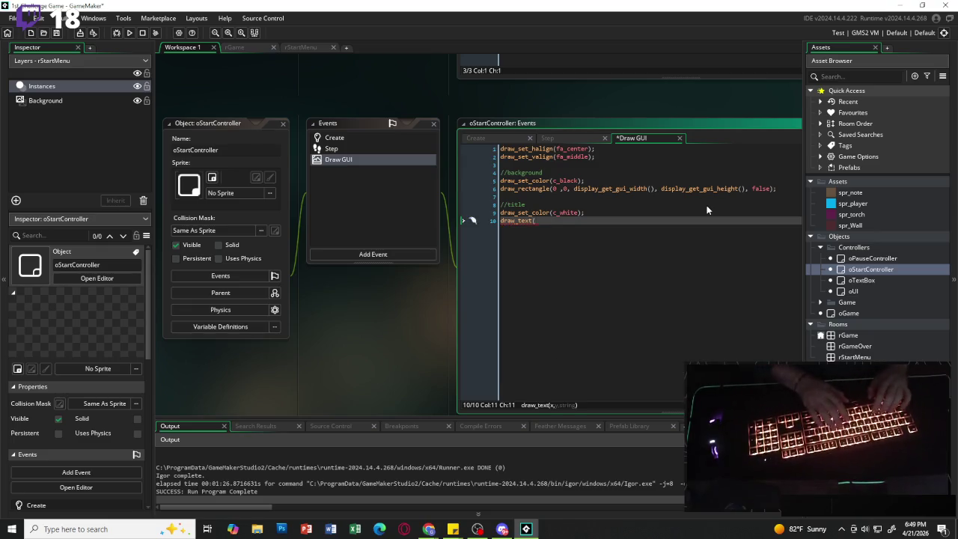
pyautogui.write('display')
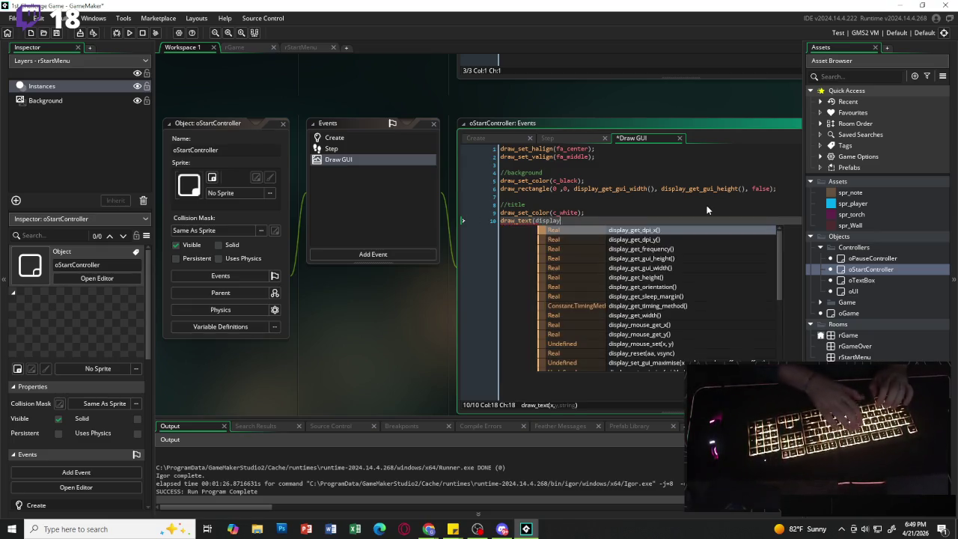
pyautogui.write('_get')
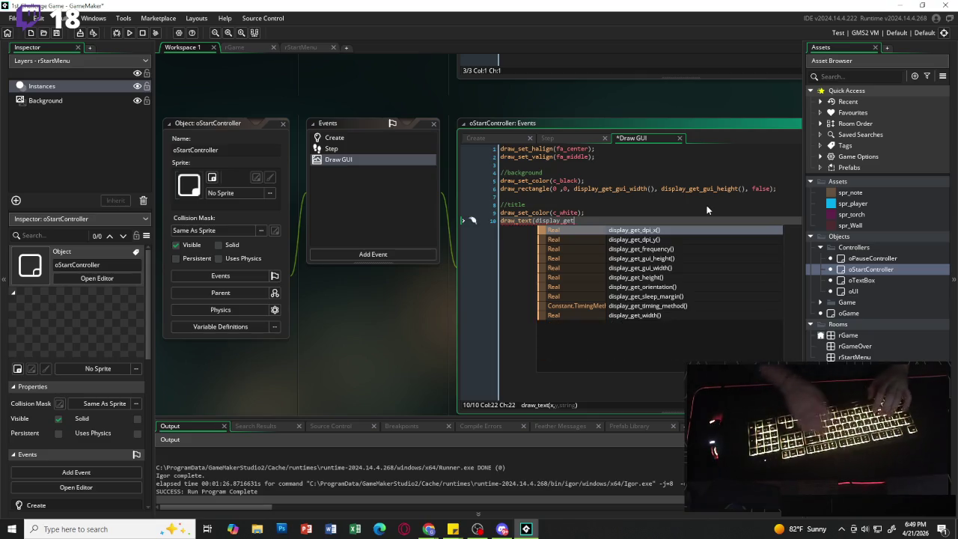
pyautogui.write('_gui')
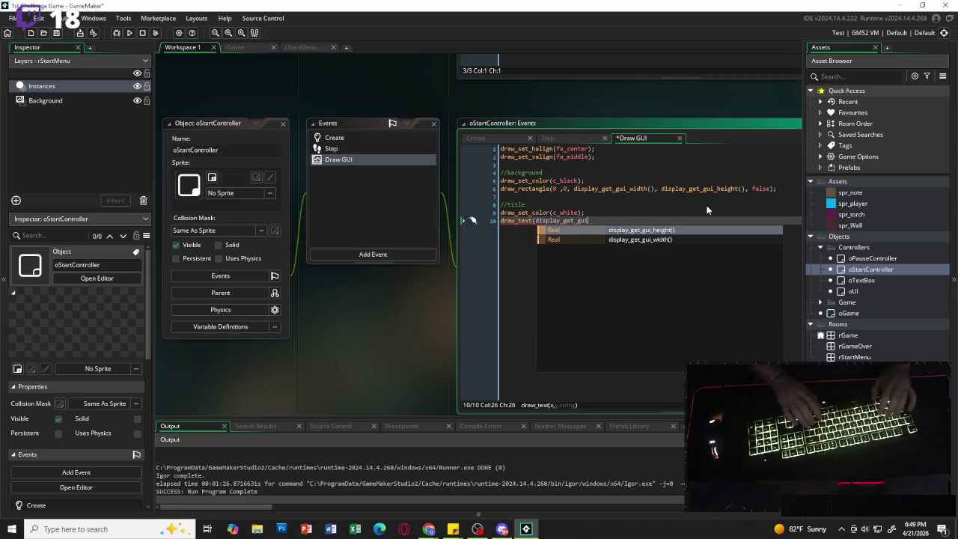
pyautogui.write('_w')
pyautogui.press('Return')
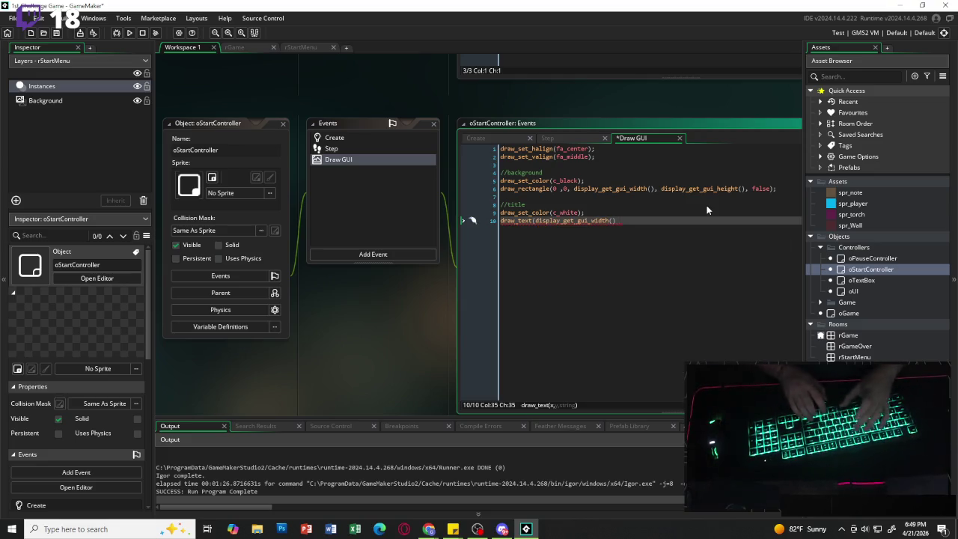
pyautogui.write('* 0.5, 120')
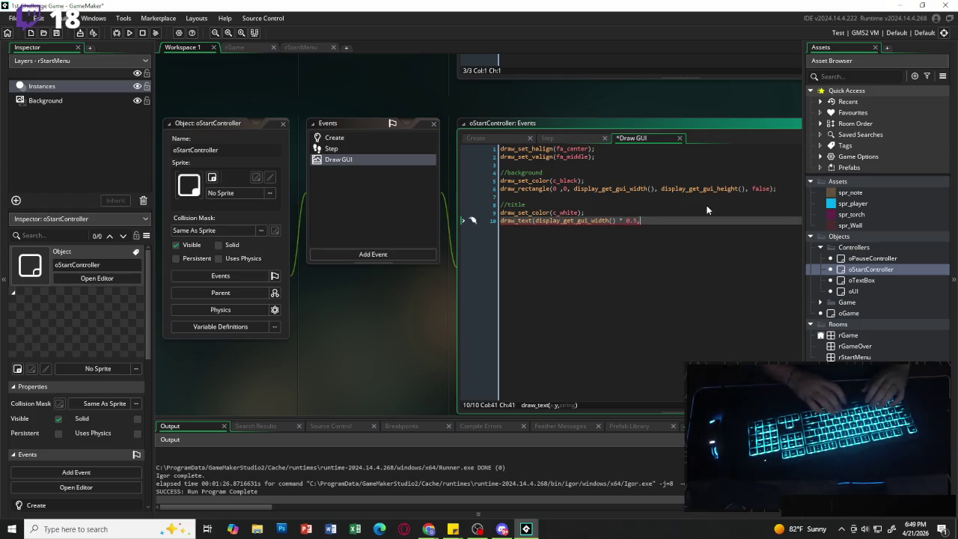
pyautogui.write(', "P')
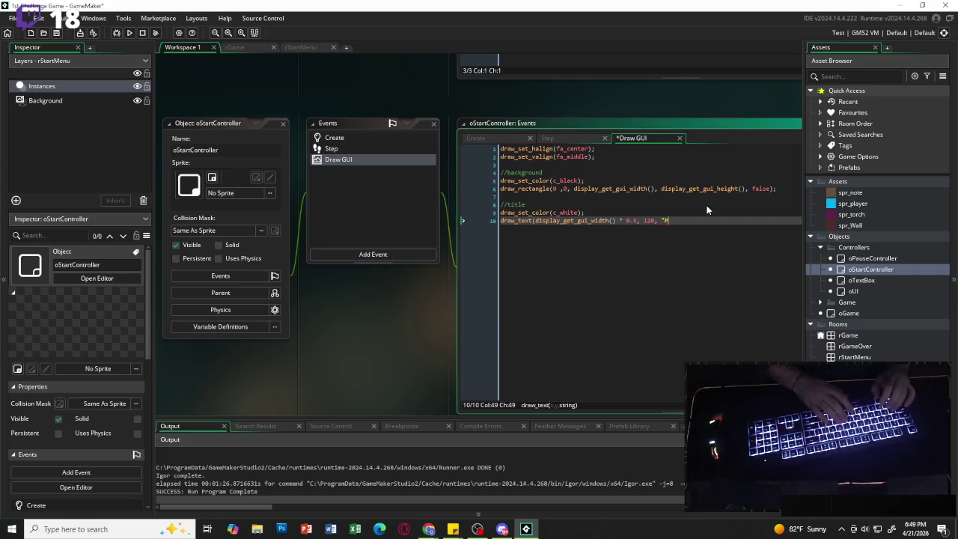
pyautogui.write('a')
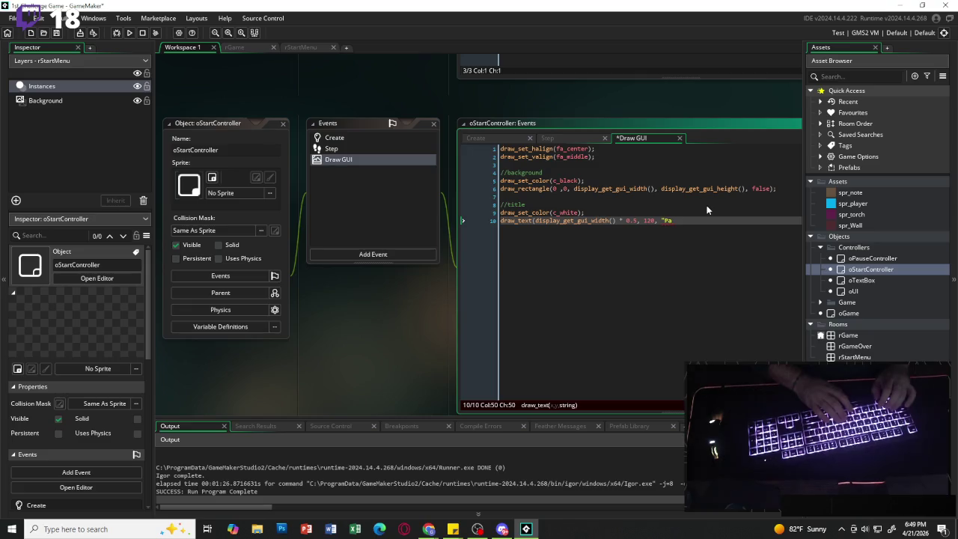
pyautogui.press('BackSpace')
pyautogui.write('AN')
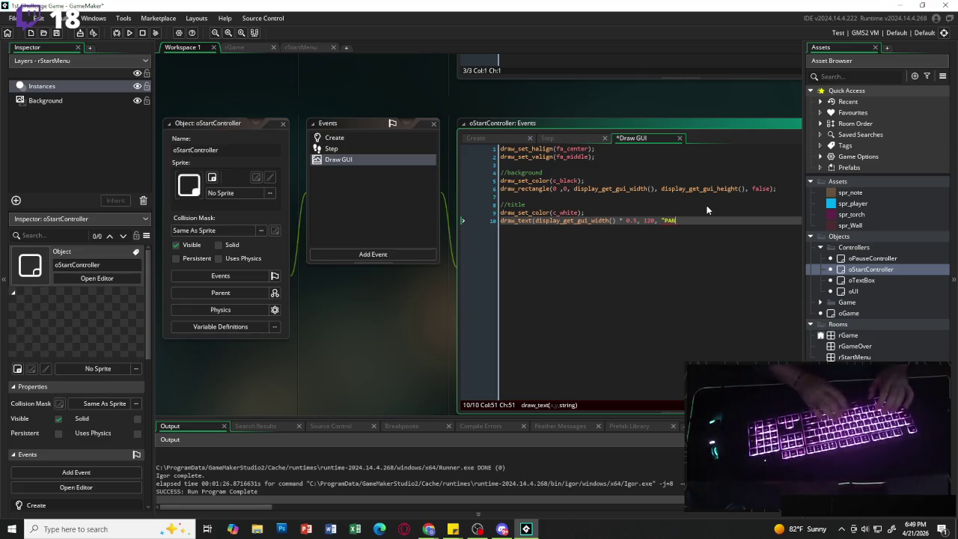
pyautogui.write("'s Labr")
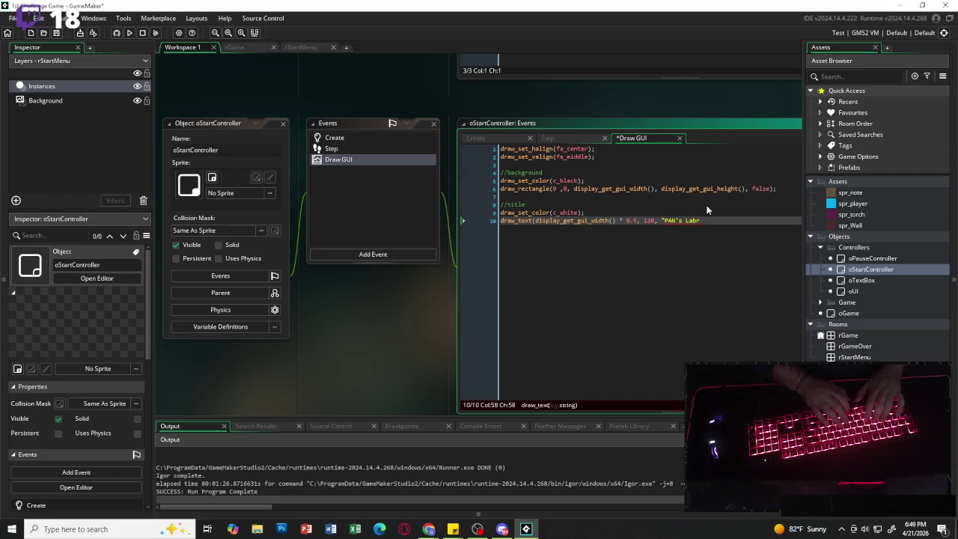
pyautogui.write('ynth')
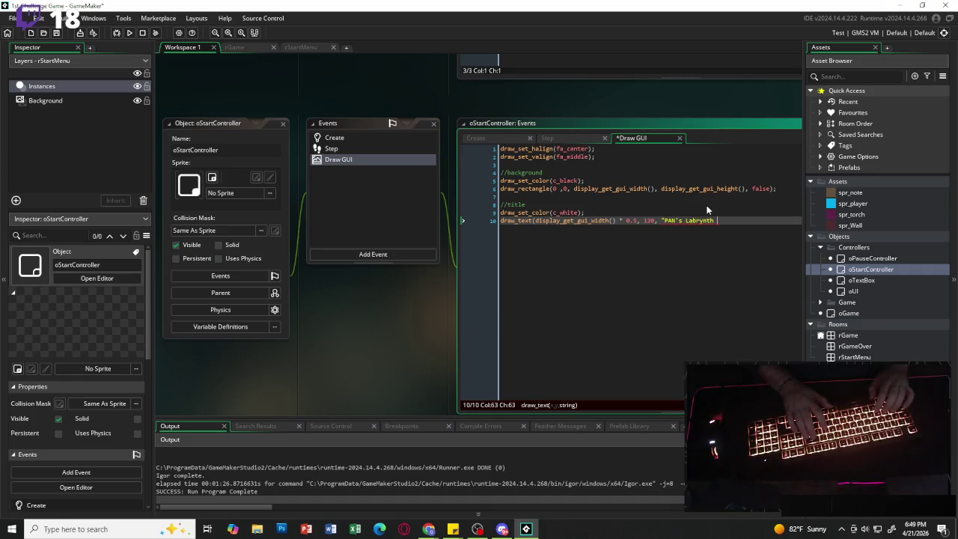
pyautogui.press('BackSpace')
pyautogui.write('"')
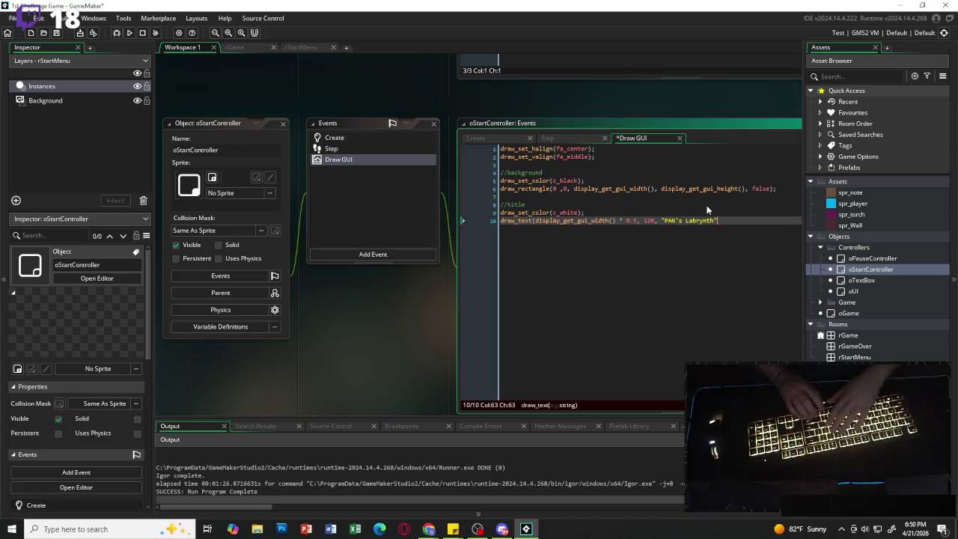
pyautogui.write(')')
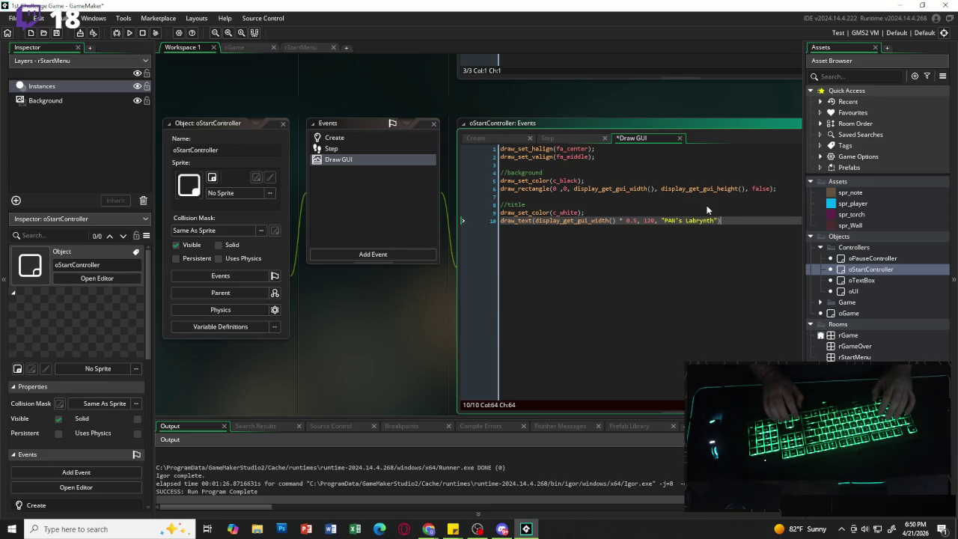
pyautogui.press('Left')
pyautogui.press('Left')
pyautogui.press('Left')
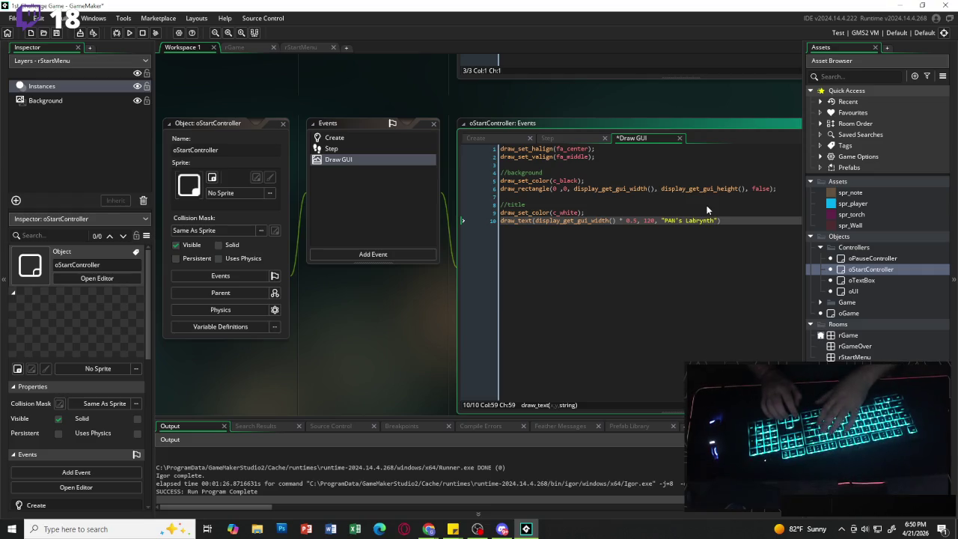
pyautogui.press('BackSpace')
pyautogui.press('BackSpace')
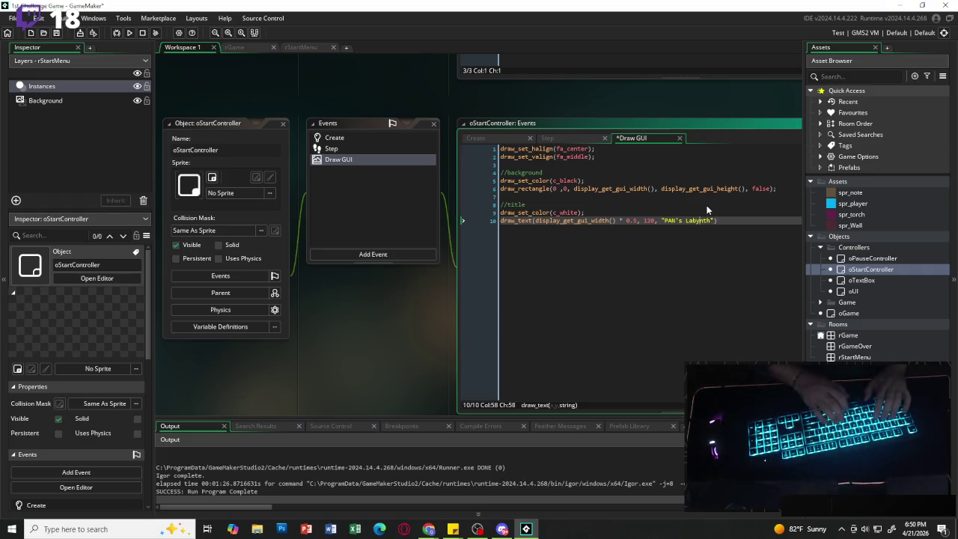
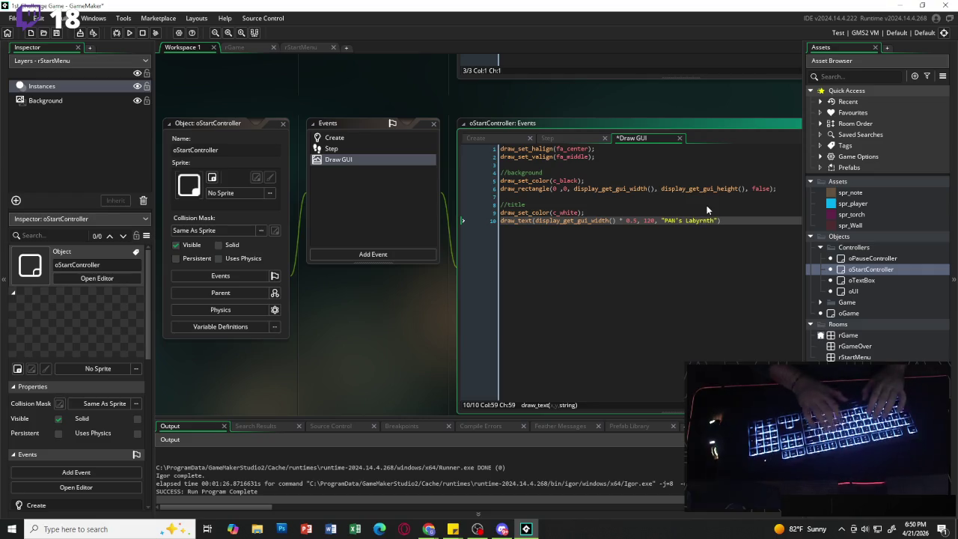
# Correct the title text from PAN's to Pan's.
pyautogui.press('Left')
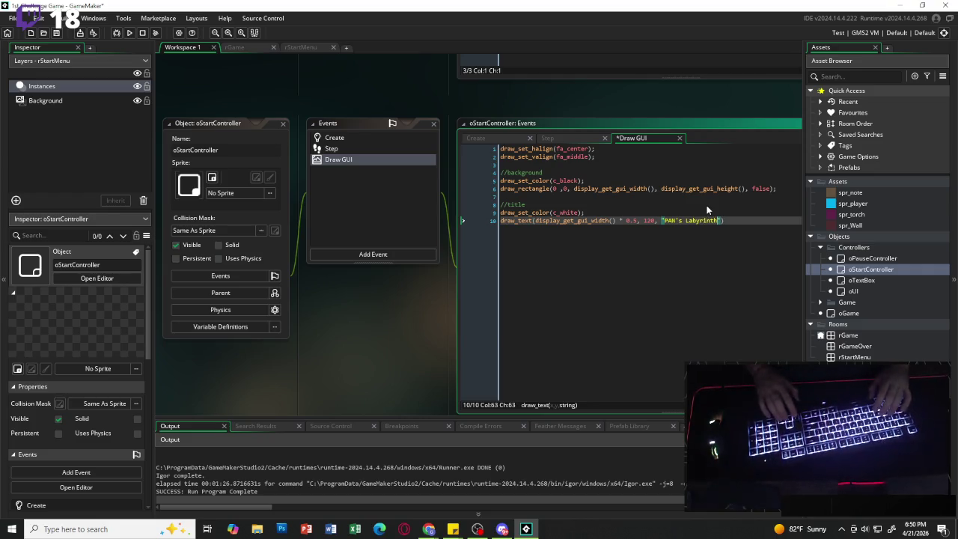
pyautogui.press('Left')
pyautogui.press('Left')
pyautogui.press('BackSpace')
pyautogui.press('BackSpace')
pyautogui.write('an')
# Add a //subtitle comment with a line below it holding display_get_gui_width.
pyautogui.press('End')
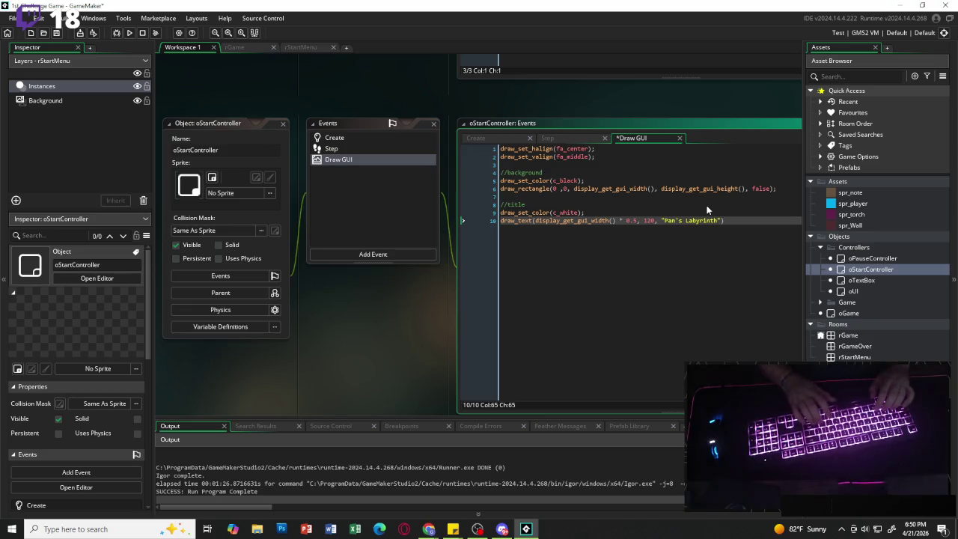
pyautogui.press('Return')
pyautogui.press('Return')
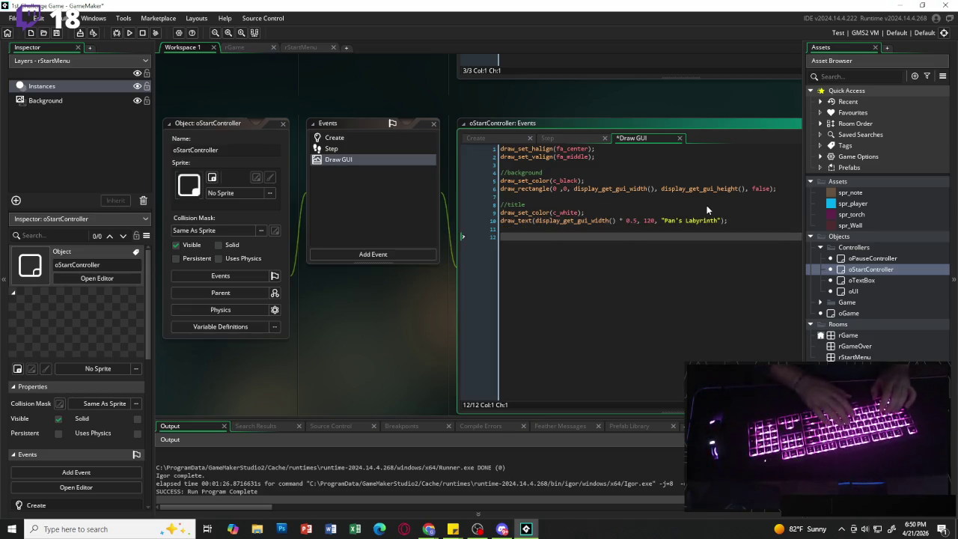
pyautogui.write('//subt')
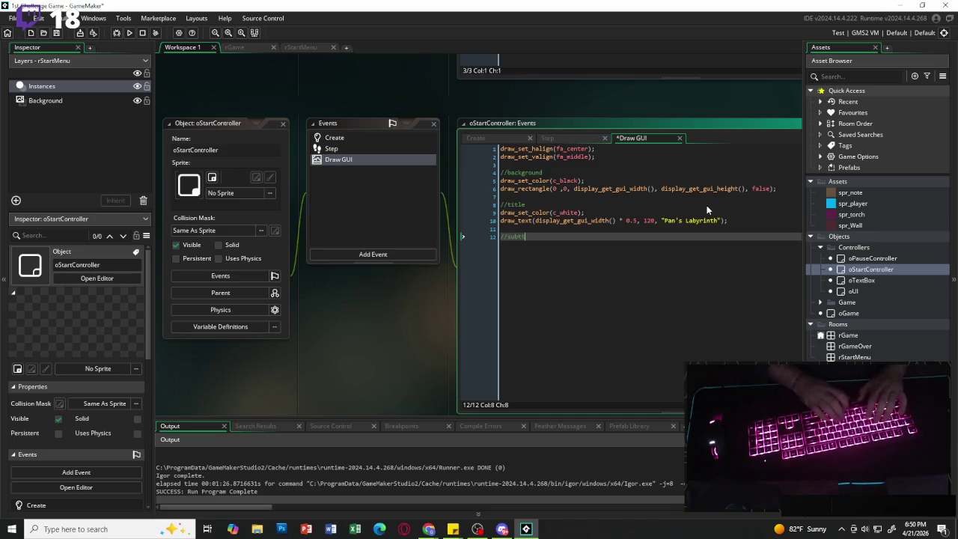
pyautogui.write('itle')
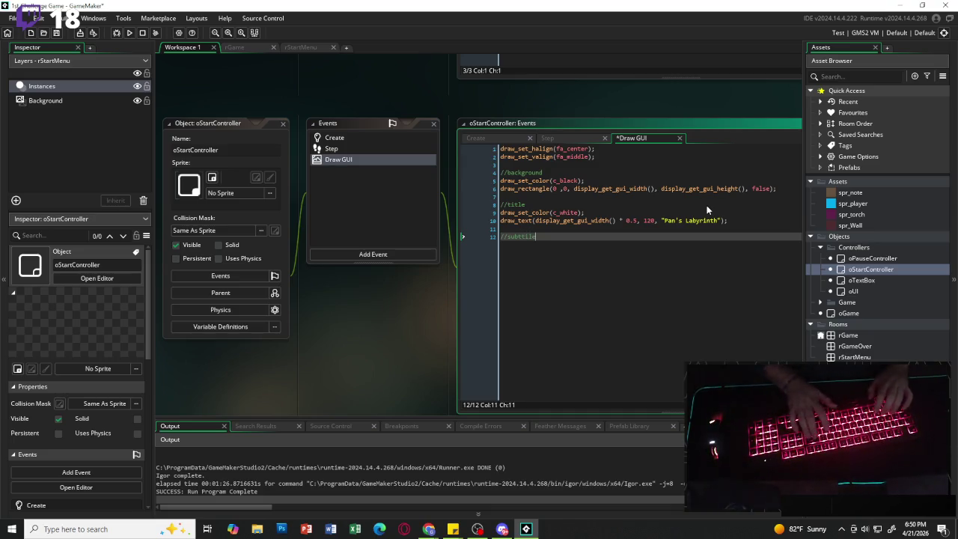
pyautogui.press('BackSpace')
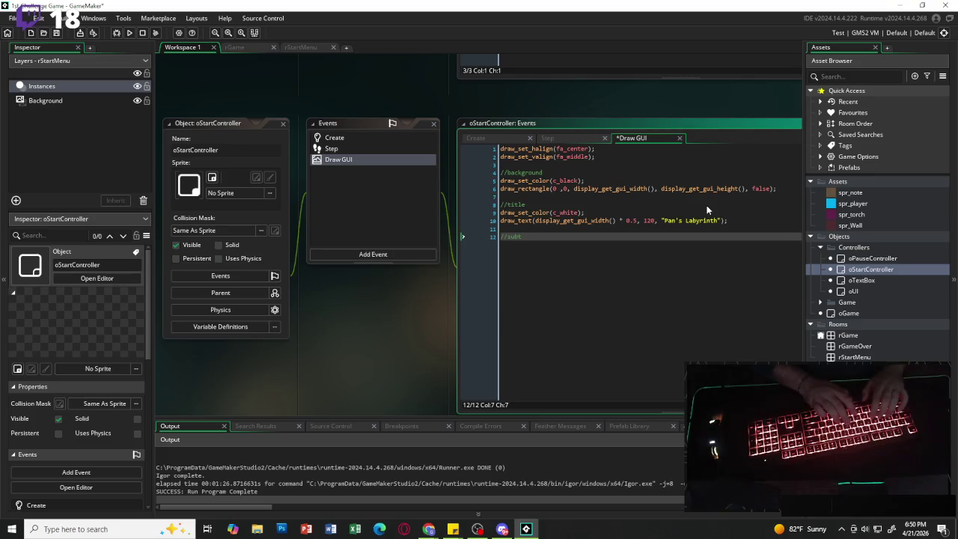
pyautogui.press('Return')
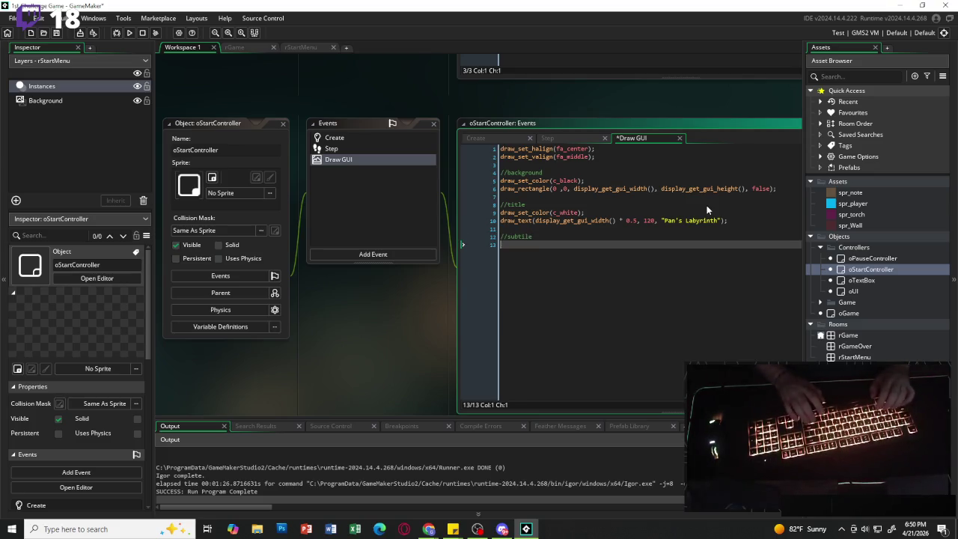
pyautogui.write('draw')
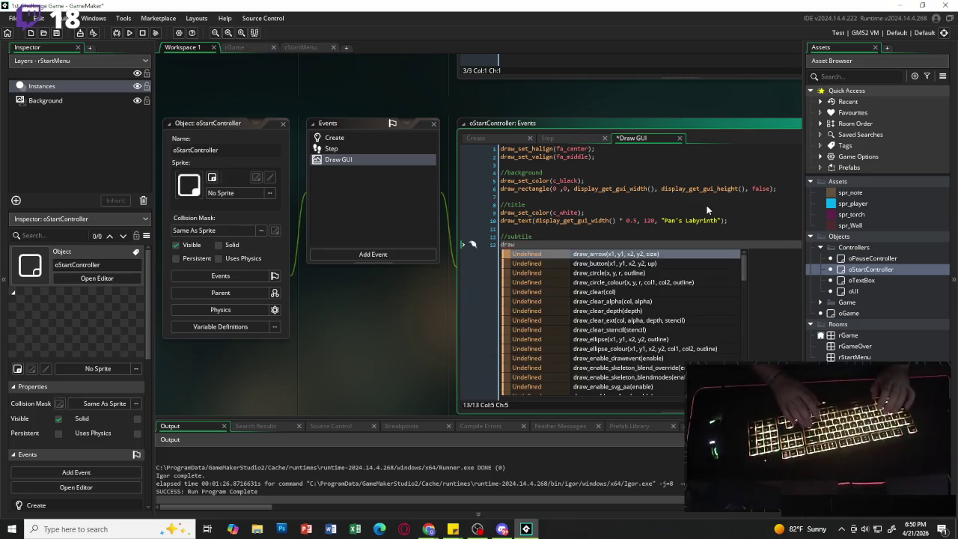
pyautogui.click(580, 228)
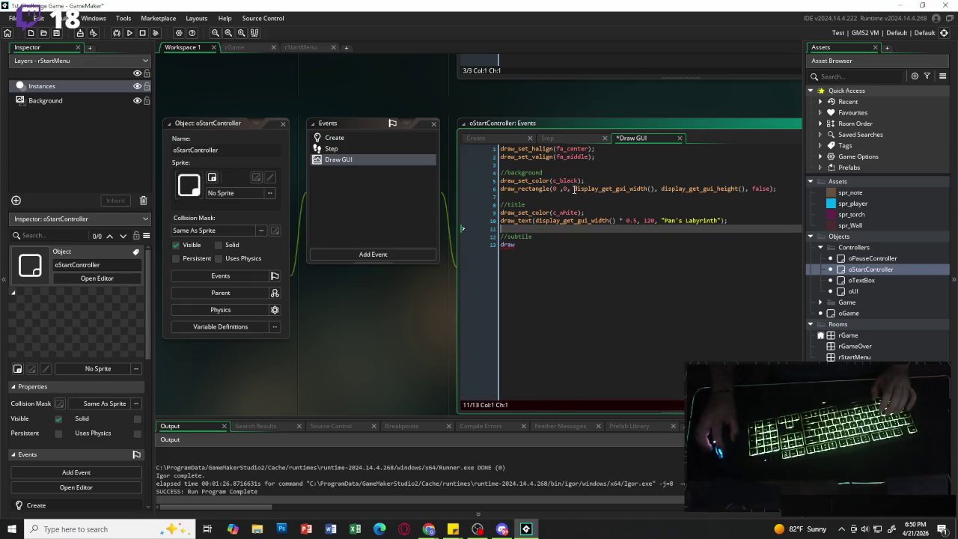
pyautogui.doubleClick(575, 190)
pyautogui.hotkey('ctrl', 'c')
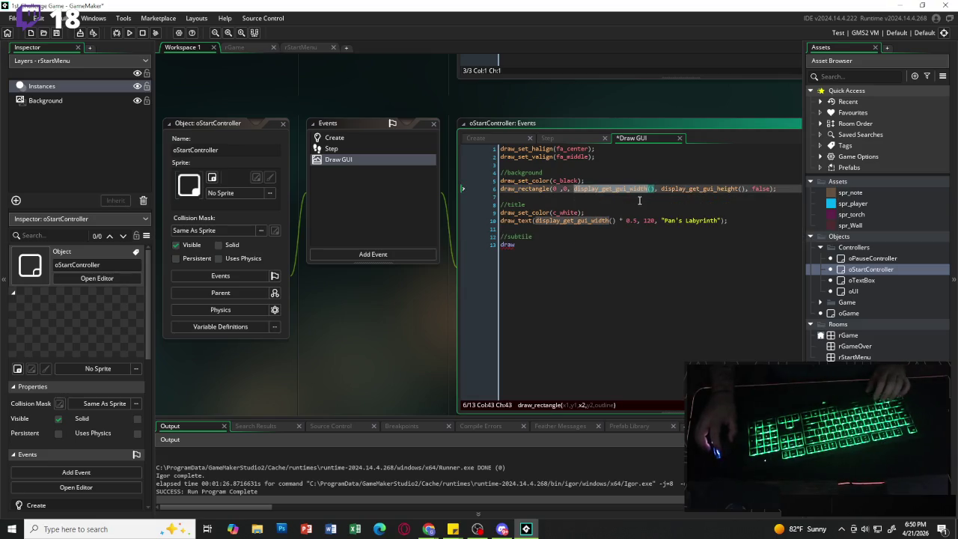
pyautogui.moveTo(529, 246); pyautogui.dragTo(495, 247)
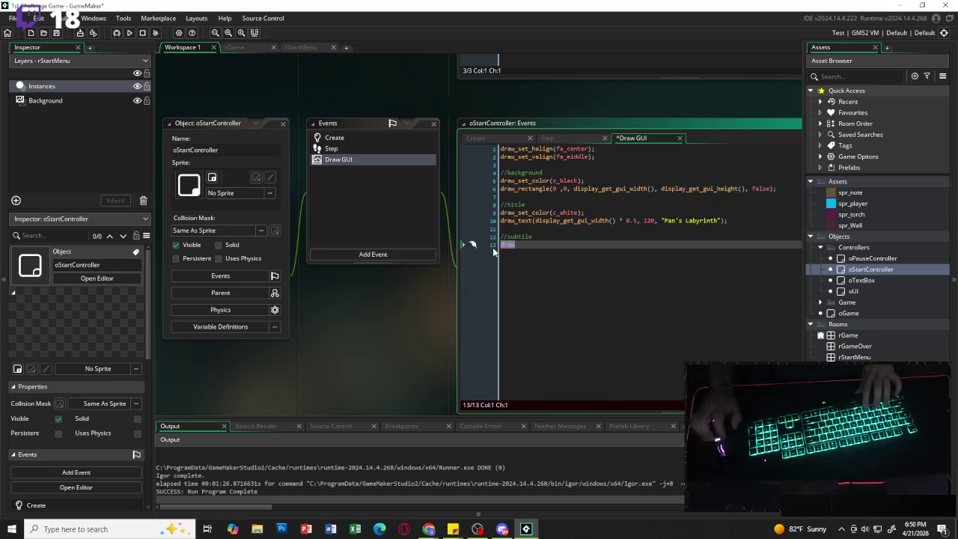
pyautogui.hotkey('ctrl', 'v')
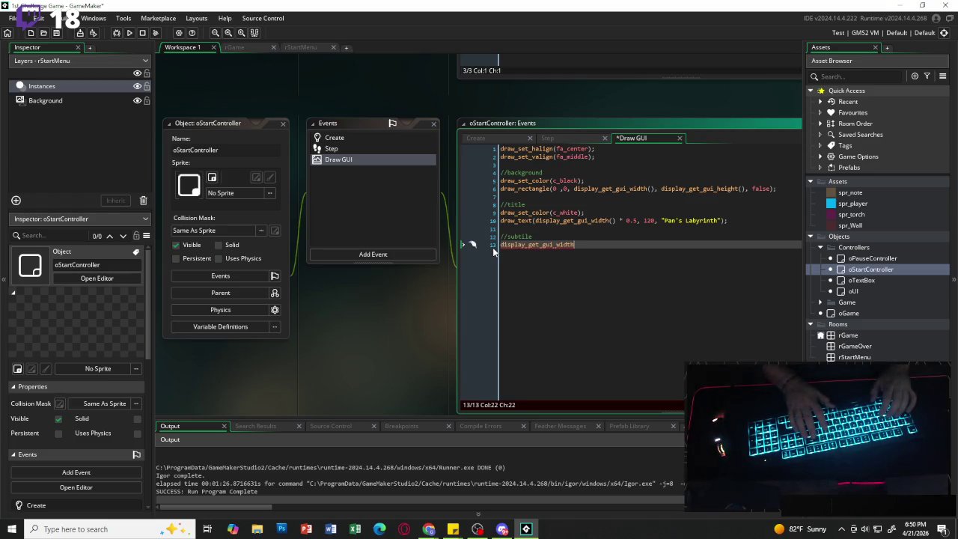
# Complete the line as draw_text(display_get_gui_width() * 0.5, 170, "Don't Panic!");.
pyautogui.press('Home')
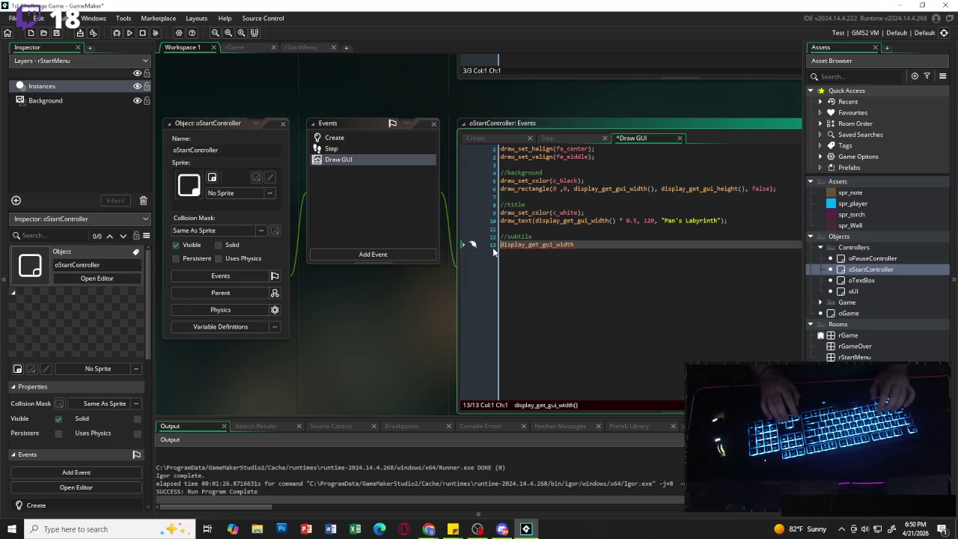
pyautogui.write('draw_')
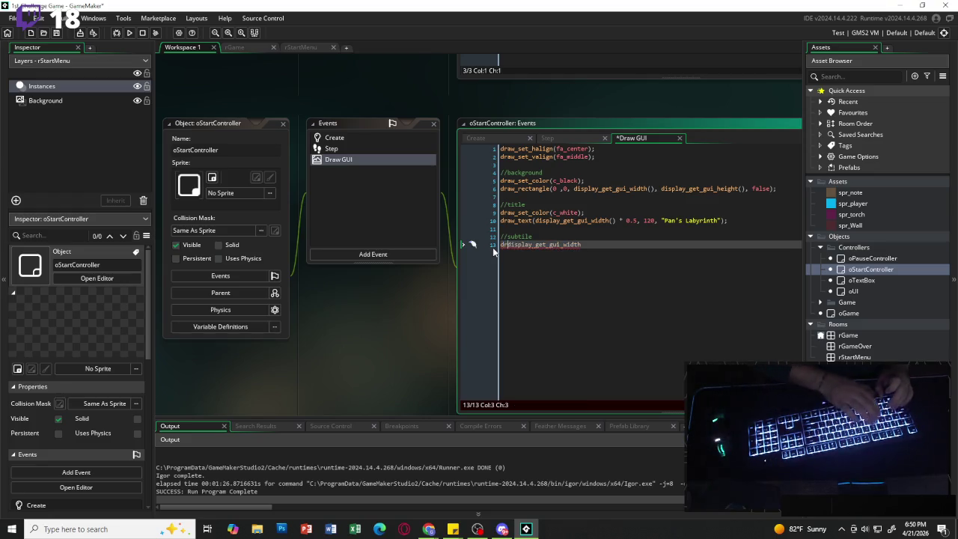
pyautogui.write('text')
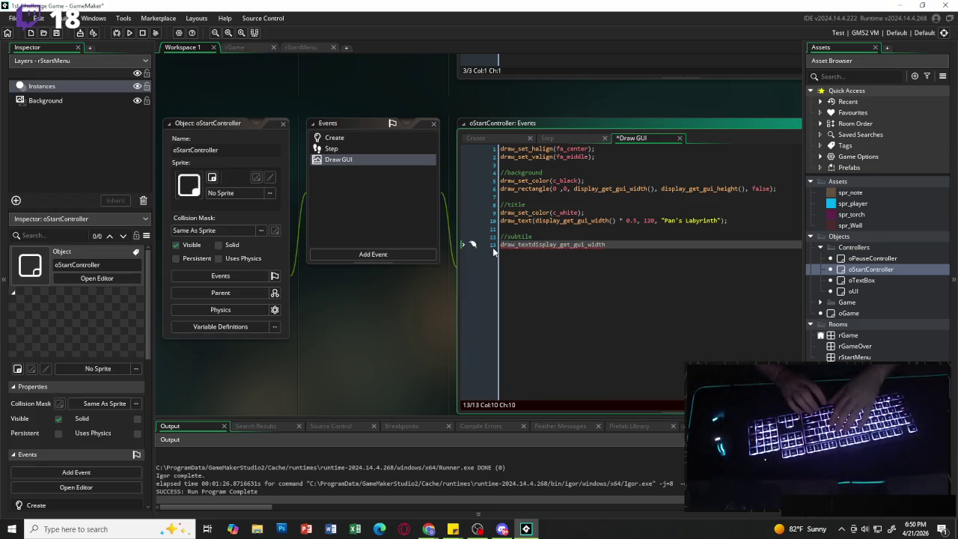
pyautogui.write('(')
pyautogui.press('Right')
pyautogui.press('Right')
pyautogui.press('Right')
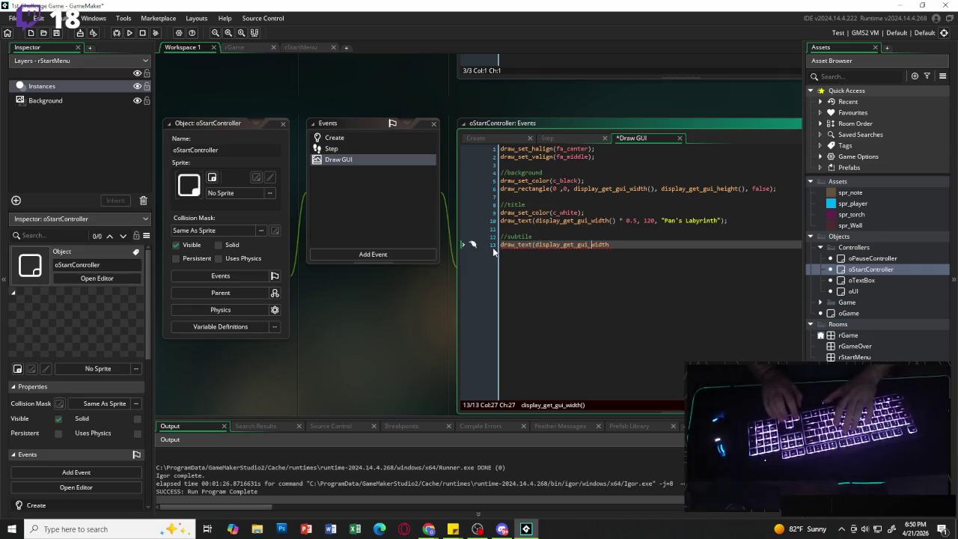
pyautogui.press('Right')
pyautogui.write('()')
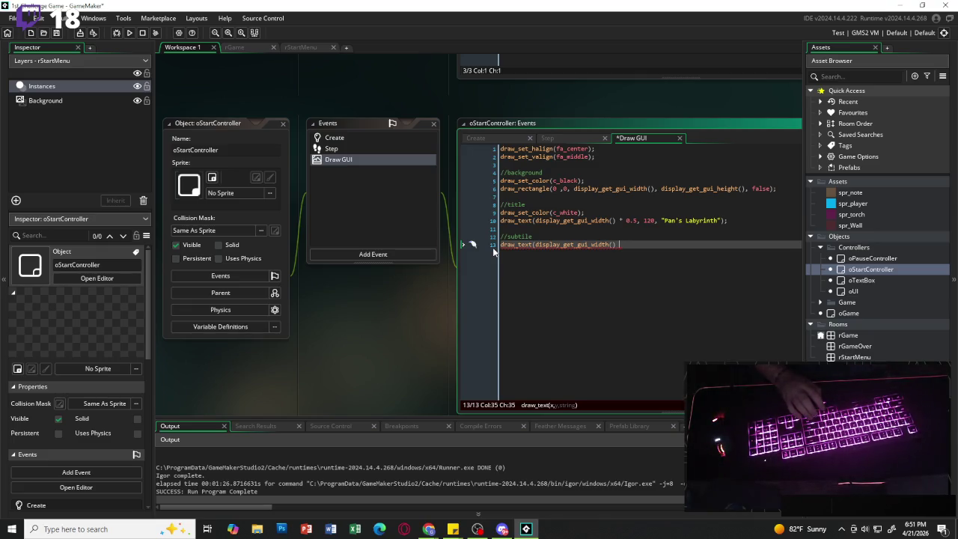
pyautogui.write('*')
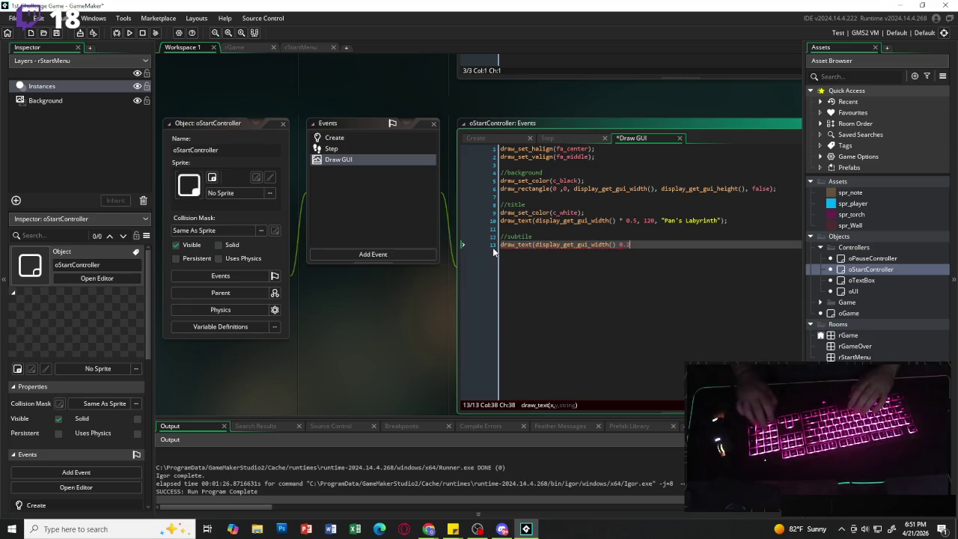
pyautogui.press('BackSpace')
pyautogui.press('BackSpace')
pyautogui.press('BackSpace')
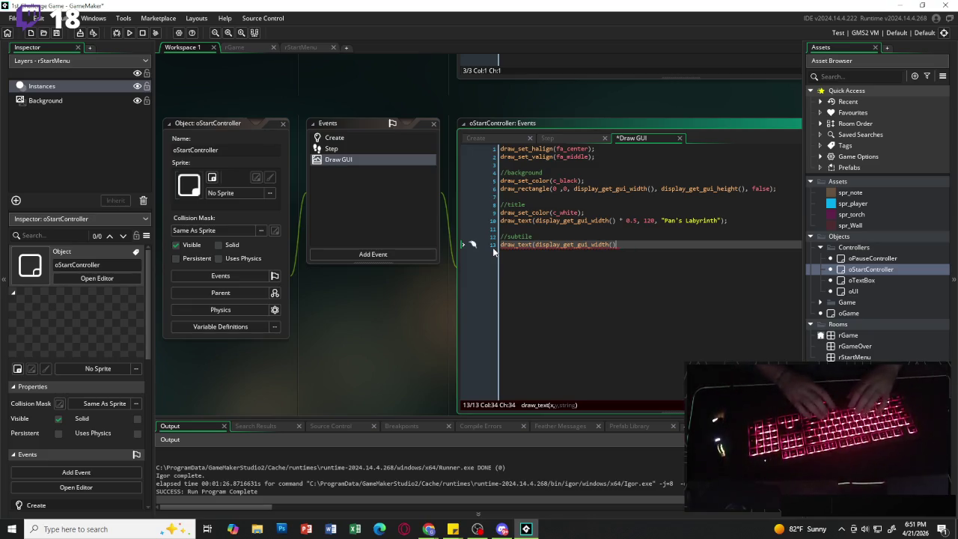
pyautogui.write('* 0.5, 170')
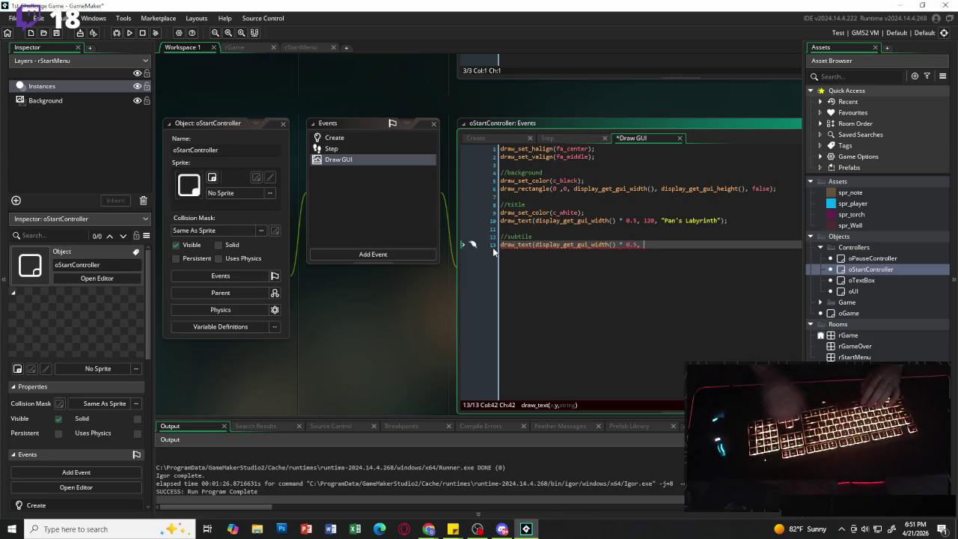
pyautogui.write(', "A')
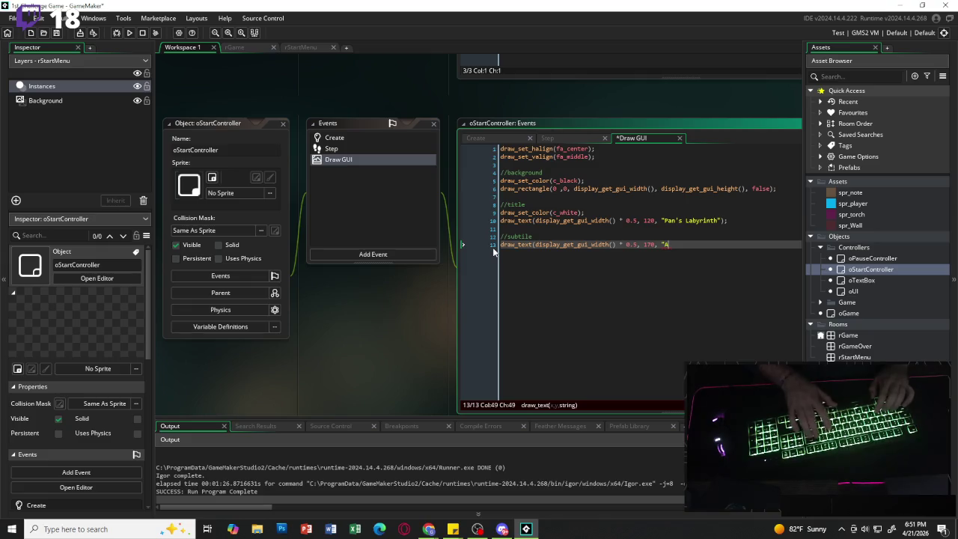
pyautogui.press('BackSpace')
pyautogui.write("Don't P")
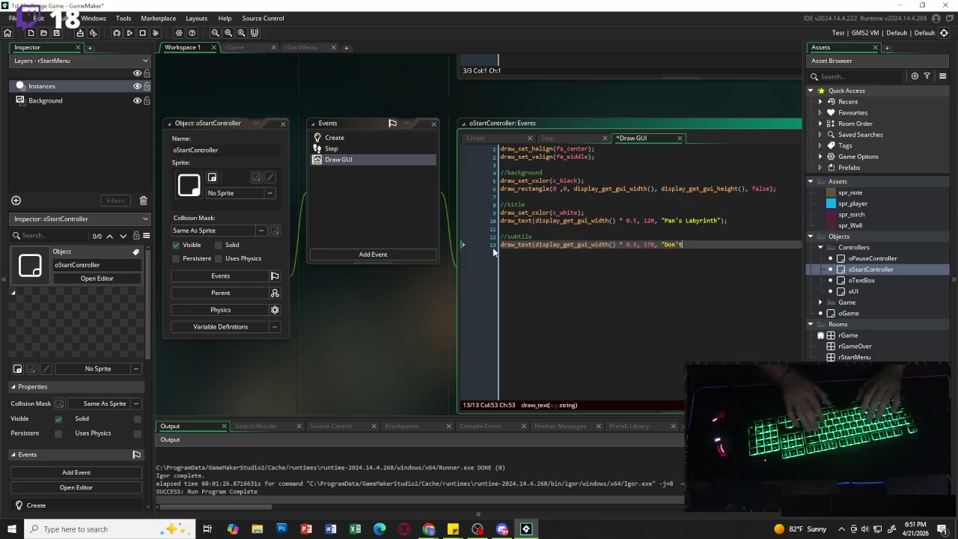
pyautogui.write('anic!')
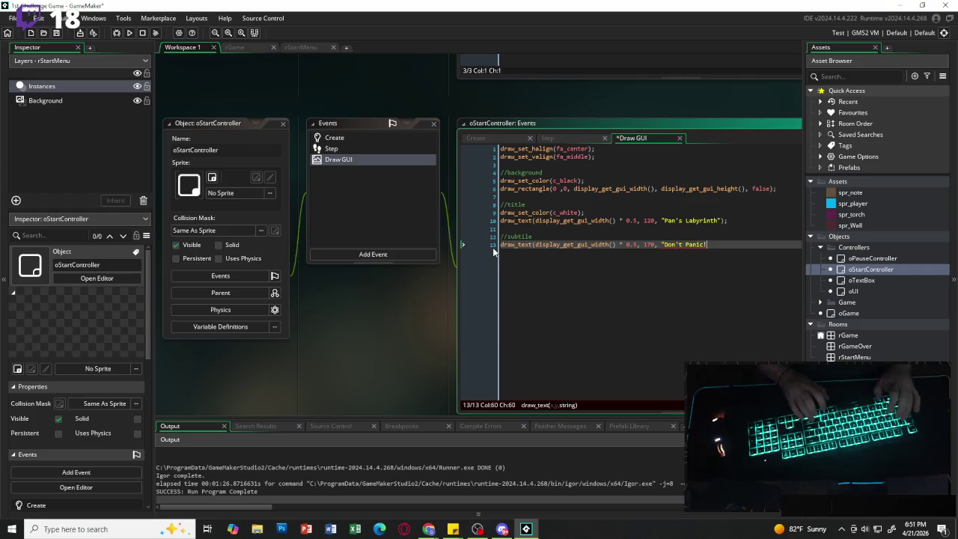
pyautogui.write('");')
pyautogui.press('Return')
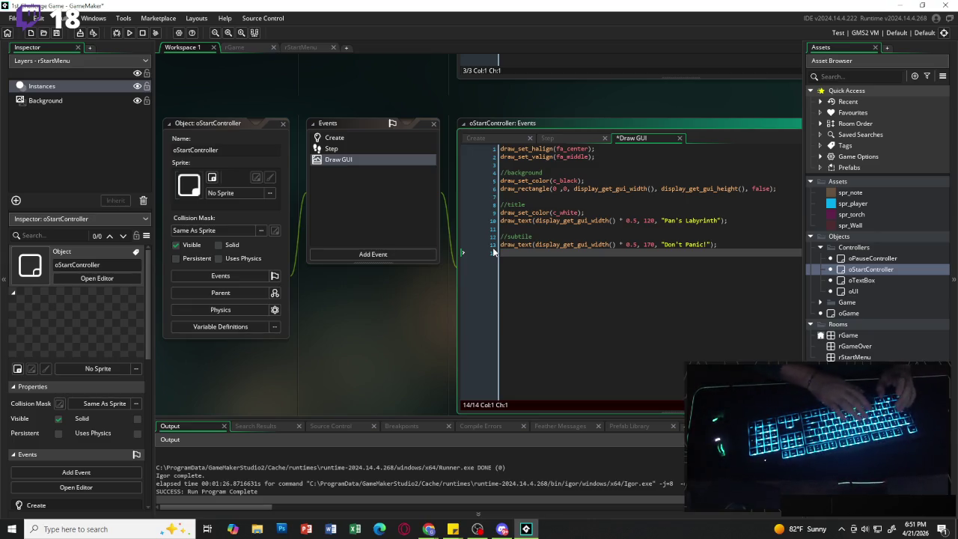
# Duplicate the Don't Panic! draw_text line onto line 14.
pyautogui.write('draw')
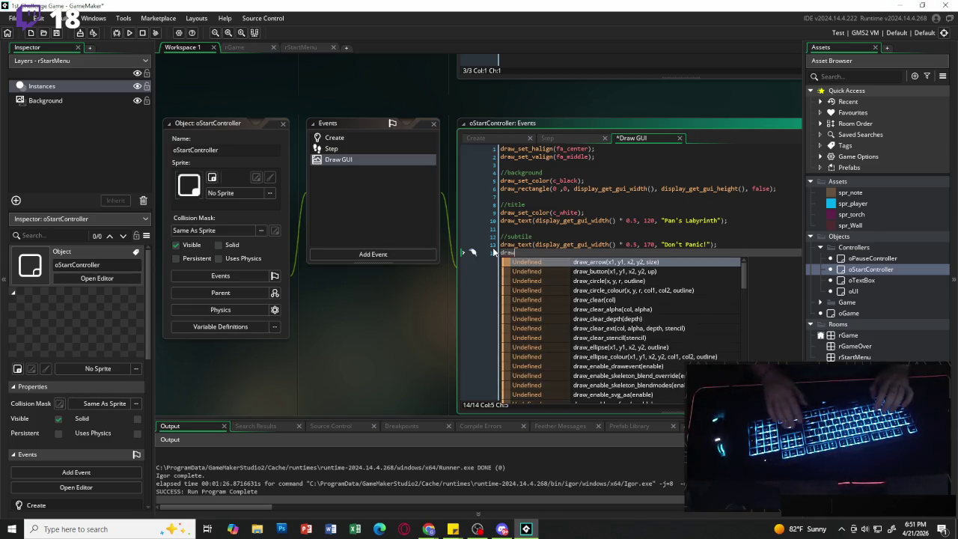
pyautogui.press('Return')
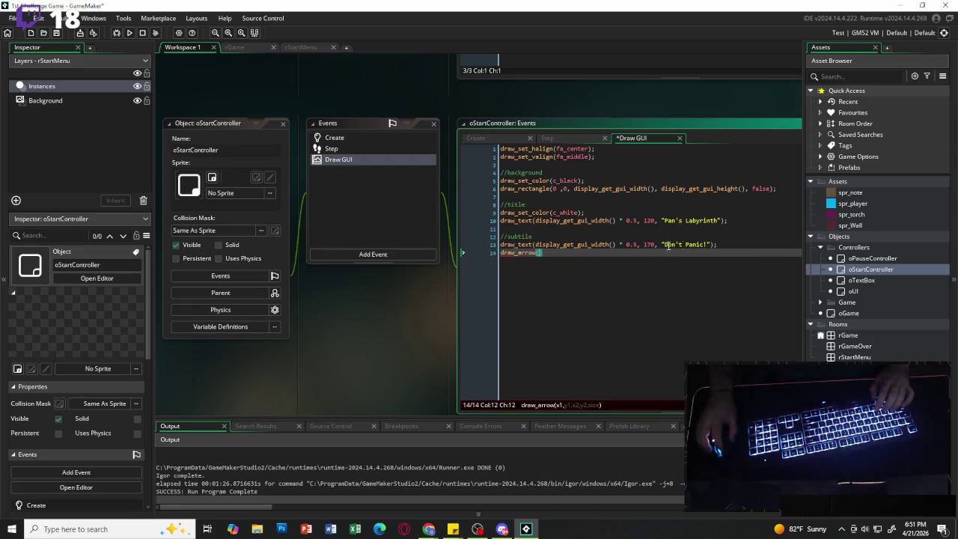
pyautogui.press('Home')
pyautogui.hotkey('shift', 'Up')
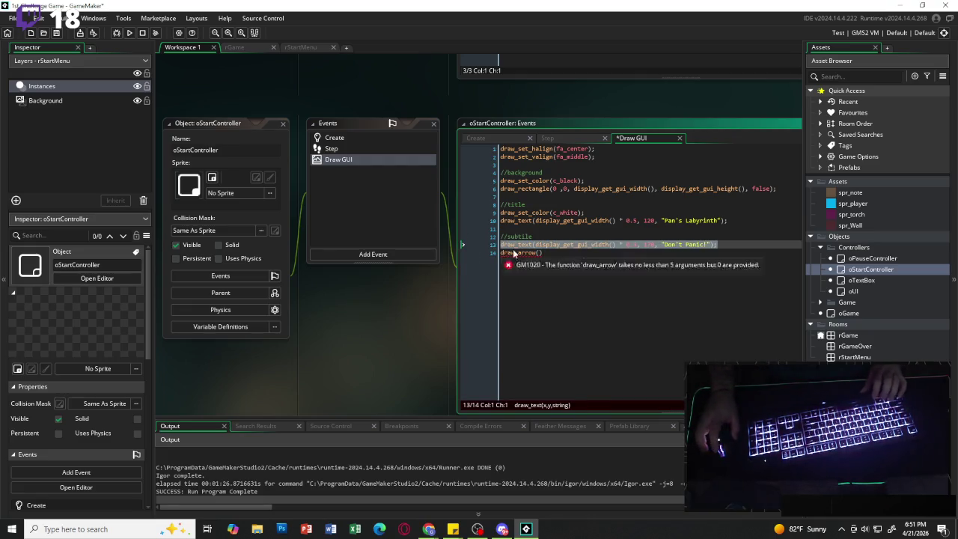
pyautogui.hotkey('ctrl', 'c')
pyautogui.press('Down')
pyautogui.hotkey('shift', 'End')
pyautogui.hotkey('ctrl', 'v')
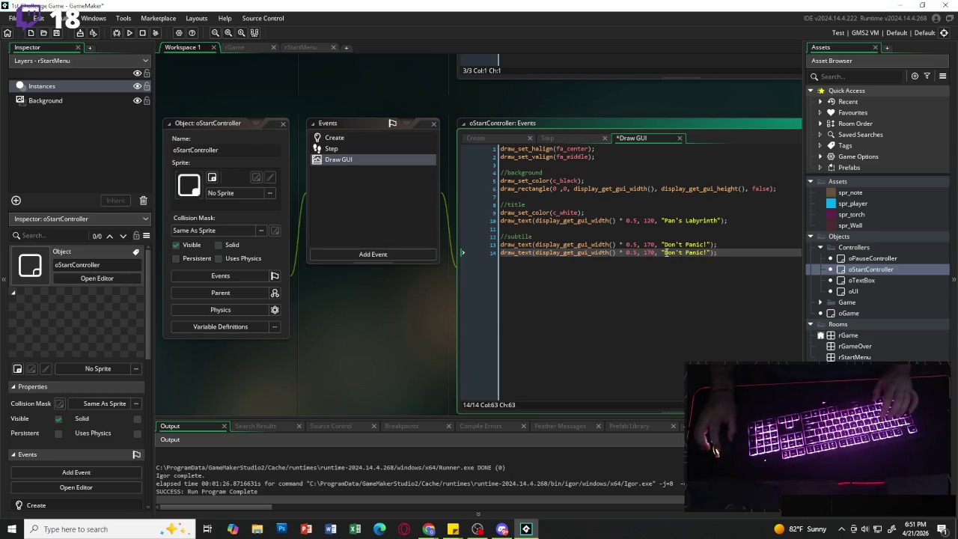
# Change the copy's y to 210 and its text to "USe W / S and ENTER".
pyautogui.click(651, 252)
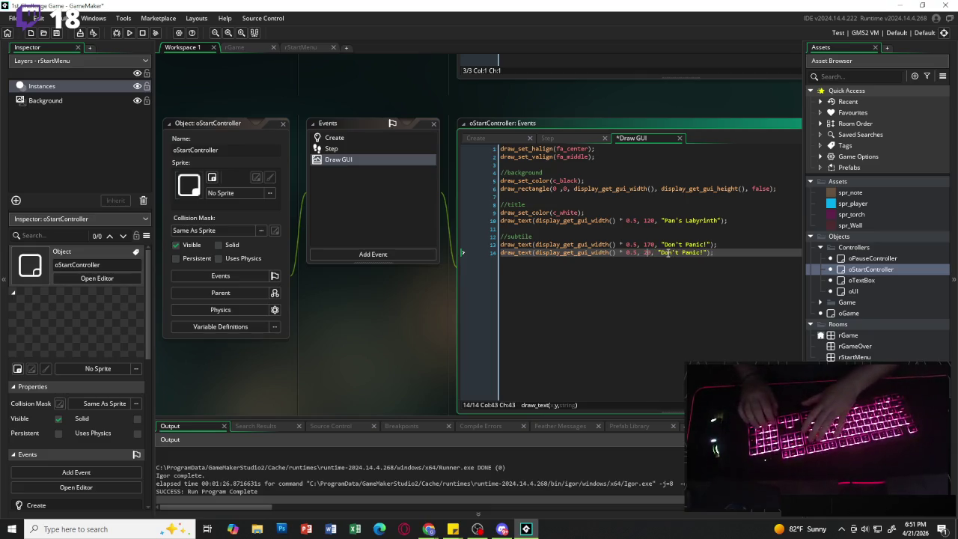
pyautogui.press('BackSpace')
pyautogui.press('BackSpace')
pyautogui.write('21')
pyautogui.moveTo(665, 252); pyautogui.dragTo(704, 253)
pyautogui.write('u')
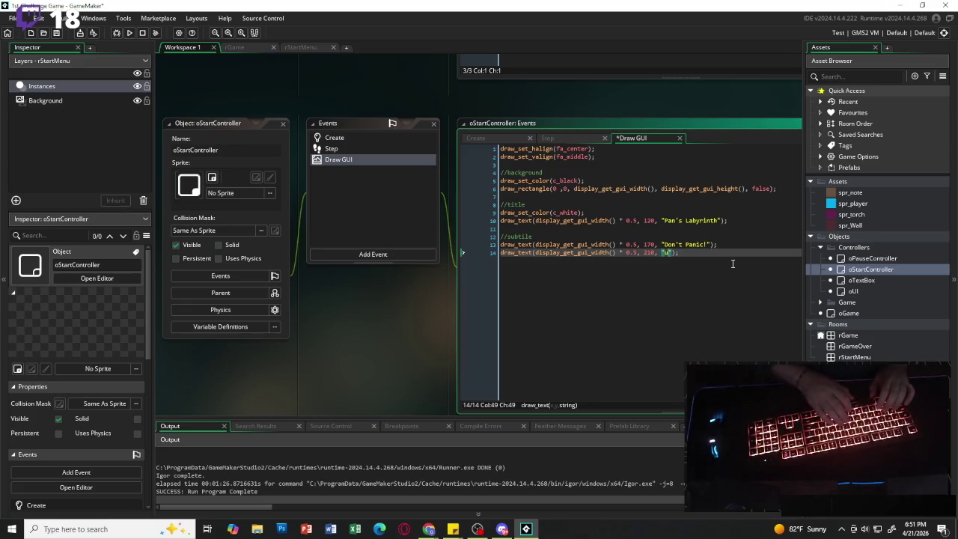
pyautogui.write('Se ')
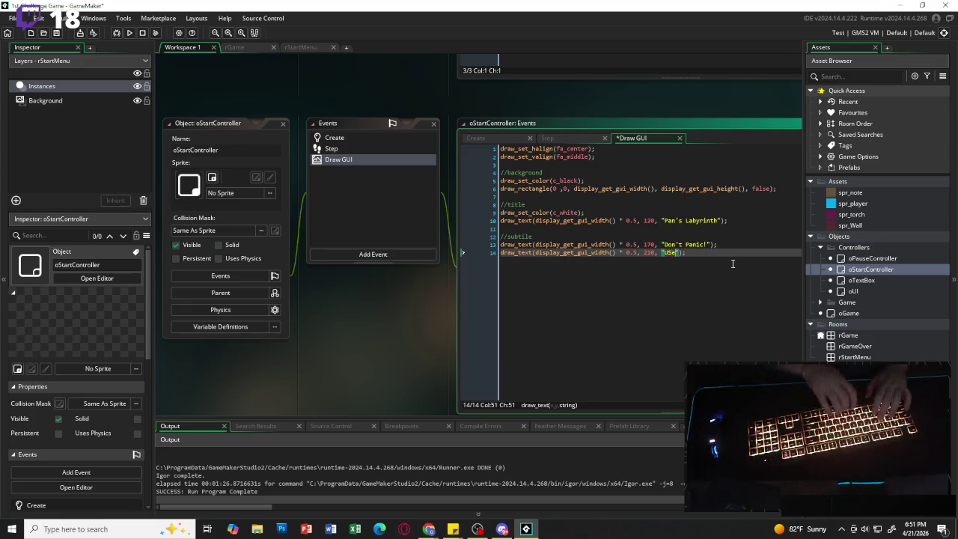
pyautogui.write('W')
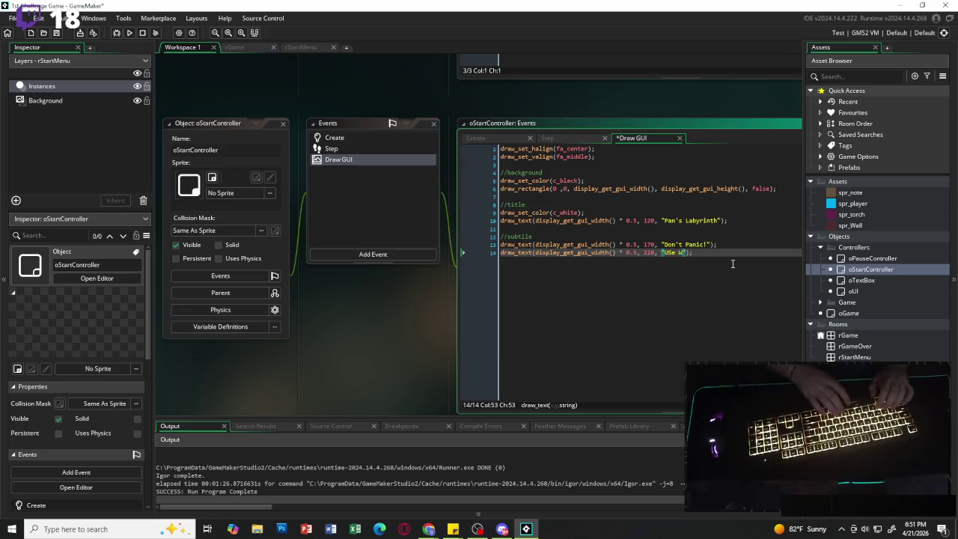
pyautogui.write(' / S ')
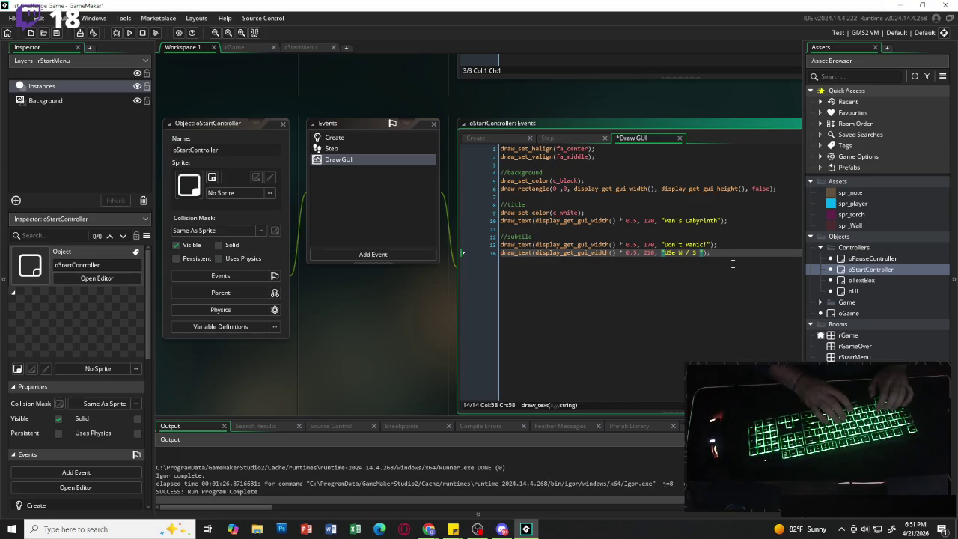
pyautogui.write('and ENTER')
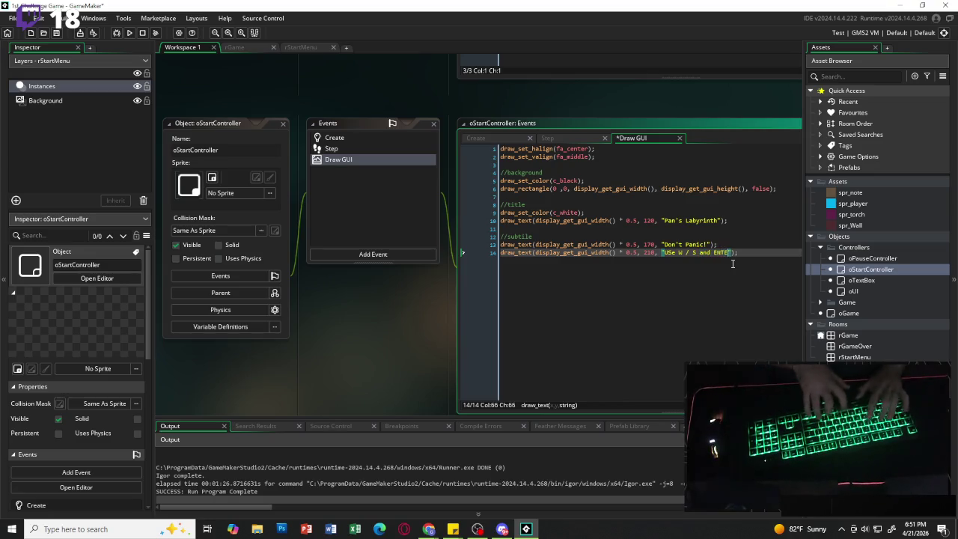
pyautogui.click(771, 257)
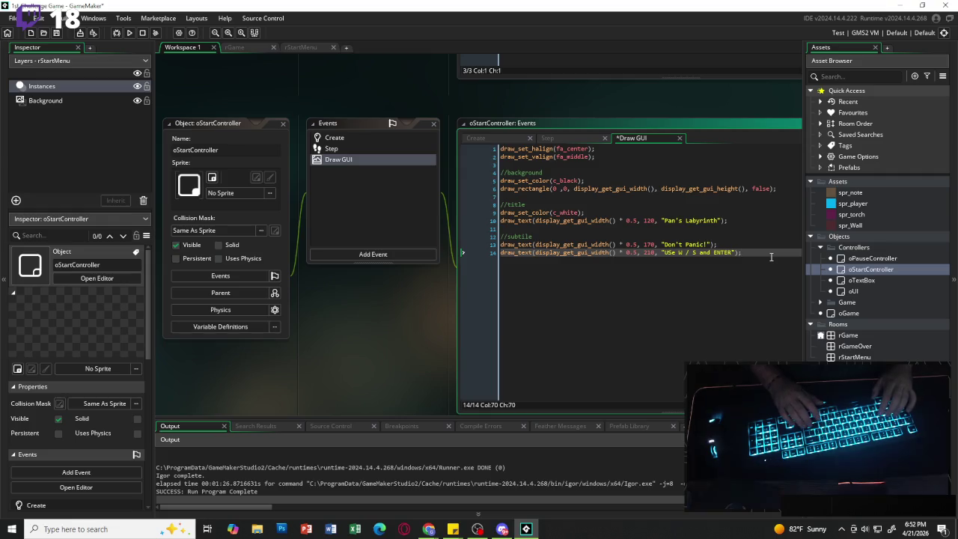
pyautogui.press('Return')
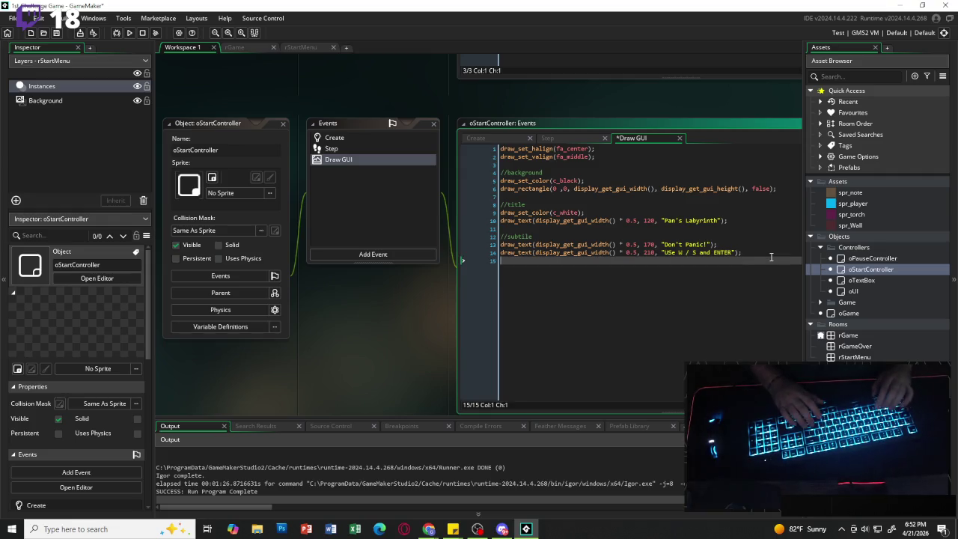
# Add a //menu options comment and a for loop over array_length(menu_options).
pyautogui.press('Return')
pyautogui.write('//menu options')
pyautogui.press('Return')
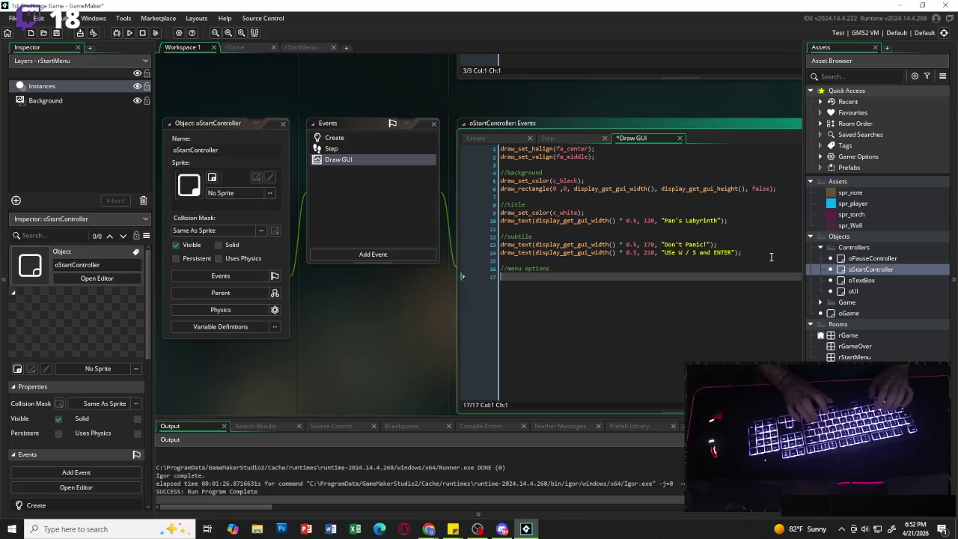
pyautogui.write('for (')
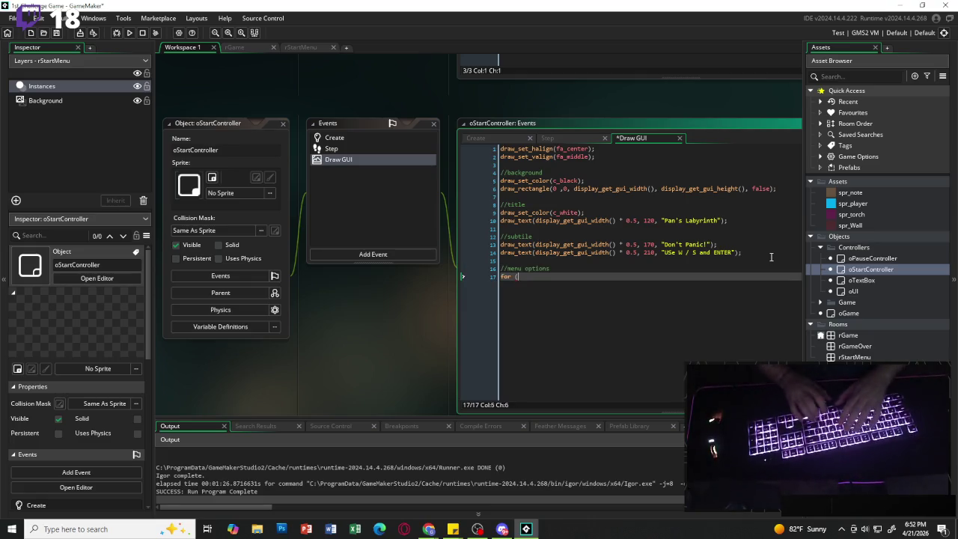
pyautogui.write(' var ')
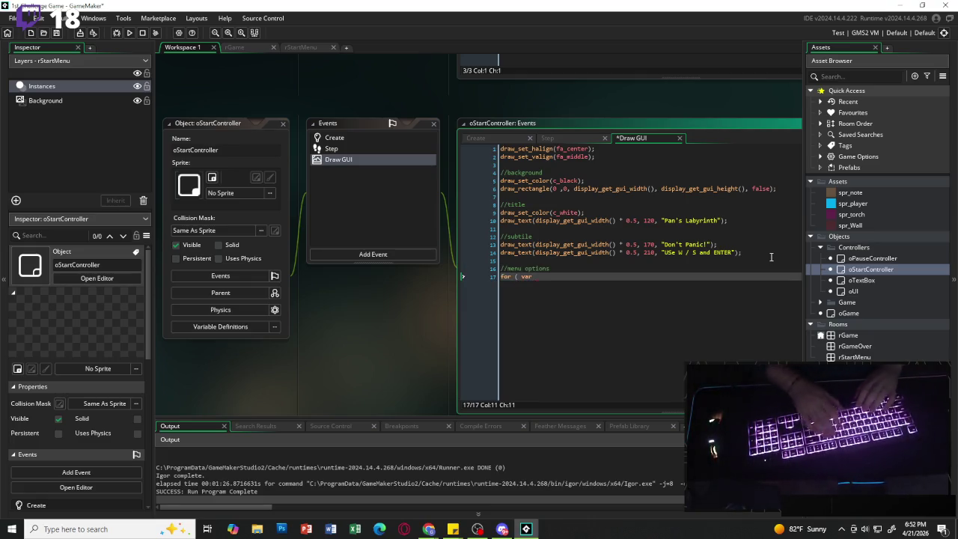
pyautogui.write('i = 0 ')
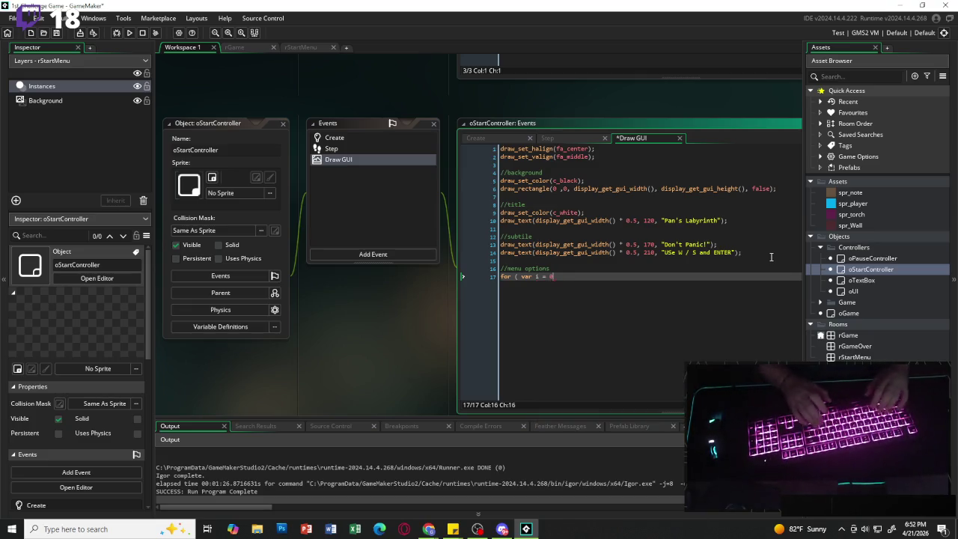
pyautogui.write(';i < array')
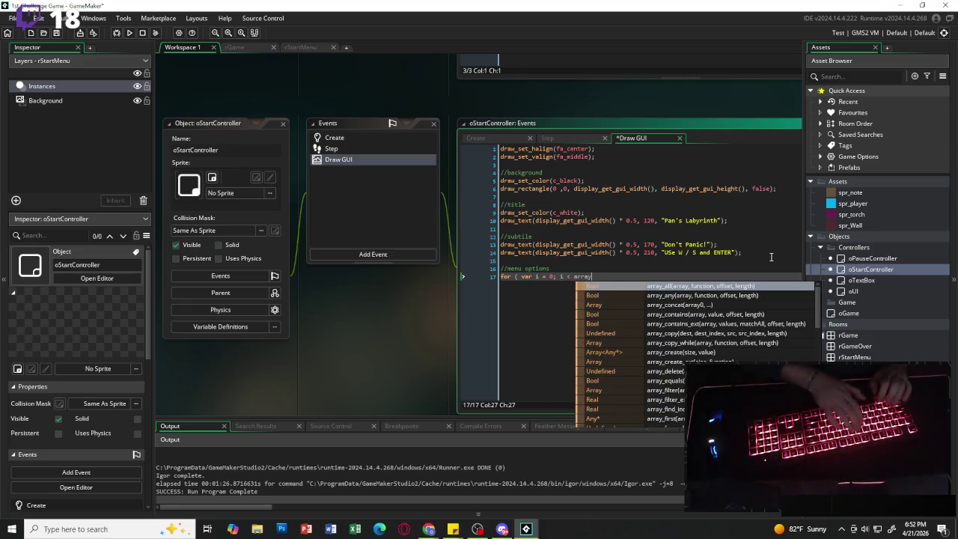
pyautogui.write('_leng')
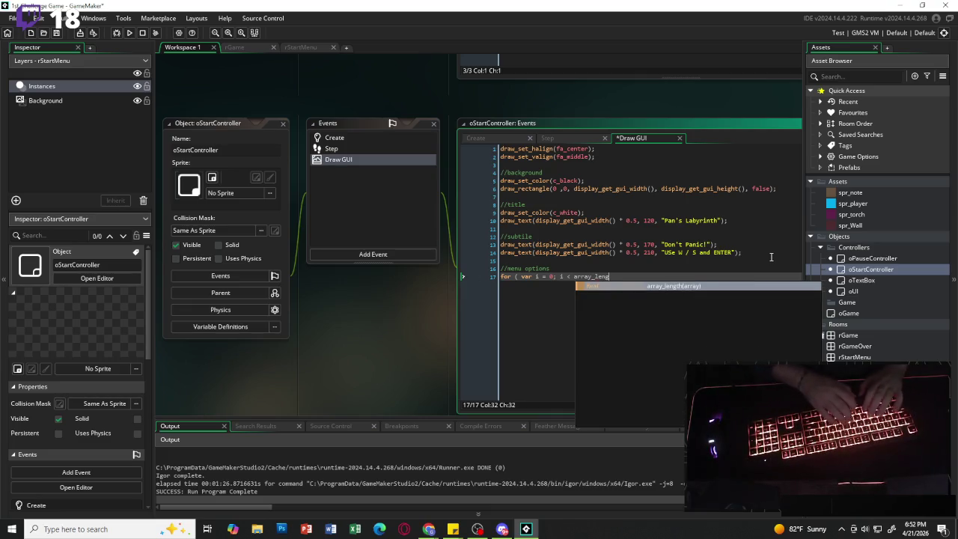
pyautogui.write('th (menu_')
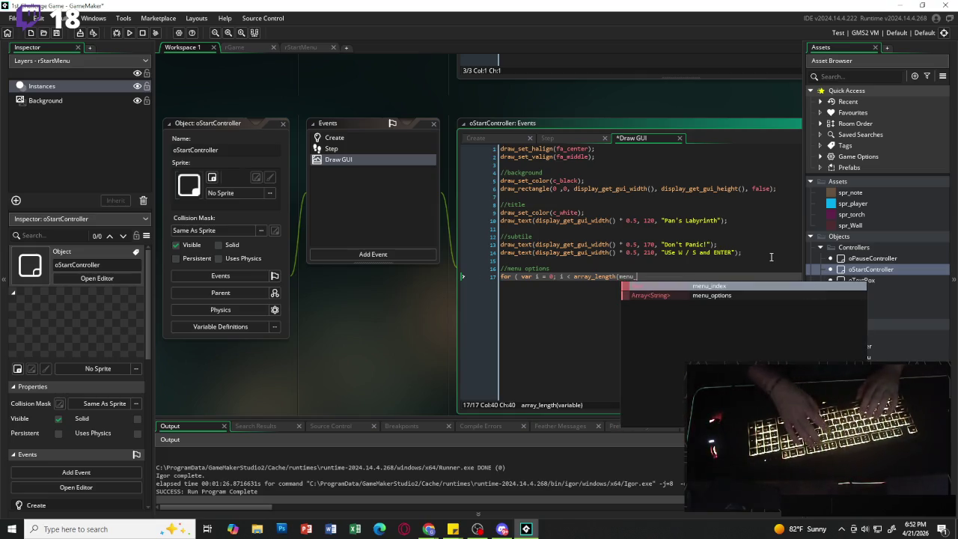
pyautogui.write('options);')
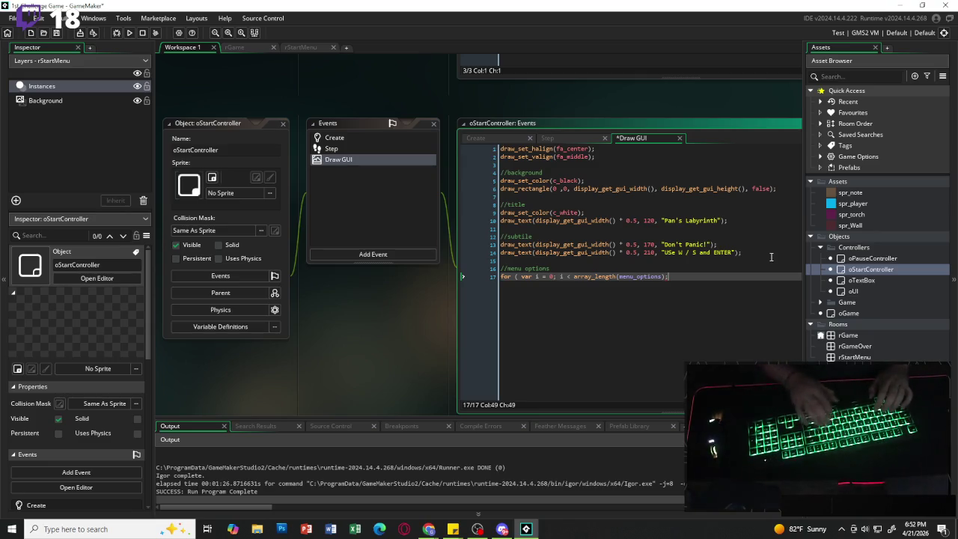
pyautogui.write(' i++){')
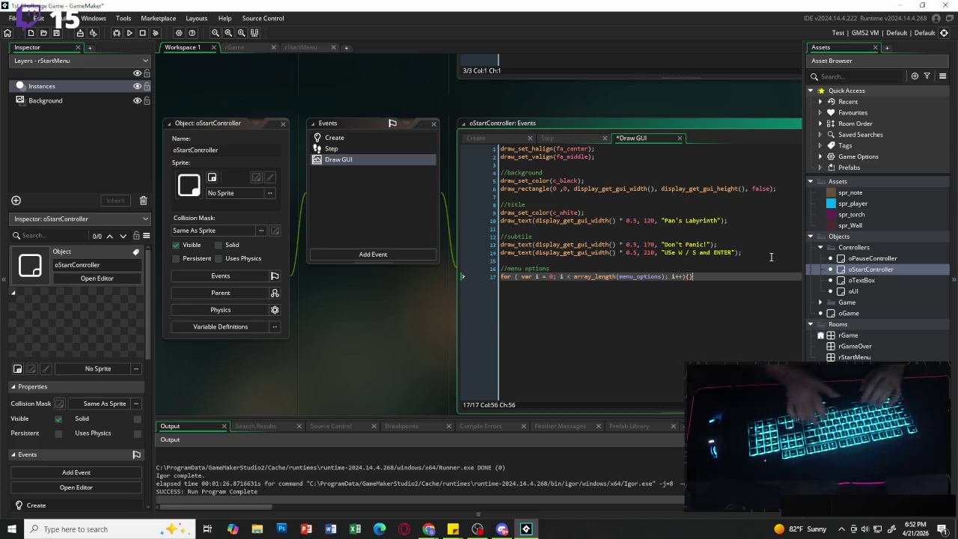
pyautogui.write('{')
pyautogui.press('Return')
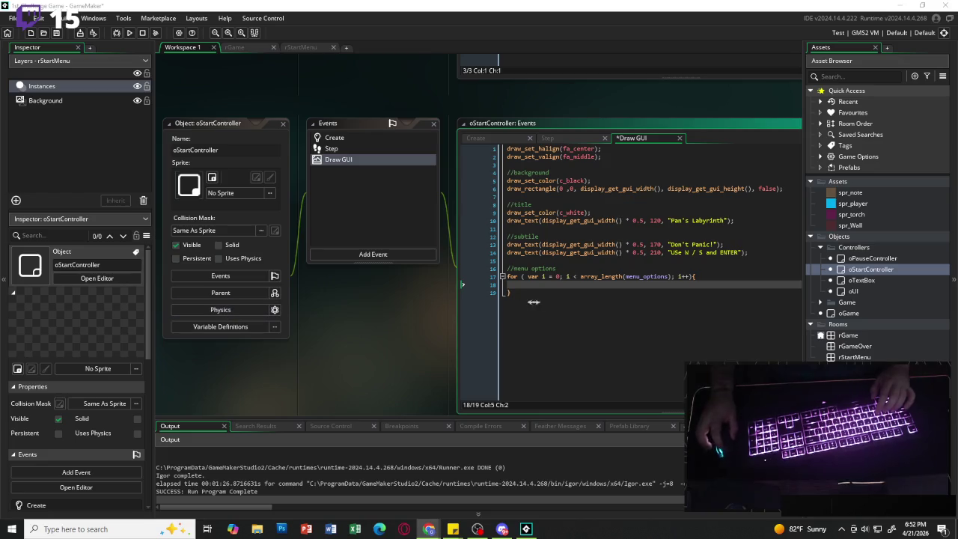
# Declare var col = c_white inside the loop body.
pyautogui.click(566, 285)
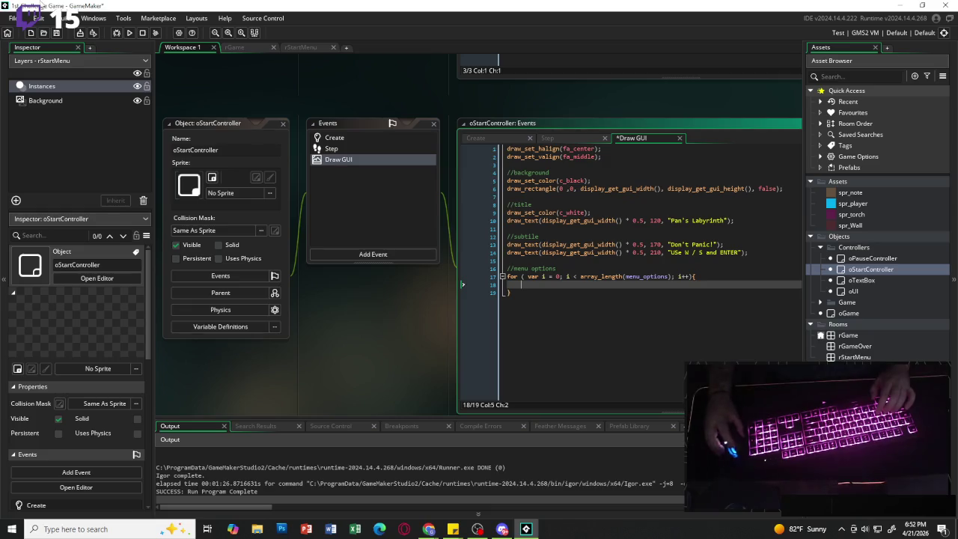
pyautogui.hotkey('alt', 'Tab')
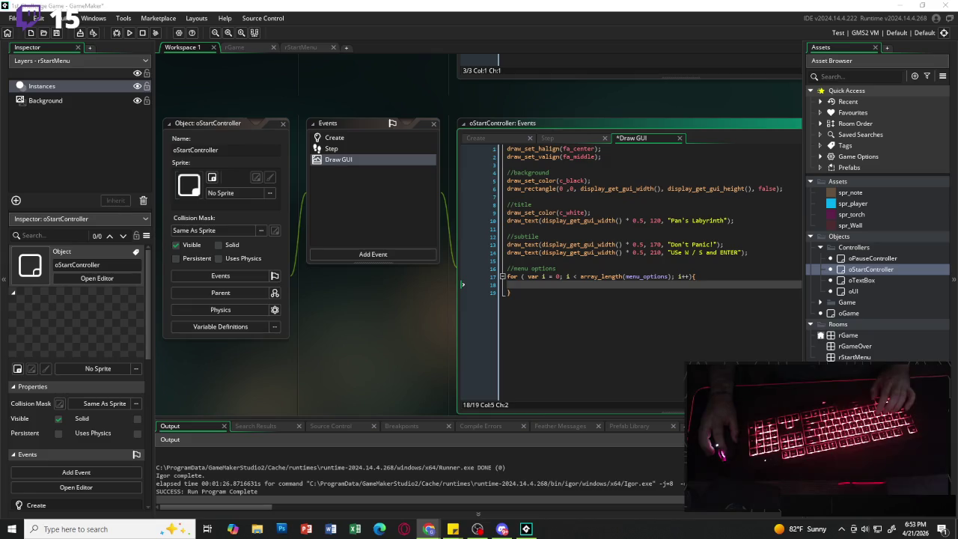
pyautogui.click(581, 285)
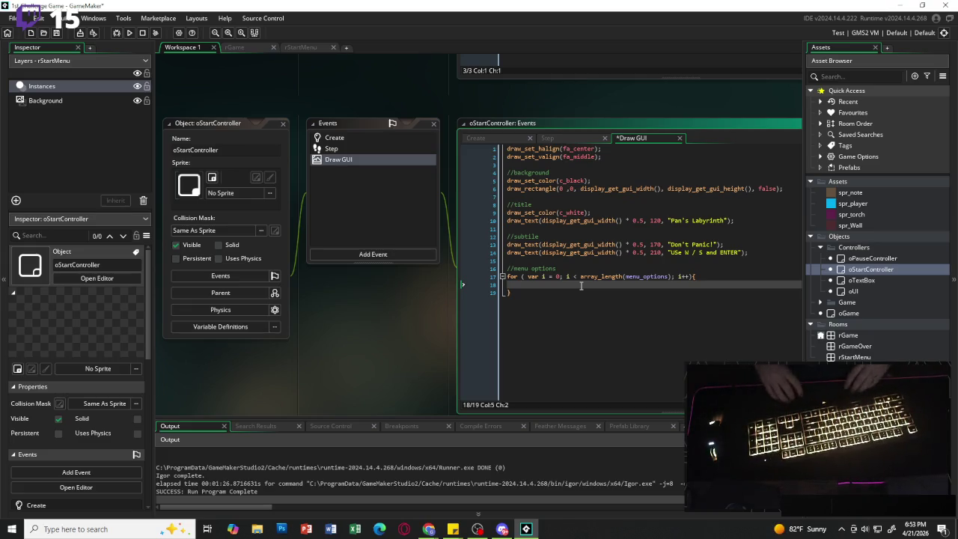
pyautogui.write('va')
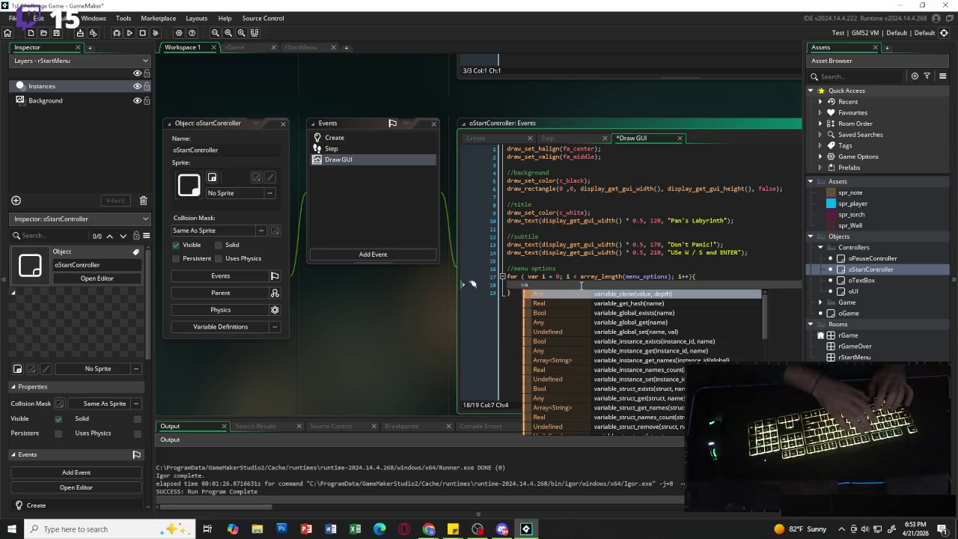
pyautogui.write('r col = ')
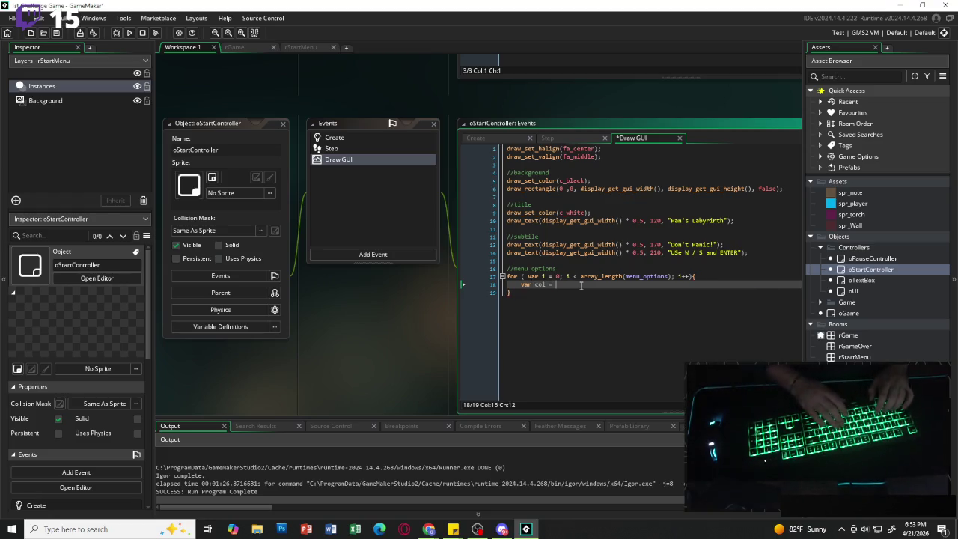
pyautogui.write('c')
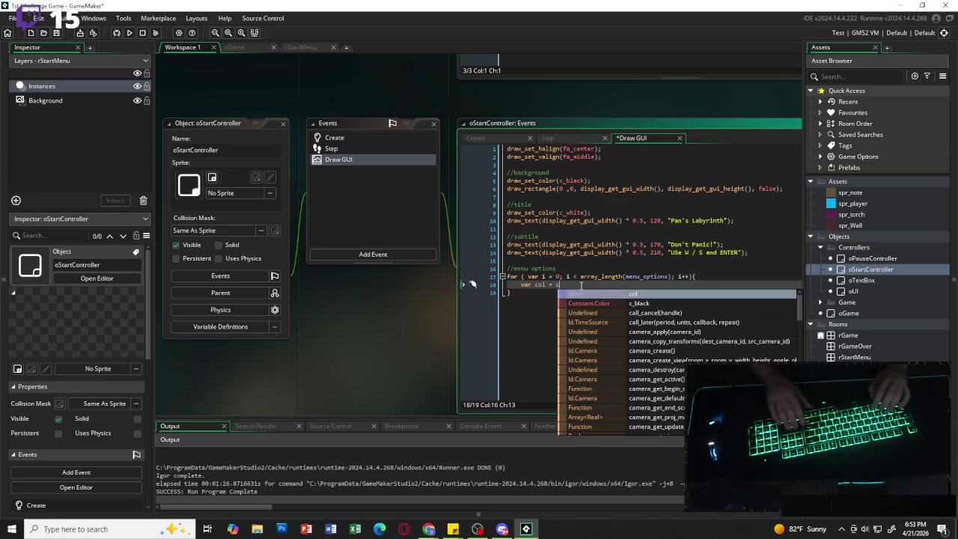
pyautogui.write('_white')
pyautogui.press('Return')
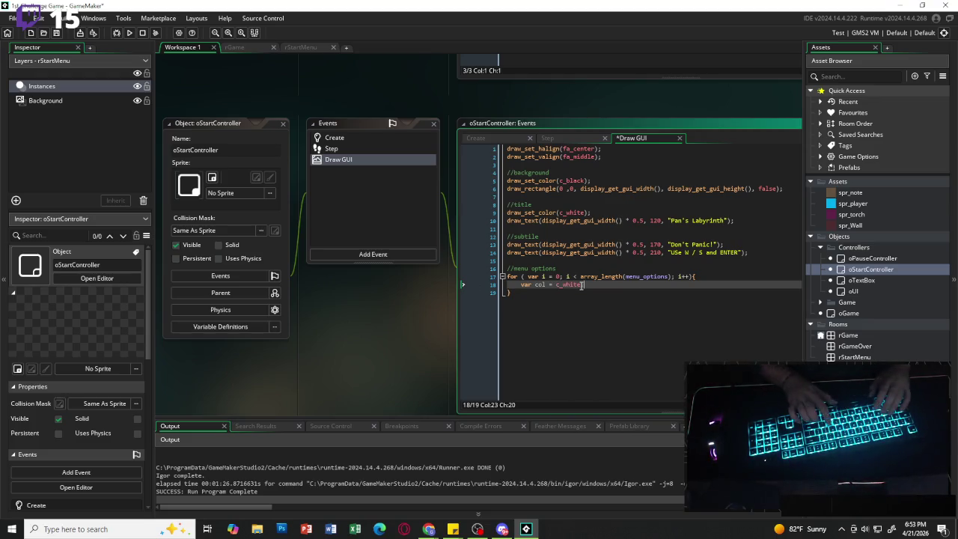
pyautogui.press('Return')
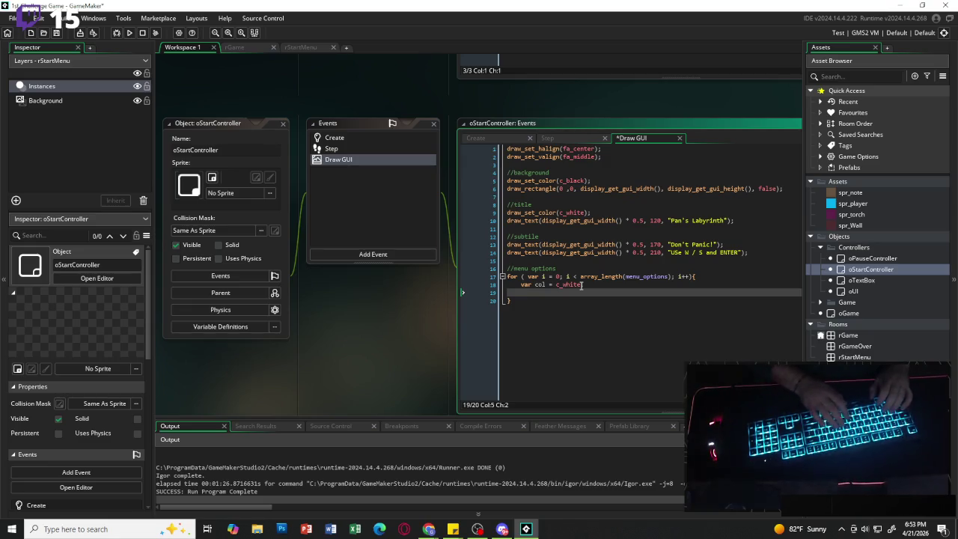
pyautogui.press('Return')
# Add if (i == menu_index) { col = c_yellow; } below it.
pyautogui.write('if (')
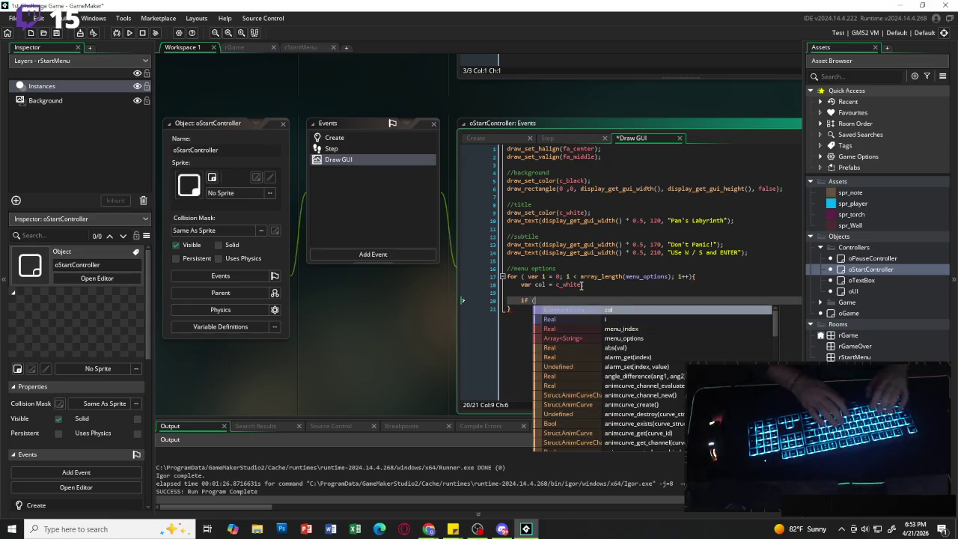
pyautogui.write('i')
pyautogui.press('BackSpace')
pyautogui.press('BackSpace')
pyautogui.write('menu_inde')
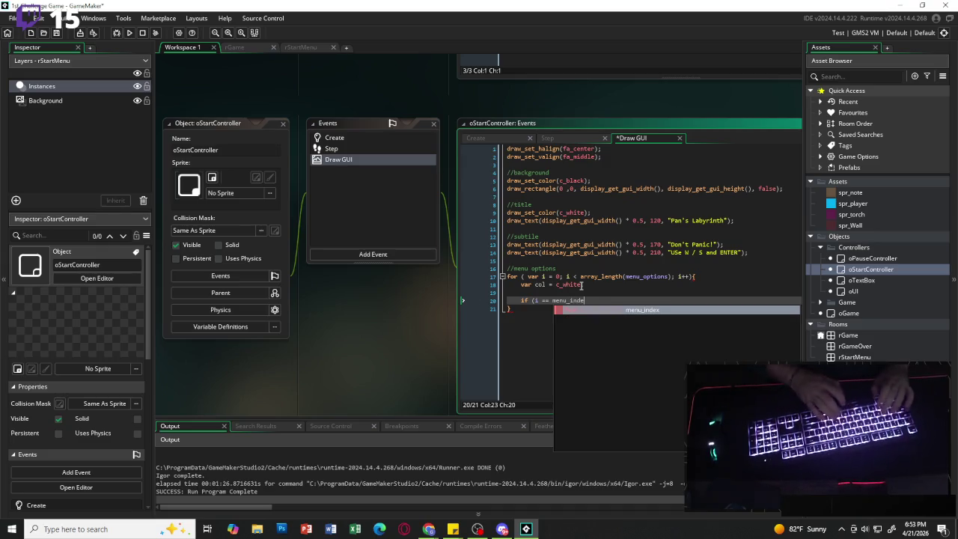
pyautogui.write('x')
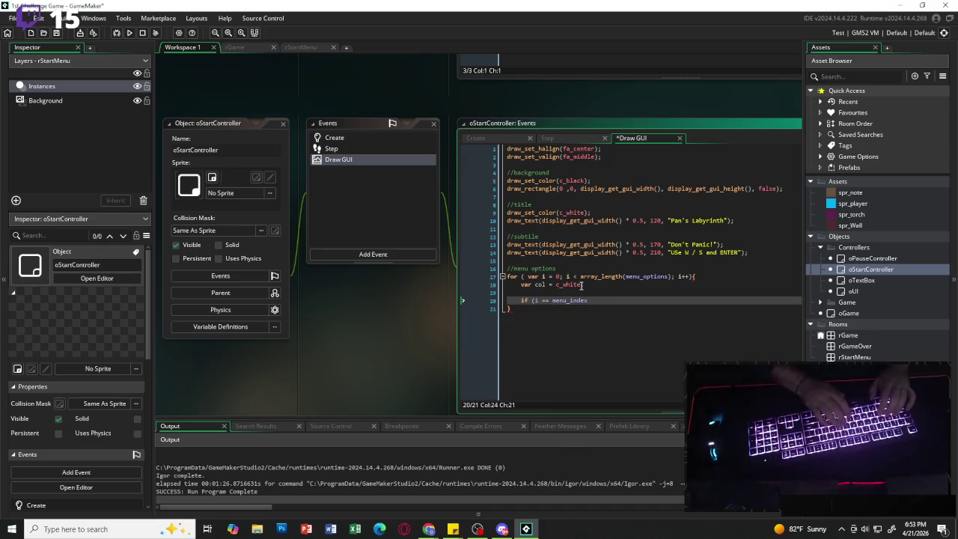
pyautogui.write(') ')
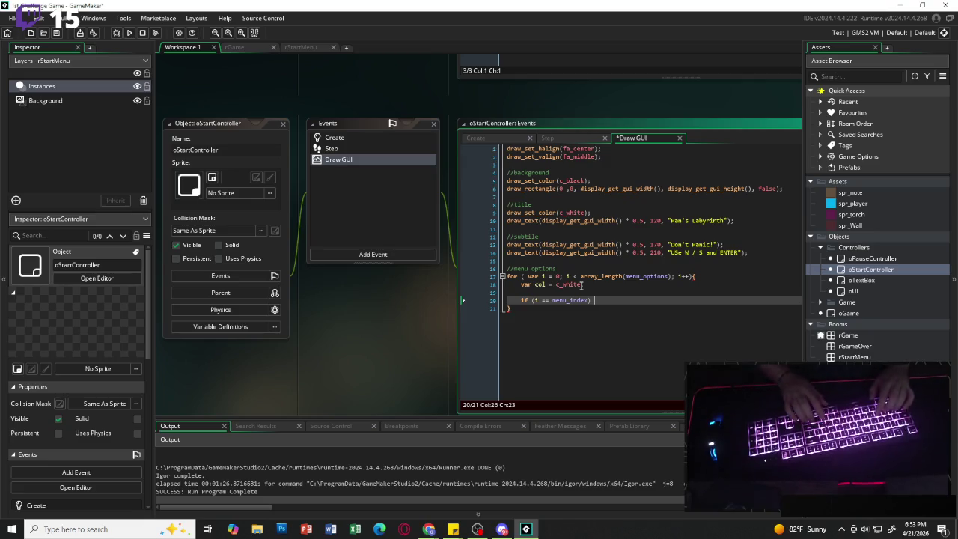
pyautogui.write('{')
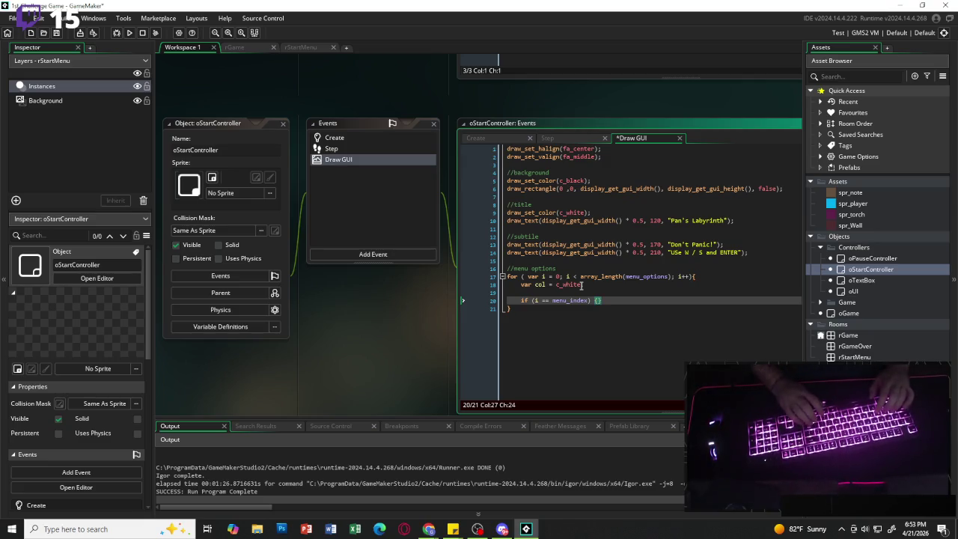
pyautogui.press('Return')
pyautogui.press('Return')
pyautogui.press('Up')
pyautogui.write('col = ')
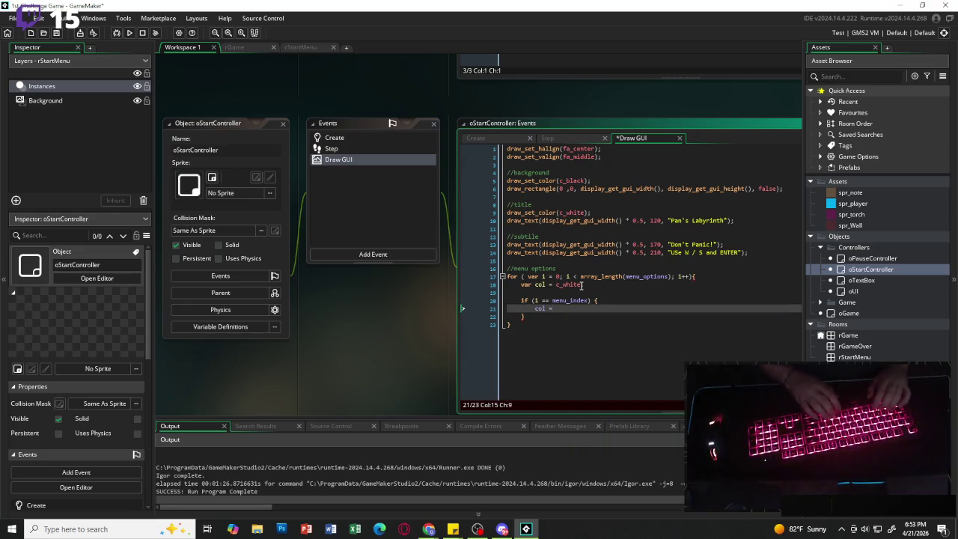
pyautogui.write('c_yellow')
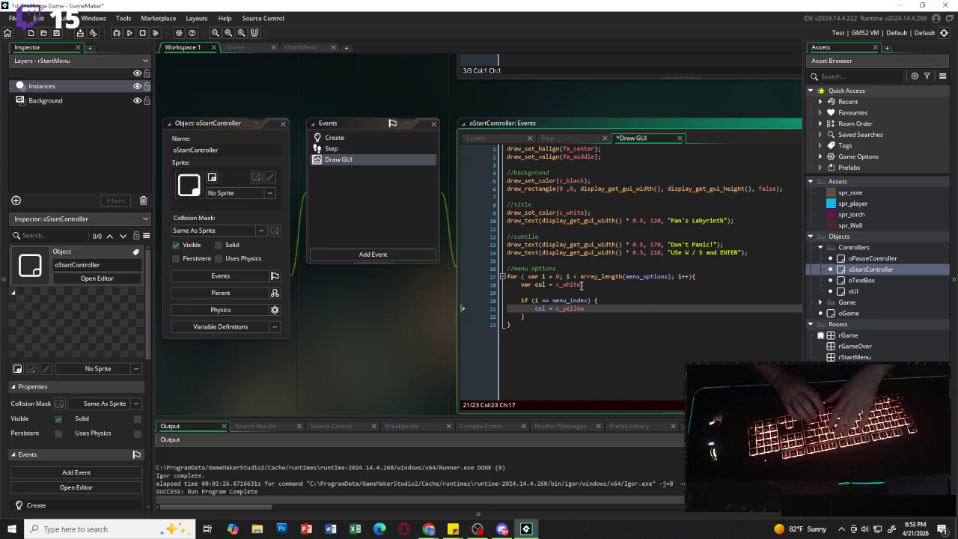
pyautogui.write(';')
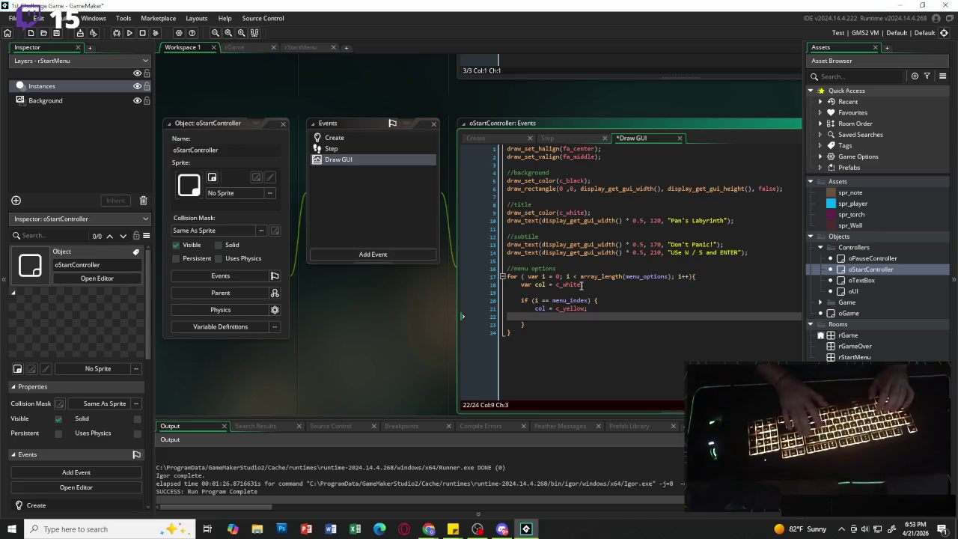
# After the if-block, add draw_set_color(col).
pyautogui.press('Down')
pyautogui.press('Down')
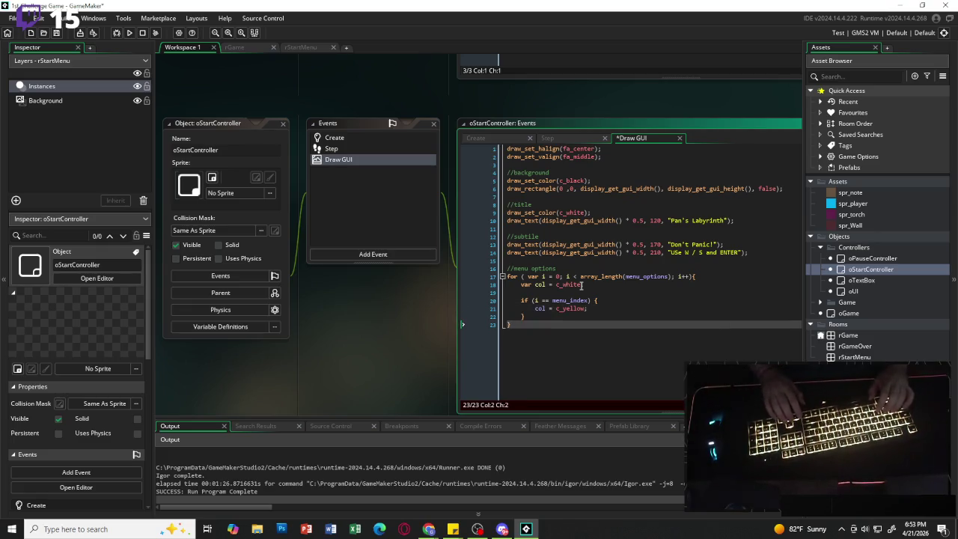
pyautogui.press('Up')
pyautogui.press('End')
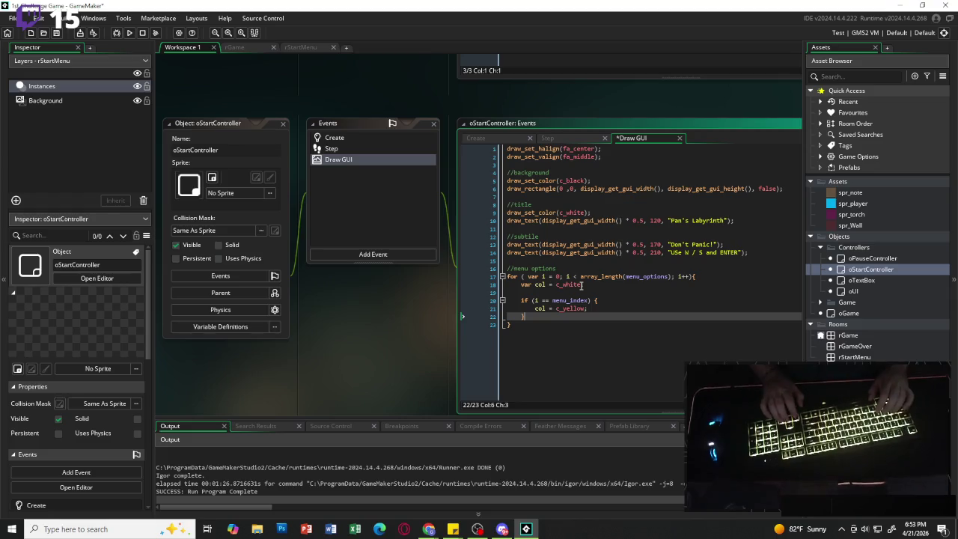
pyautogui.press('Down')
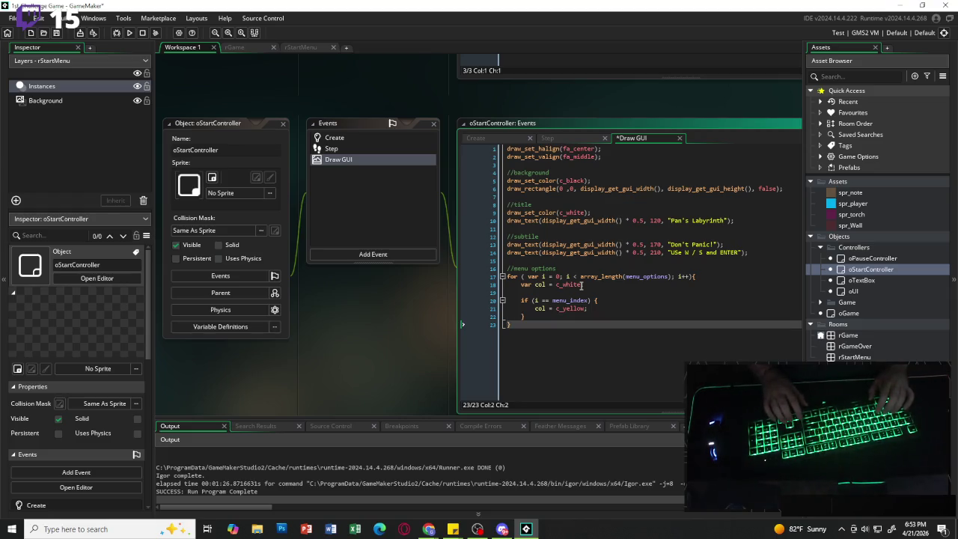
pyautogui.press('Up')
pyautogui.press('Return')
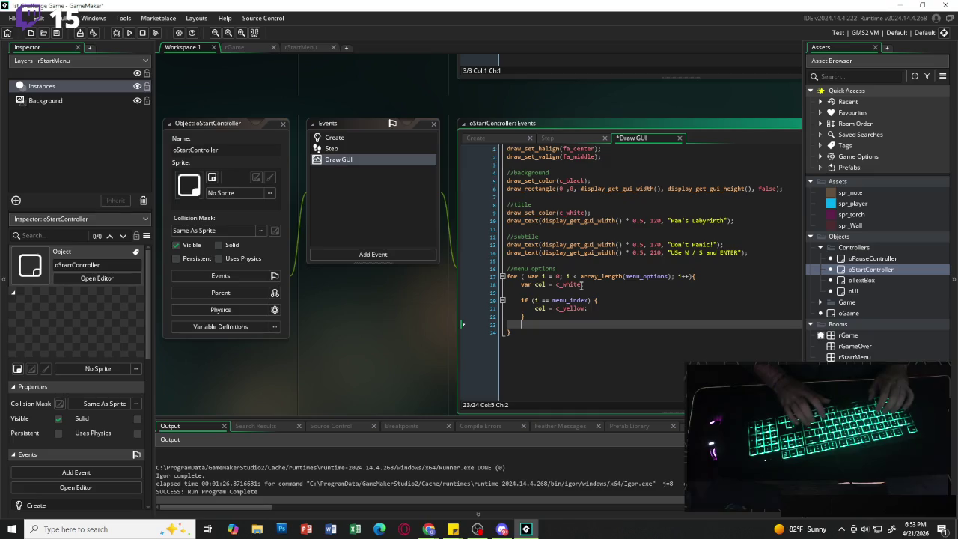
pyautogui.press('Return')
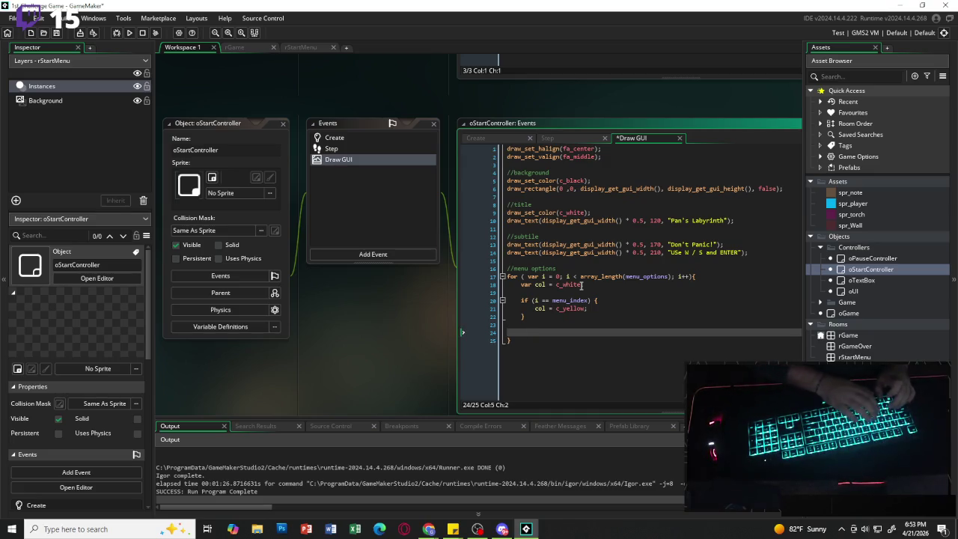
pyautogui.write('draw_se')
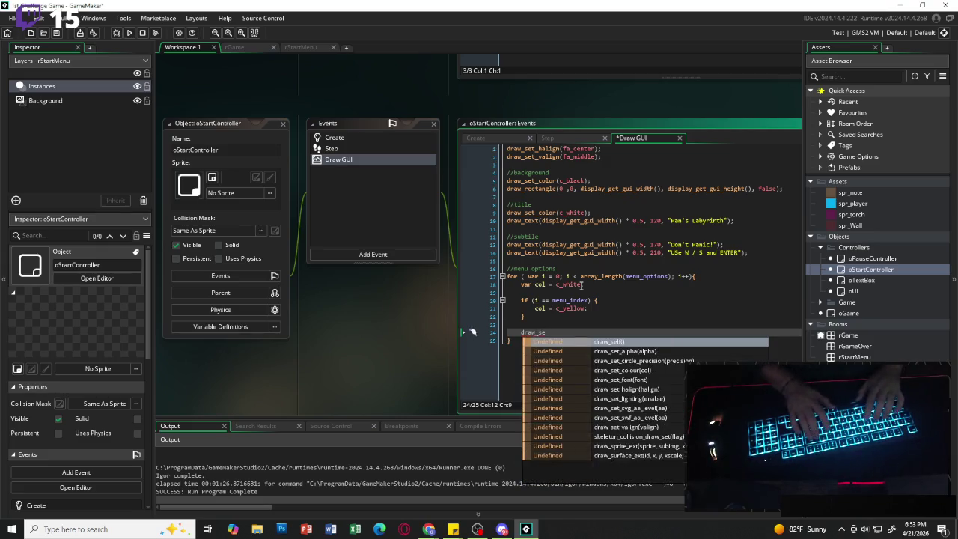
pyautogui.write('t_col')
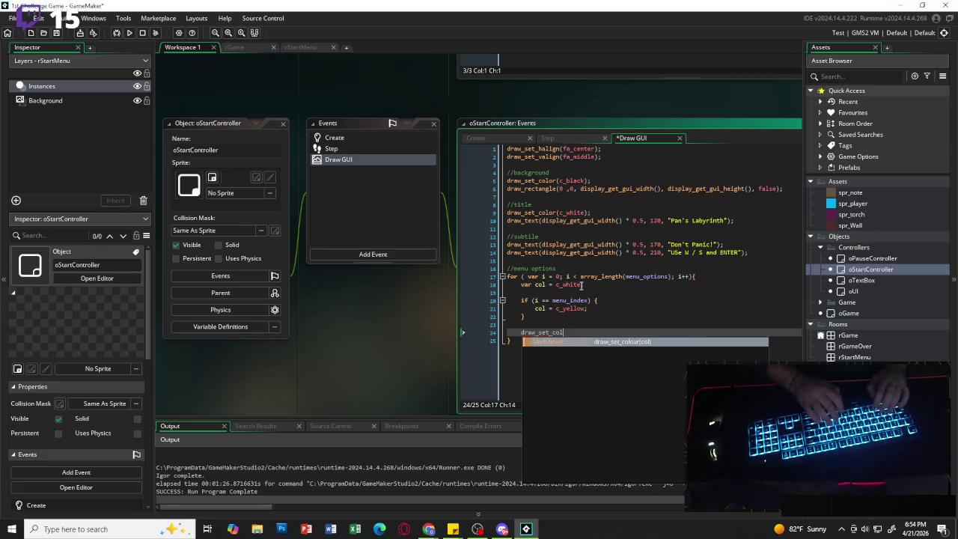
pyautogui.write('or(col);')
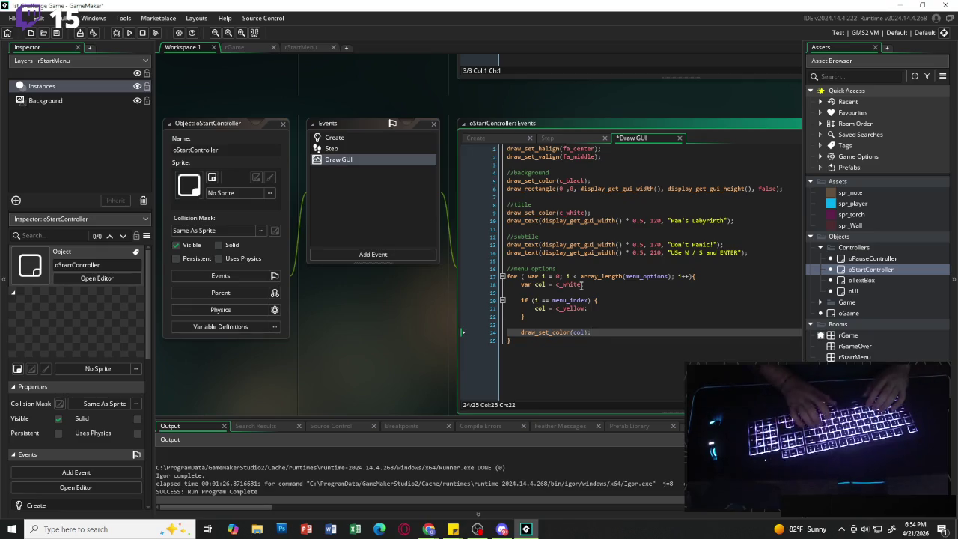
# Paste the subtitle draw_text line into the loop and change its y to 300.
pyautogui.press('Return')
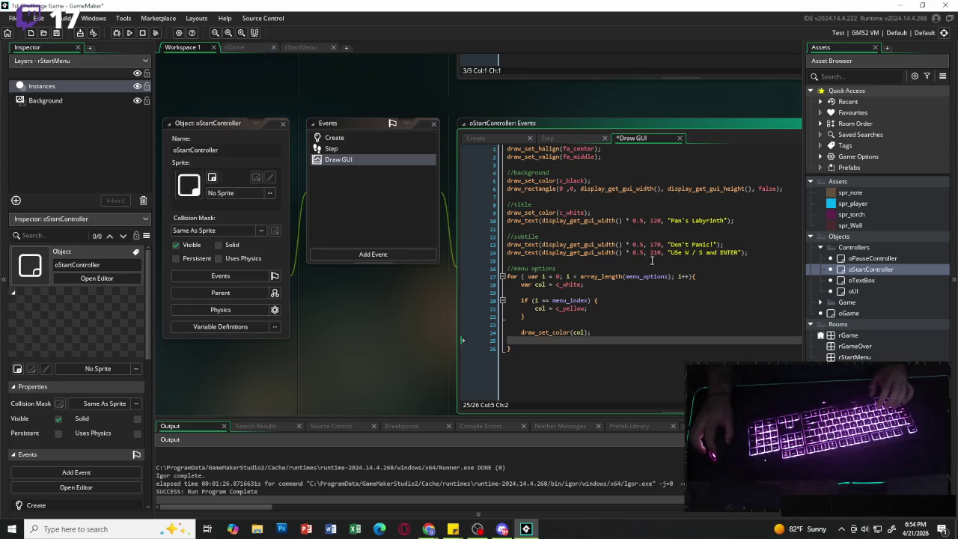
pyautogui.moveTo(748, 252); pyautogui.dragTo(507, 252)
pyautogui.hotkey('ctrl', 'c')
pyautogui.click(553, 342)
pyautogui.hotkey('ctrl', 'v')
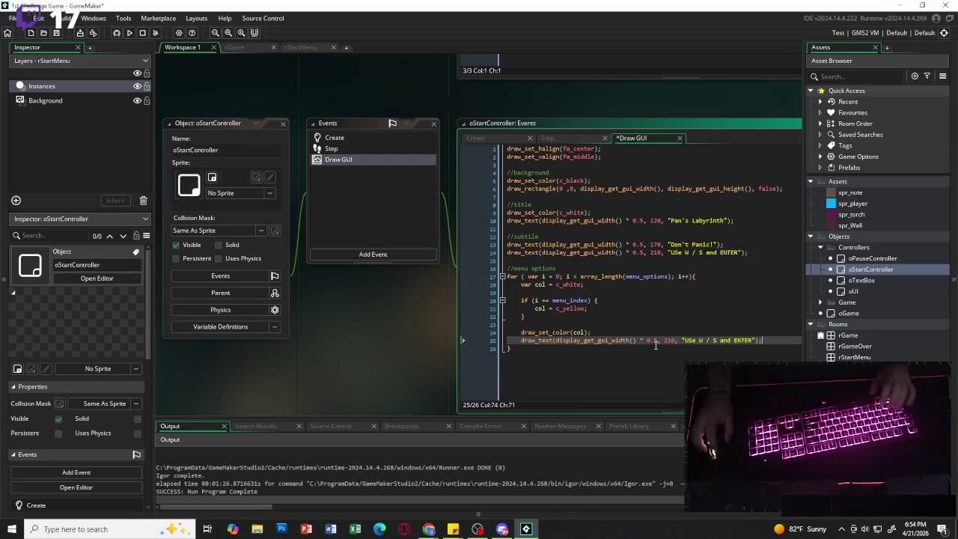
pyautogui.click(670, 340)
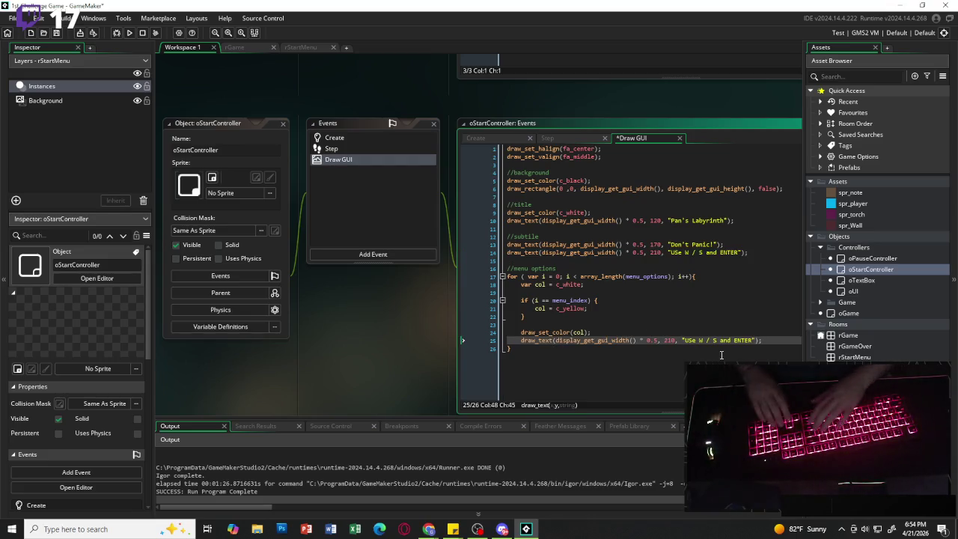
pyautogui.press('BackSpace')
pyautogui.press('BackSpace')
pyautogui.write('30')
pyautogui.press('Right')
pyautogui.press('Right')
pyautogui.press('Right')
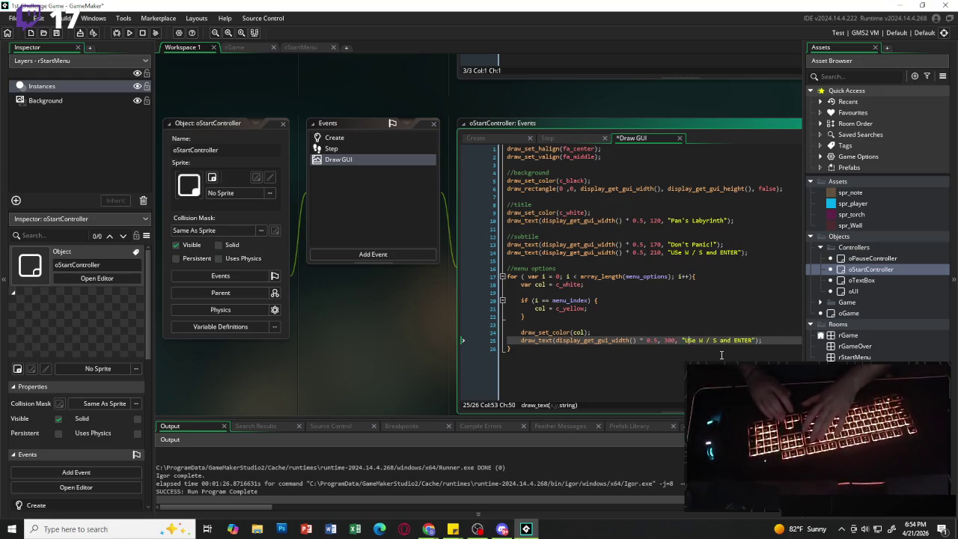
# Fix the subtitle text from 'USe' to 'Use'.
pyautogui.press('Up')
pyautogui.press('Up')
pyautogui.press('Up')
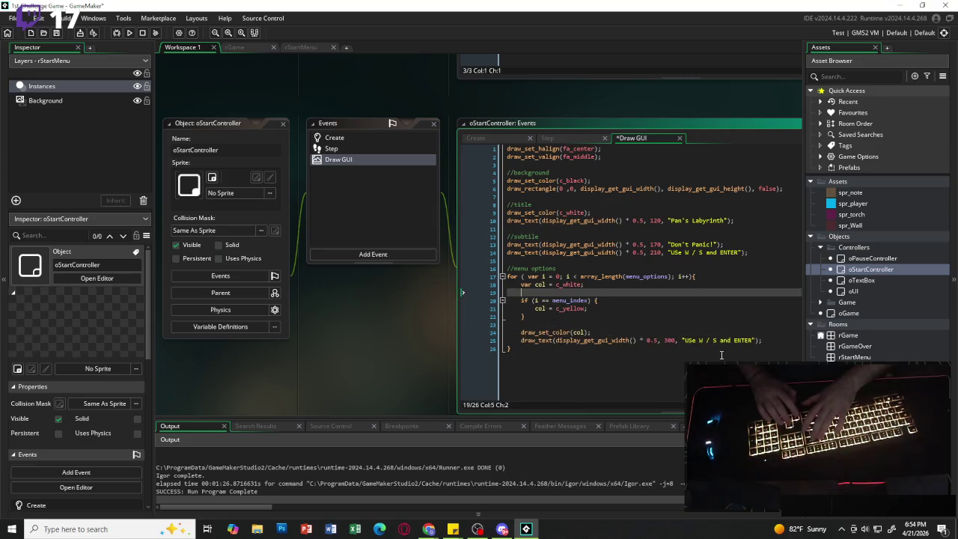
pyautogui.press('Left')
pyautogui.press('Left')
pyautogui.press('Left')
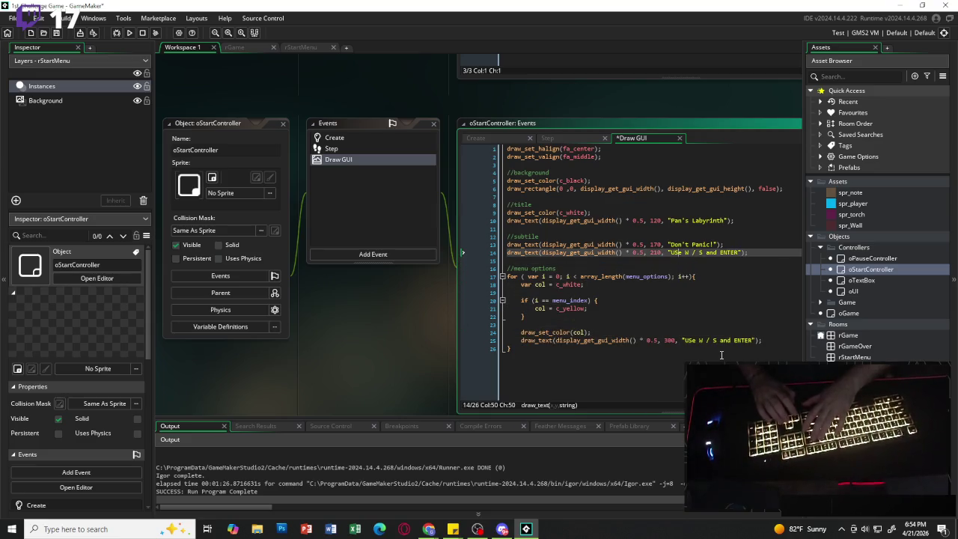
pyautogui.press('BackSpace')
pyautogui.write('s')
# Replace the pasted string with menu_options[i].
pyautogui.moveTo(683, 341); pyautogui.dragTo(746, 347)
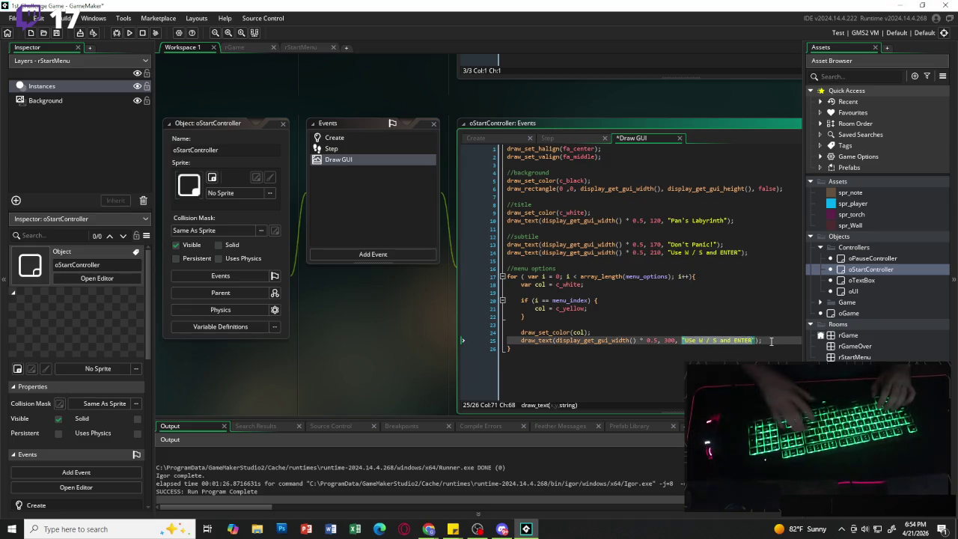
pyautogui.press('BackSpace')
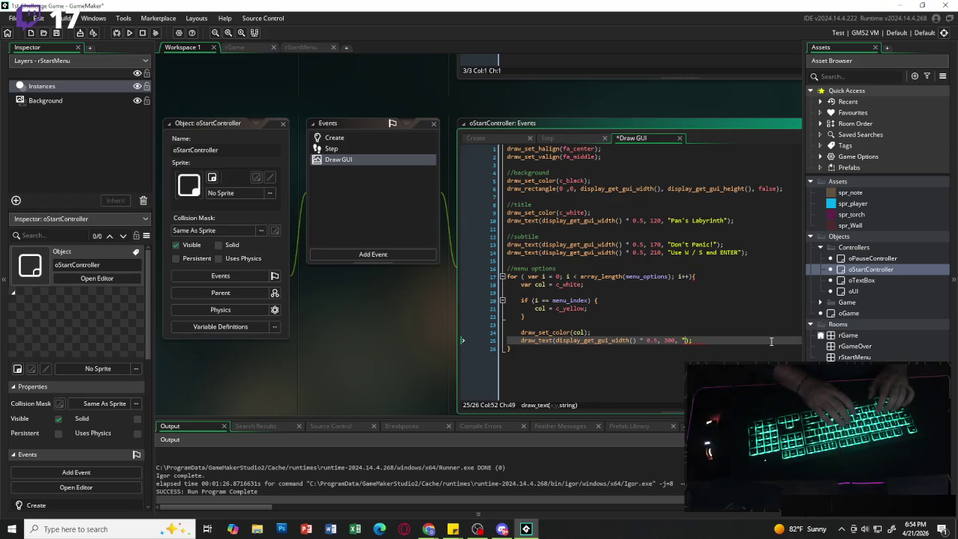
pyautogui.press('BackSpace')
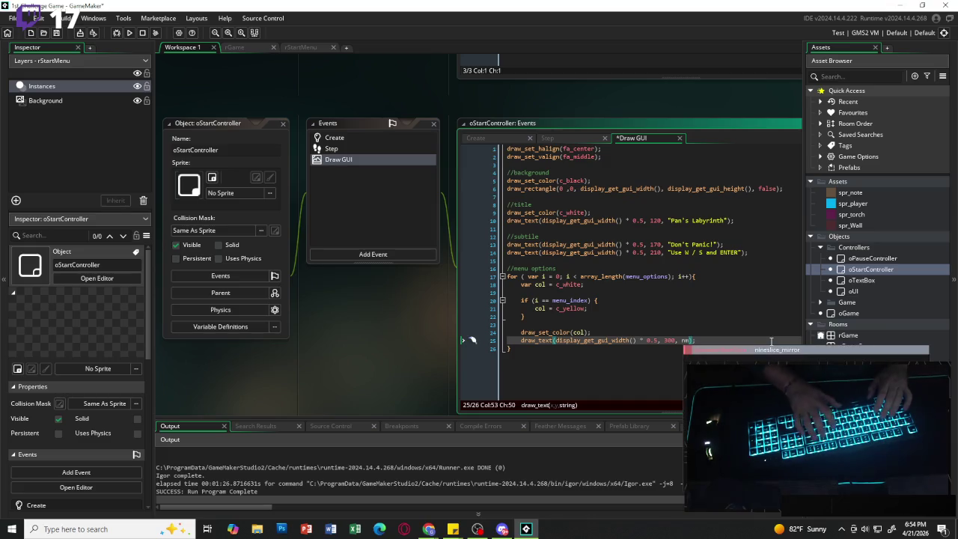
pyautogui.press('BackSpace')
pyautogui.press('BackSpace')
pyautogui.write('menu')
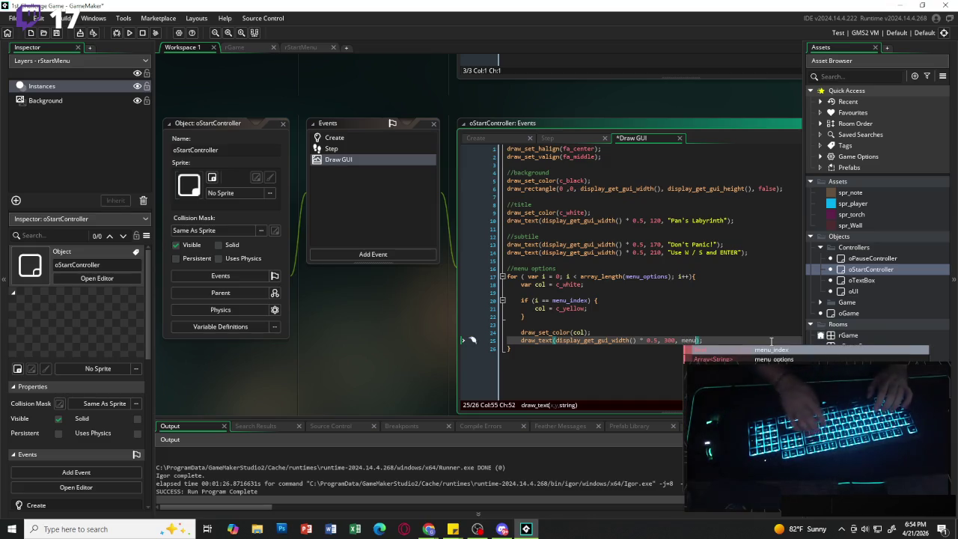
pyautogui.write('_options')
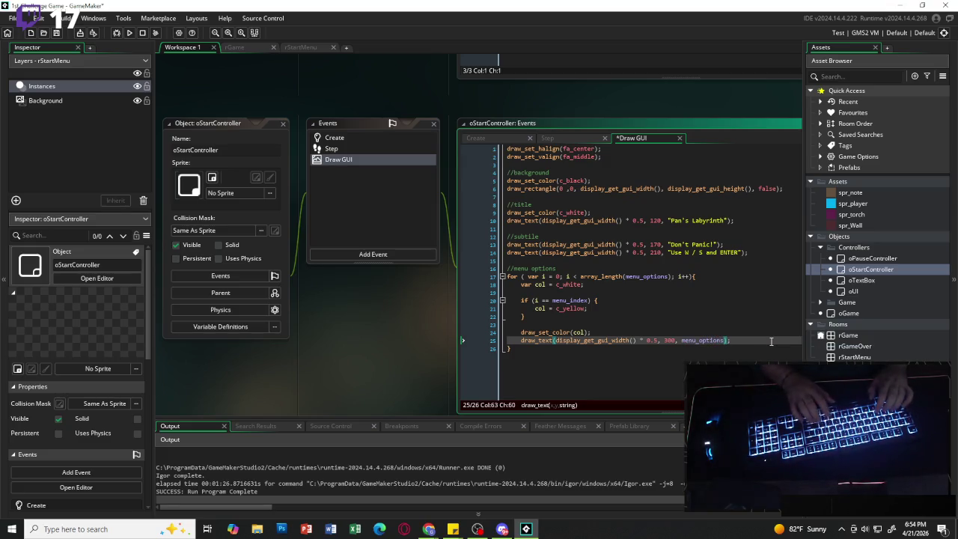
pyautogui.write('[]')
pyautogui.press('Left')
pyautogui.write('i')
pyautogui.press('Left')
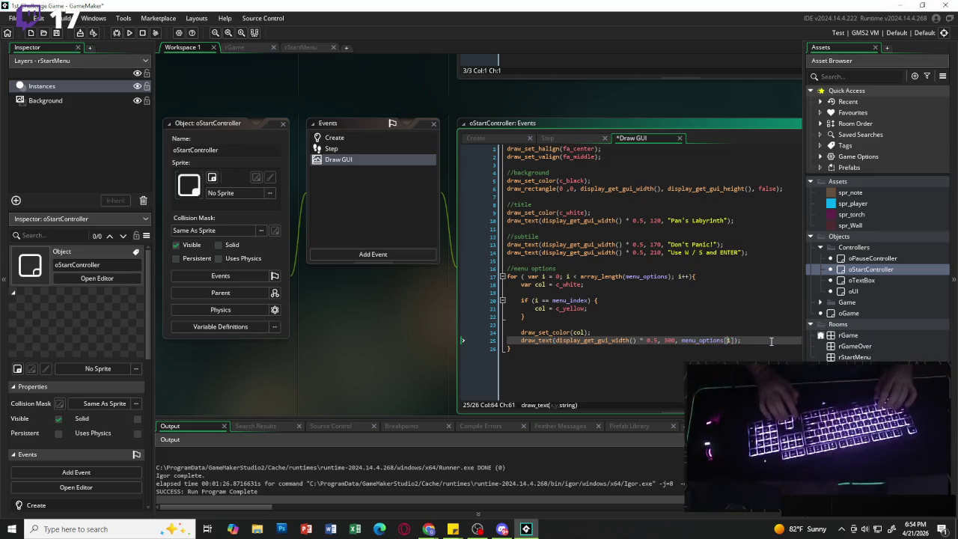
# Change the y to 300 + (i * 40) to space options 40 apart.
pyautogui.press('Left')
pyautogui.press('Left')
pyautogui.write('+ ')
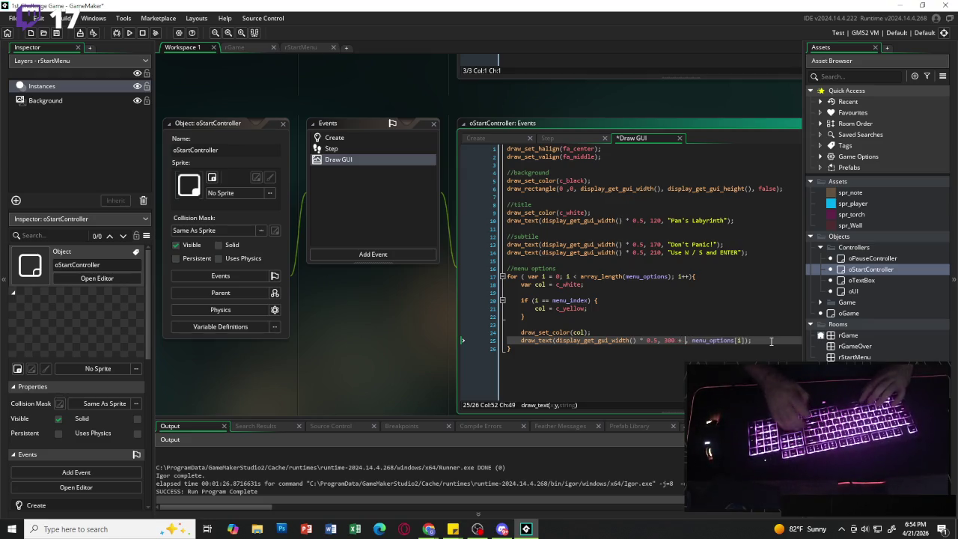
pyautogui.write('(i')
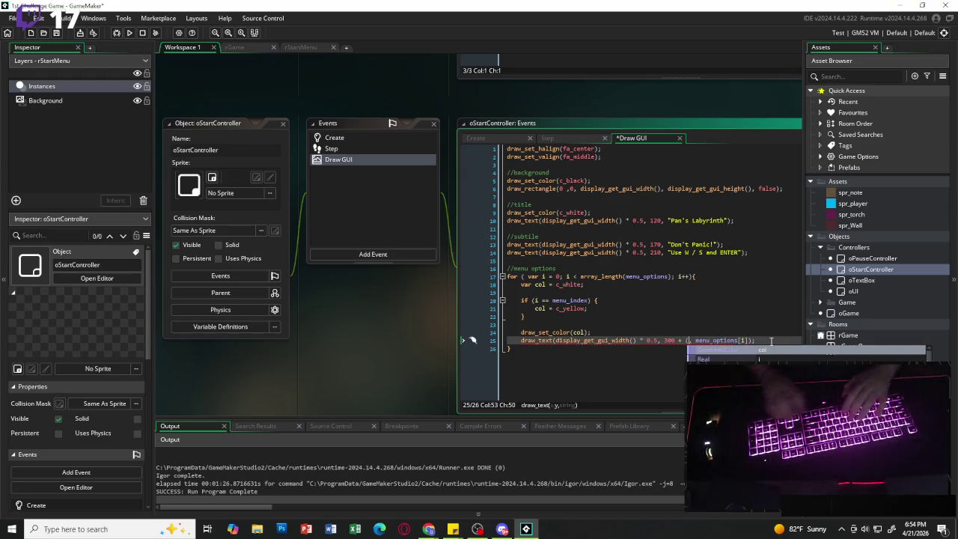
pyautogui.write(' * 40),')
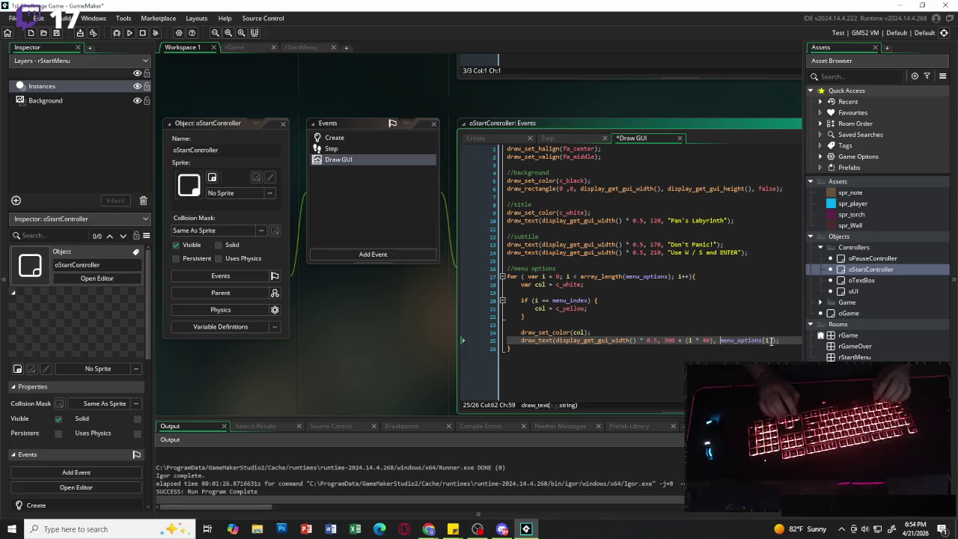
pyautogui.press('Down')
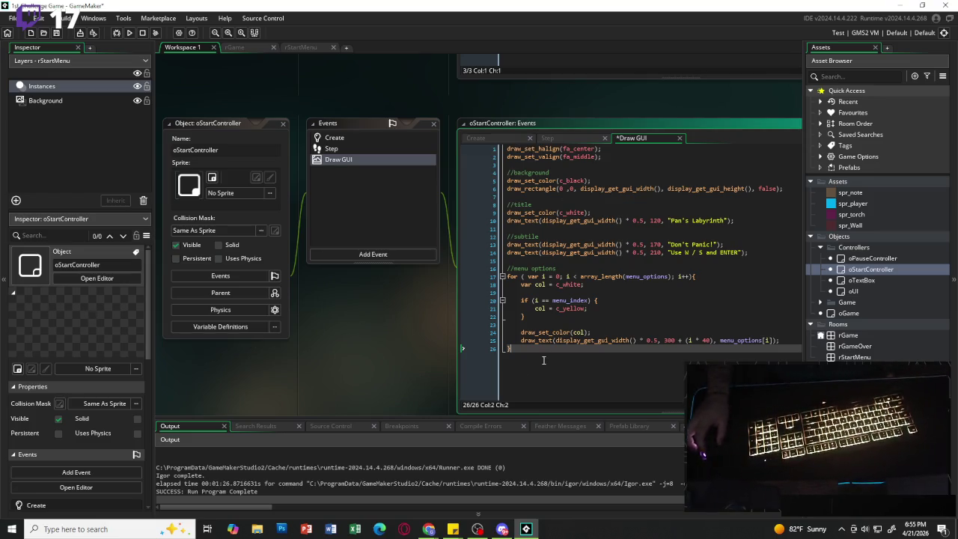
pyautogui.click(855, 357)
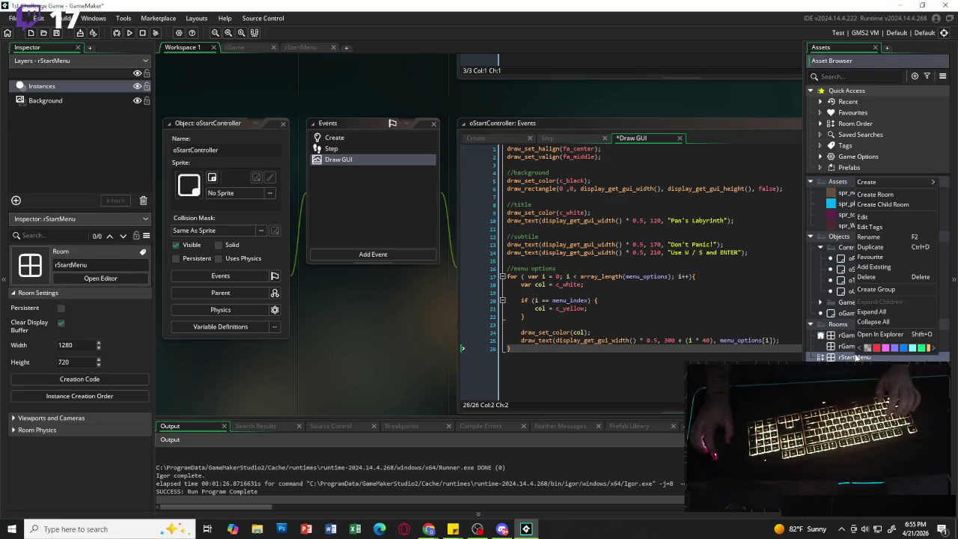
# Move rStartMenu to the top of the Room Order and run the game.
pyautogui.doubleClick(846, 358)
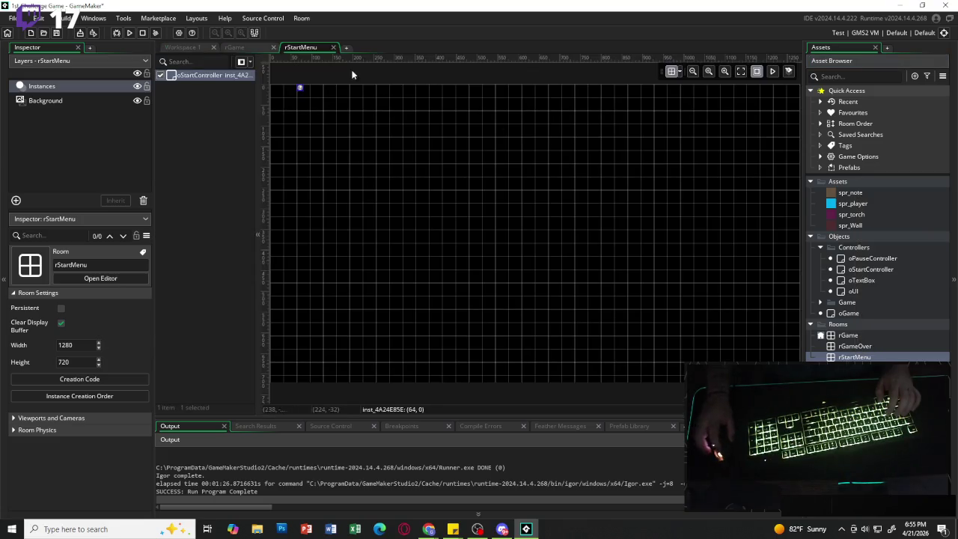
pyautogui.click(821, 336)
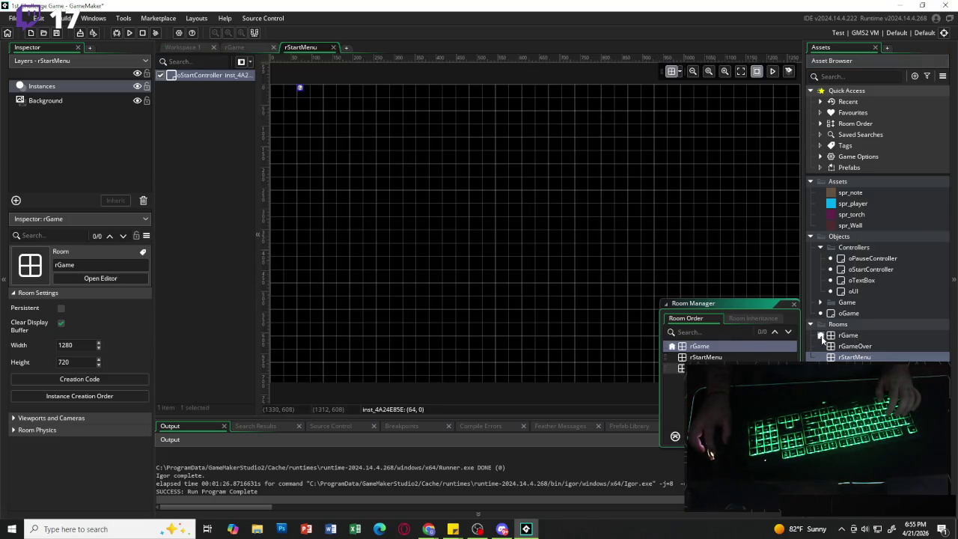
pyautogui.moveTo(676, 368)
pyautogui.mouseDown()
pyautogui.moveTo(676, 346)
pyautogui.moveTo(676, 356)
pyautogui.mouseUp()
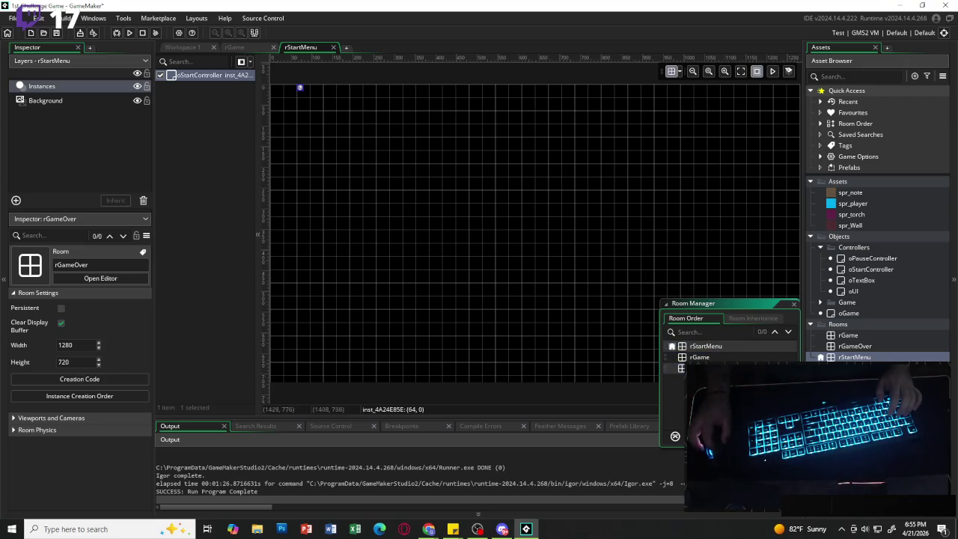
pyautogui.click(793, 303)
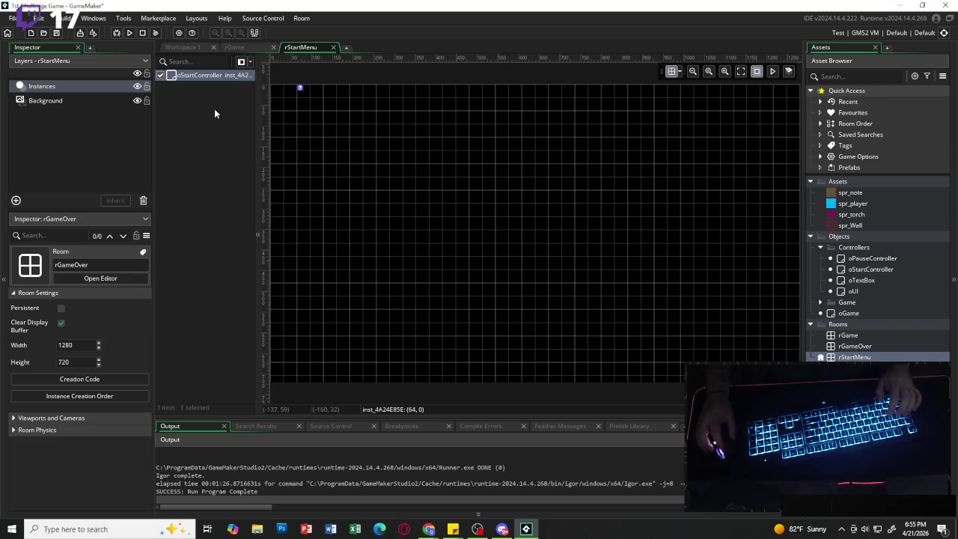
pyautogui.click(129, 33)
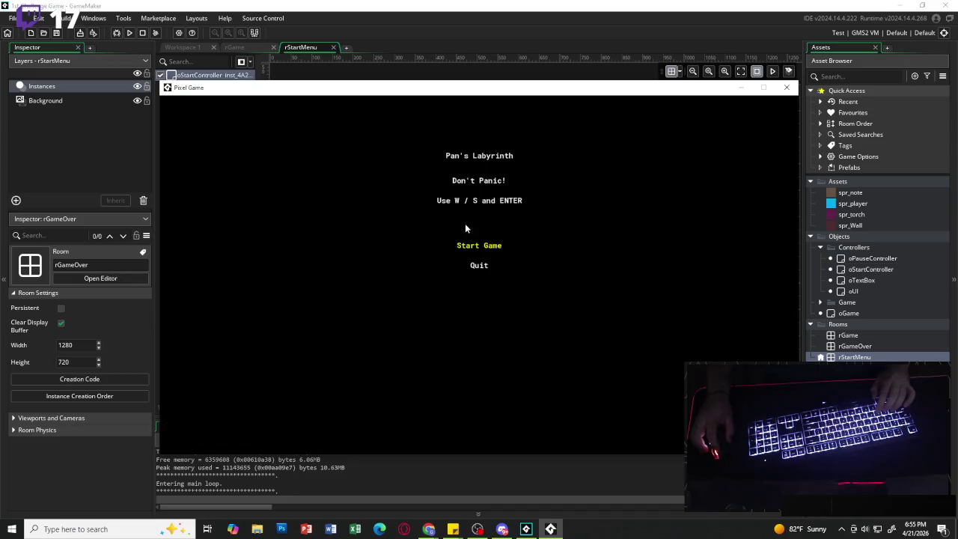
# Pick Start Game from the title menu with S/W and Enter, then move the player.
pyautogui.press('s')
pyautogui.press('w')
pyautogui.press('Return')
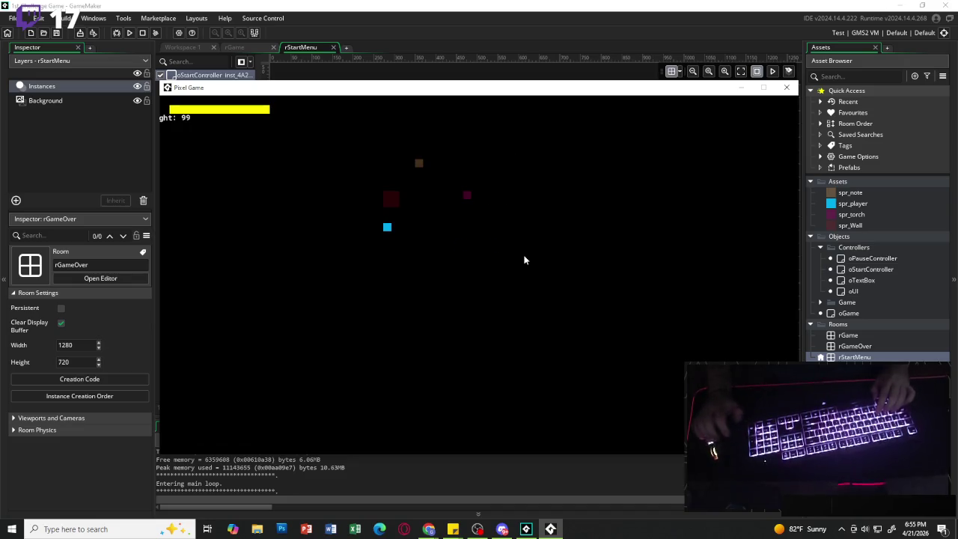
pyautogui.press('w')
pyautogui.press('d')
pyautogui.press('a')
# Read the note's Hello World message with E, then walk onto the torch.
pyautogui.press('d')
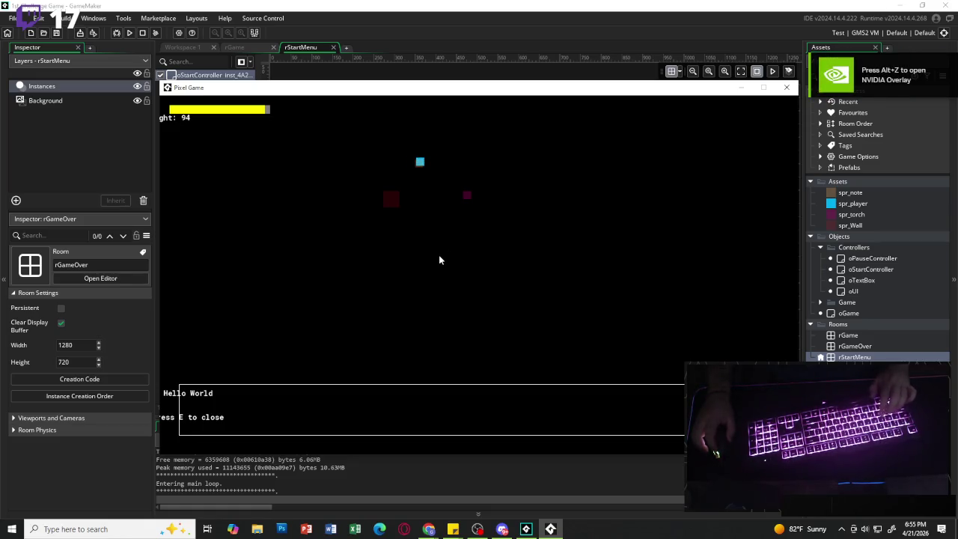
pyautogui.press('e')
pyautogui.press('d')
pyautogui.press('s')
pyautogui.press('a')
pyautogui.press('w')
pyautogui.press('a')
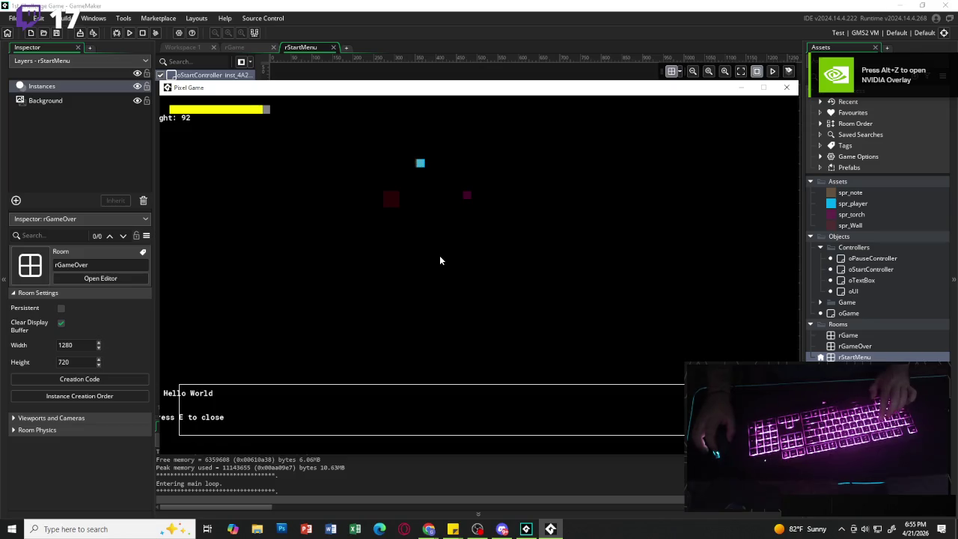
pyautogui.press('e')
pyautogui.press('d')
pyautogui.press('s')
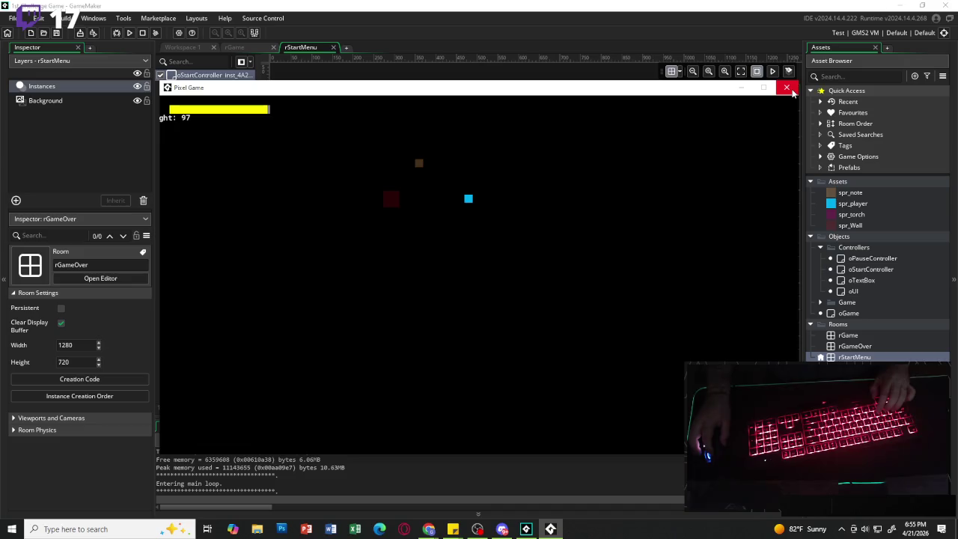
# Close the game window, view rGame zoomed to fit, then open oPauseController.
pyautogui.click(792, 91)
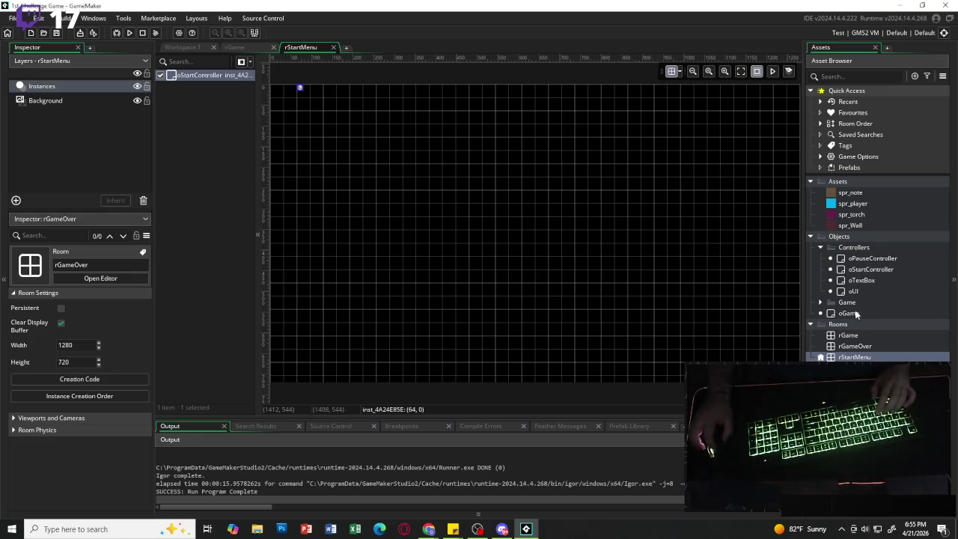
pyautogui.doubleClick(855, 337)
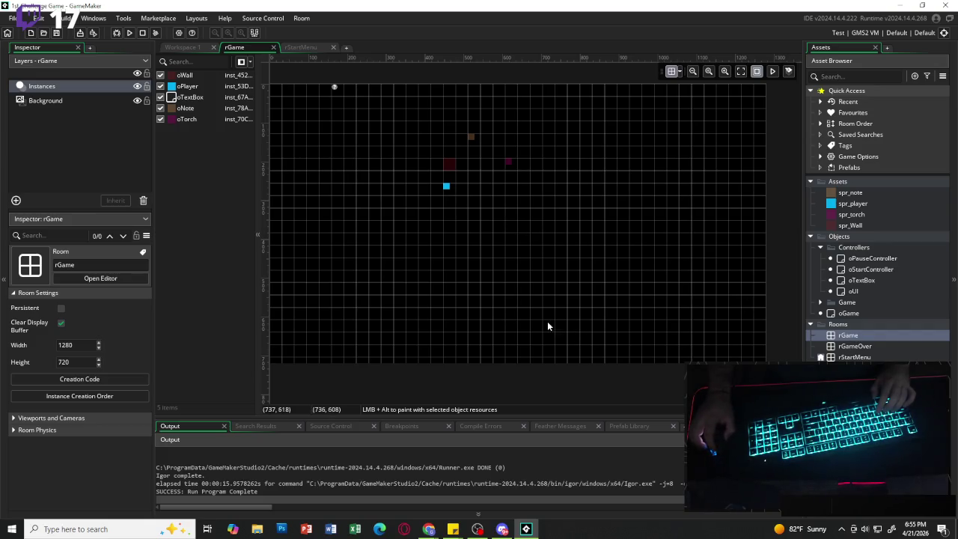
pyautogui.click(741, 71)
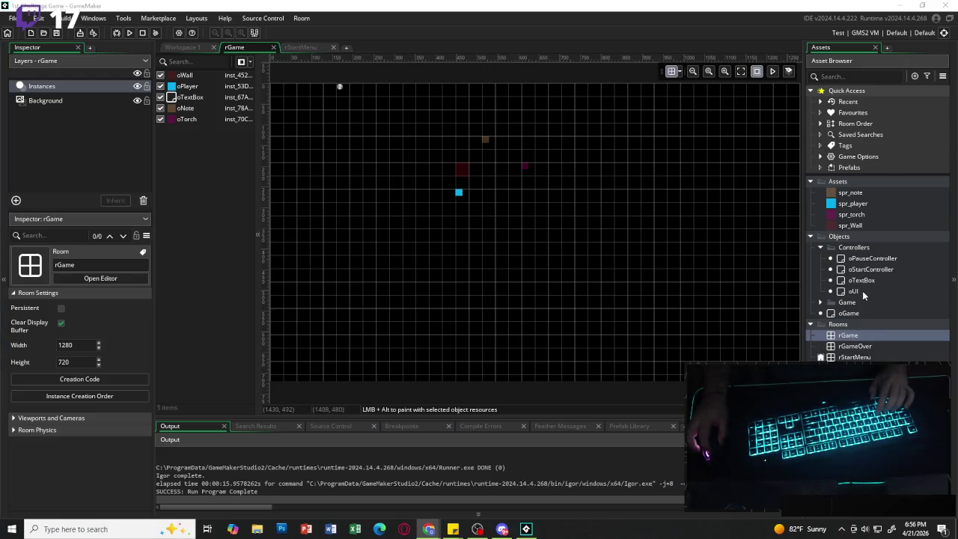
pyautogui.doubleClick(873, 259)
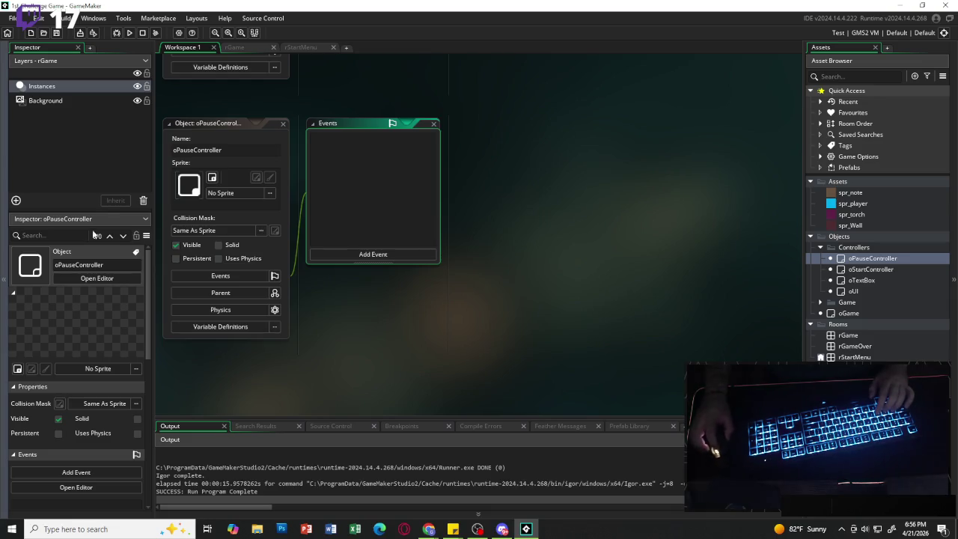
# Add a Create event to oPauseController setting paused = false and pause_index = 0.
pyautogui.click(397, 254)
pyautogui.click(412, 259)
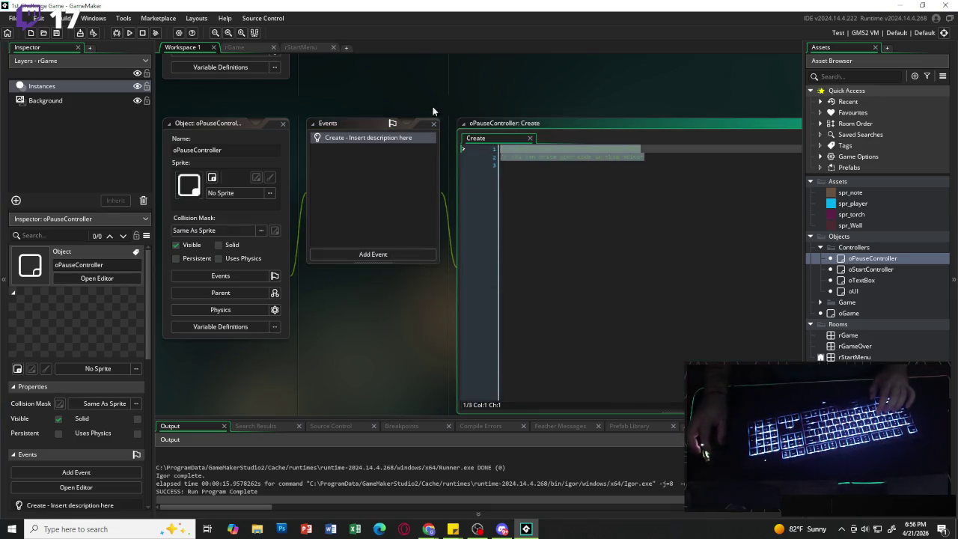
pyautogui.press('BackSpace')
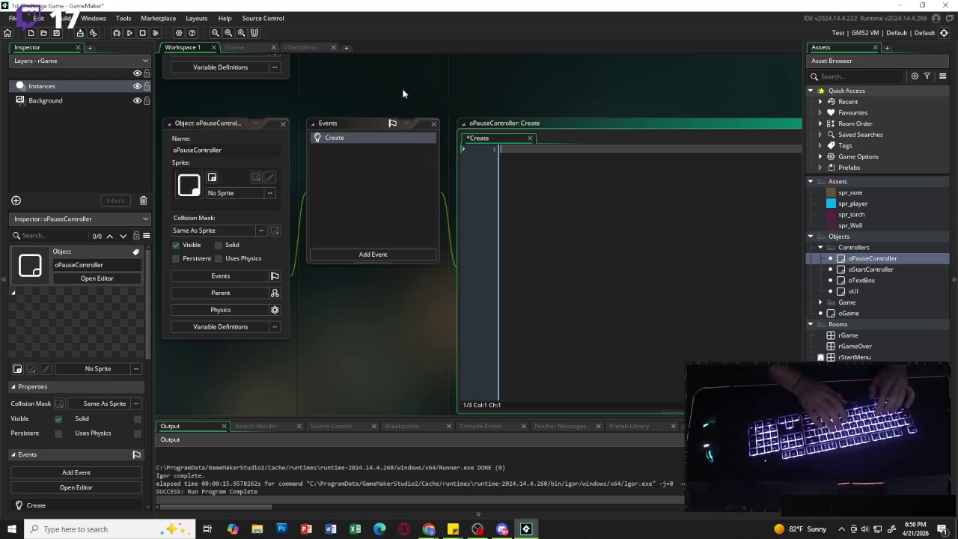
pyautogui.write('paused = f')
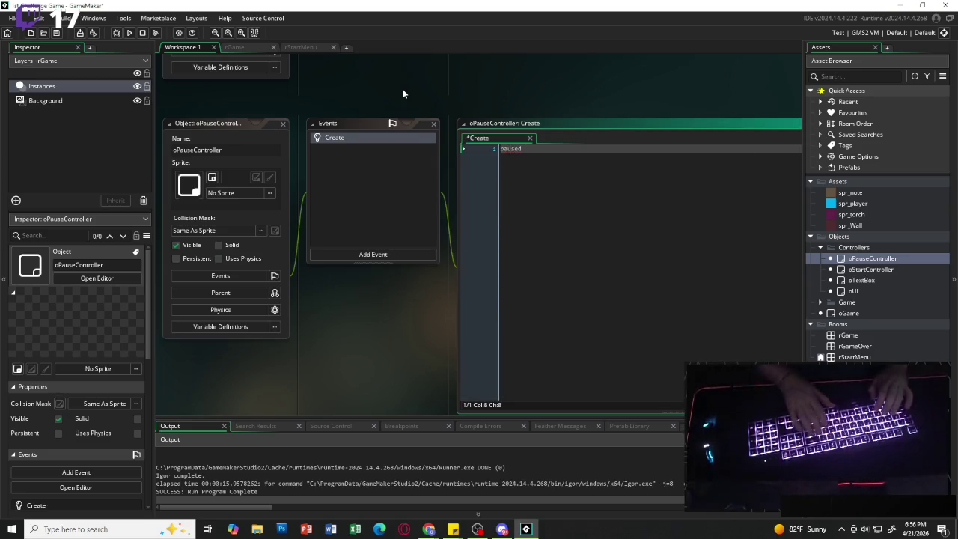
pyautogui.write('alse;')
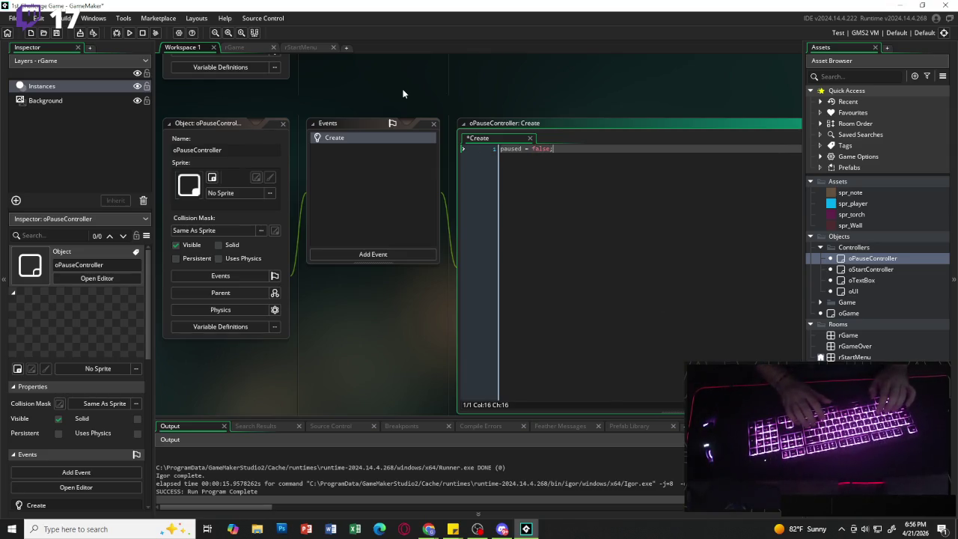
pyautogui.press('Return')
pyautogui.write('use')
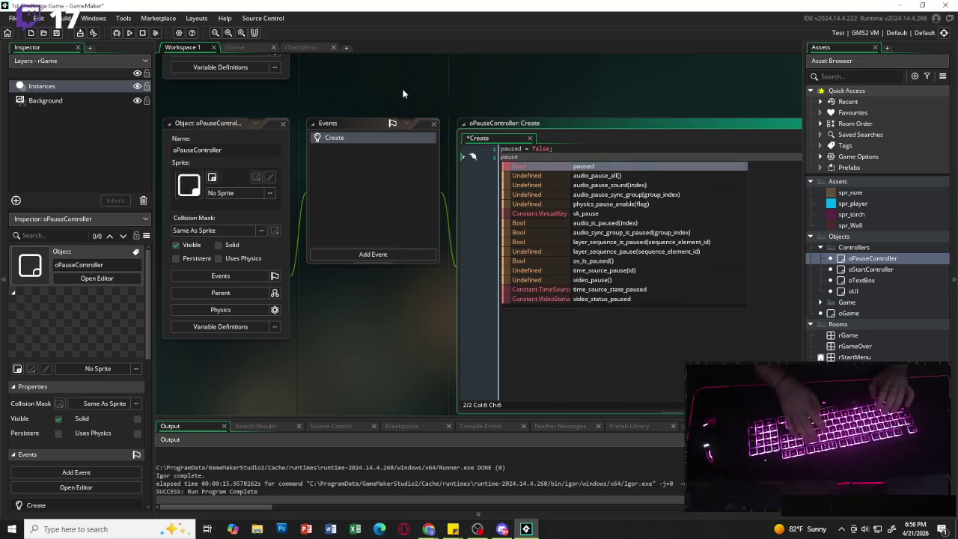
pyautogui.write('_index = 0;')
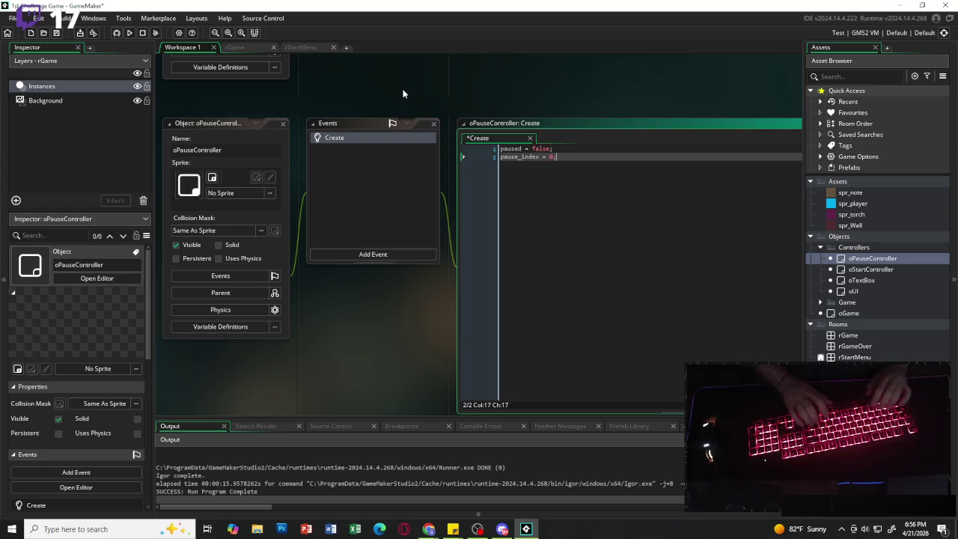
pyautogui.press('Return')
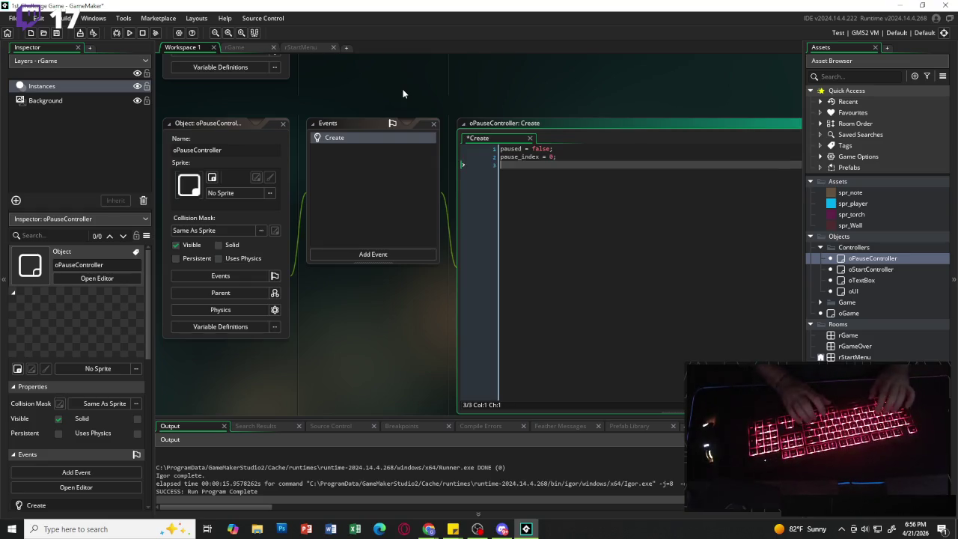
pyautogui.press('Return')
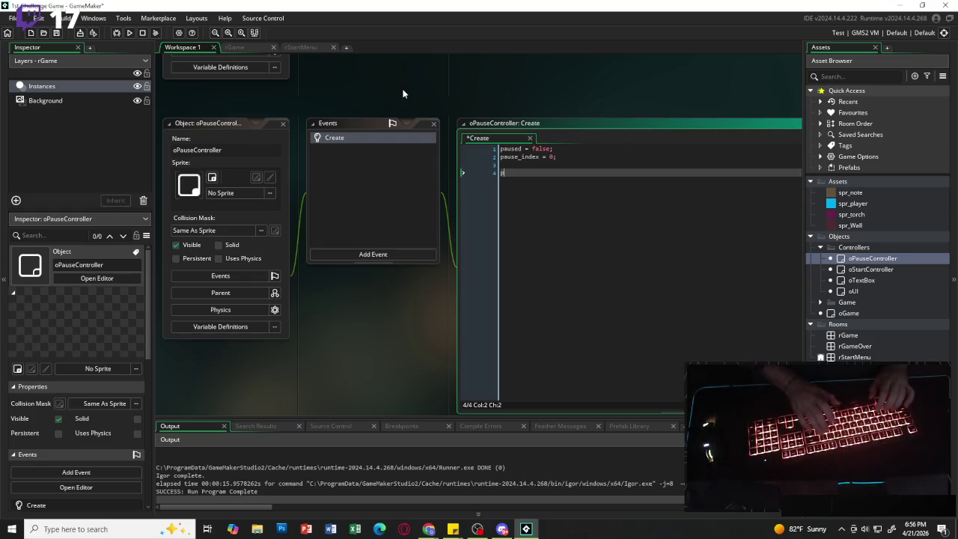
# Start the pause_options array across several lines with "Resume" as its first entry.
pyautogui.write('ause')
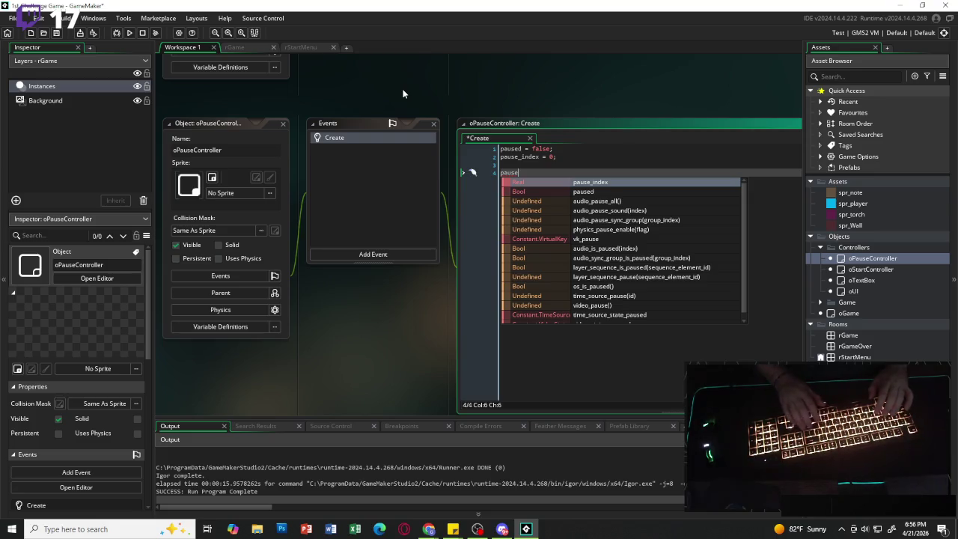
pyautogui.write('_options')
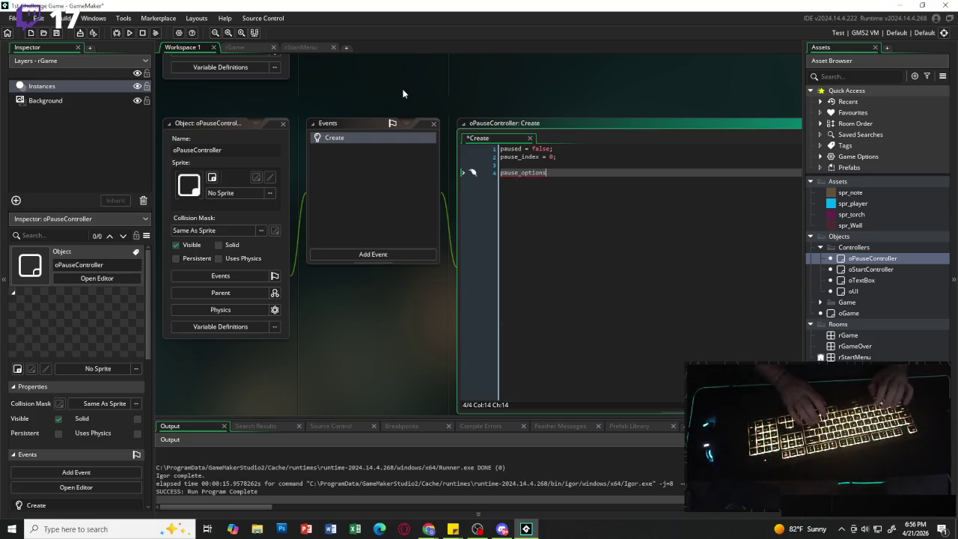
pyautogui.write(' =')
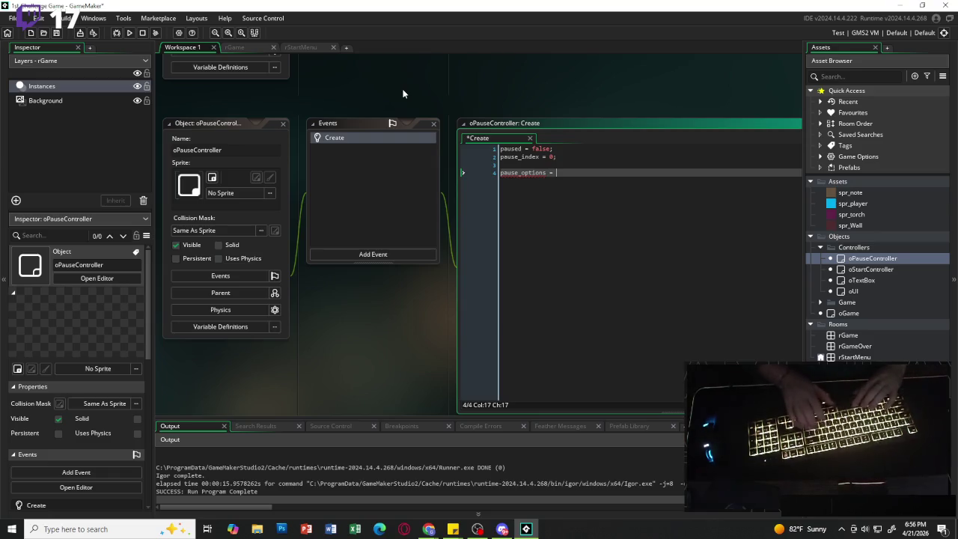
pyautogui.press('Left')
pyautogui.press('Return')
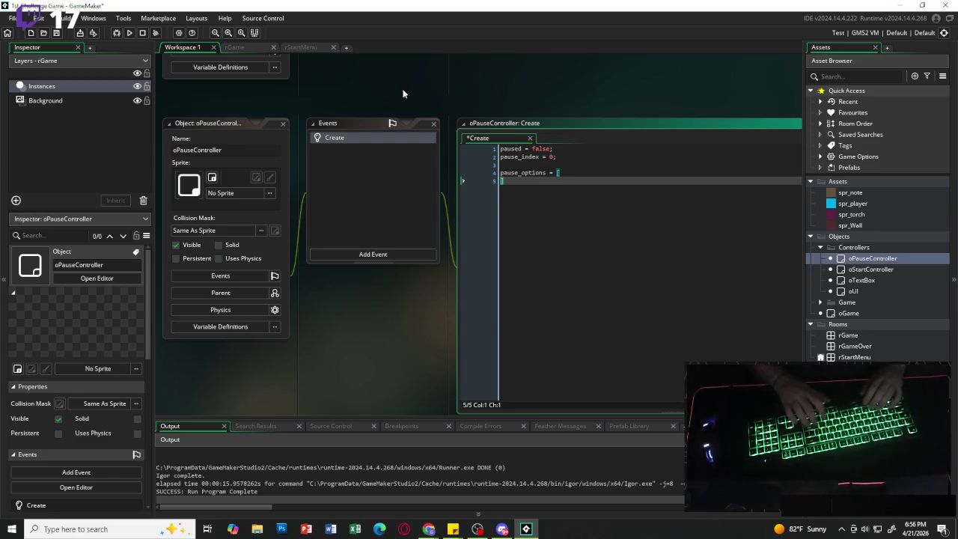
pyautogui.press('Return')
pyautogui.press('Up')
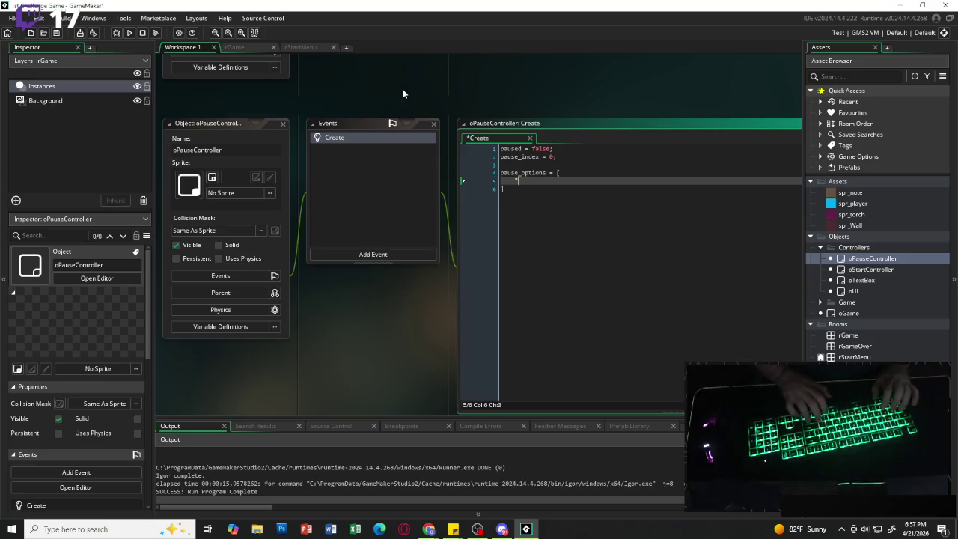
pyautogui.write('Resume')
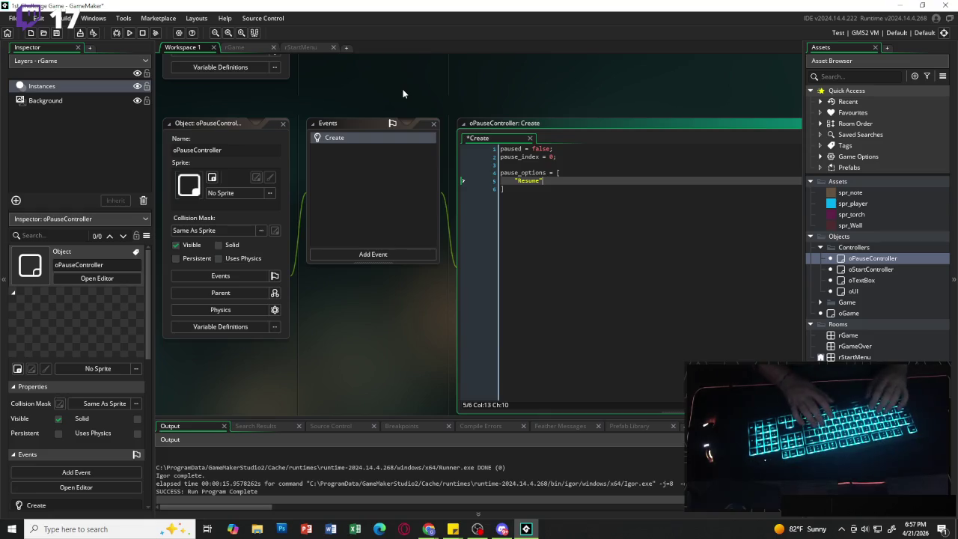
pyautogui.press('BackSpace')
pyautogui.press('BackSpace')
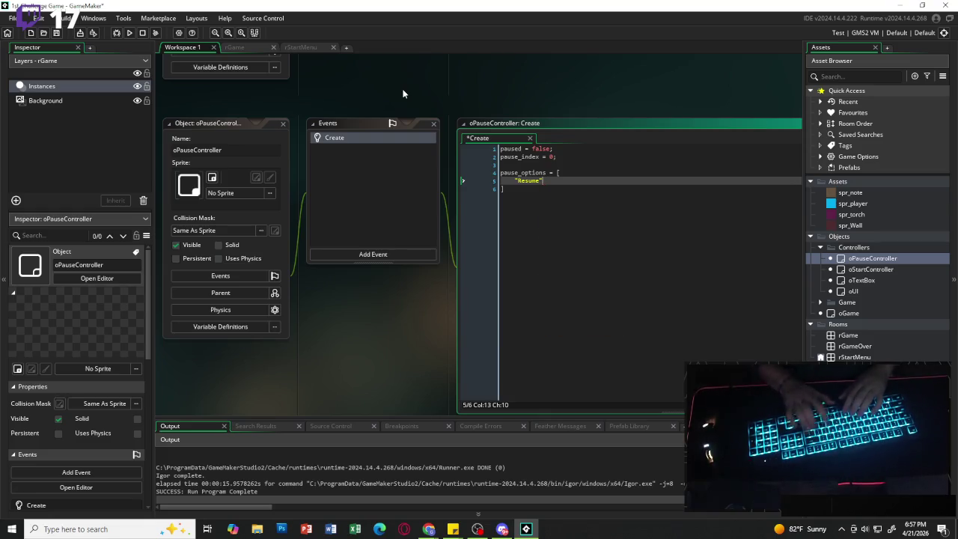
pyautogui.write(',')
pyautogui.press('Return')
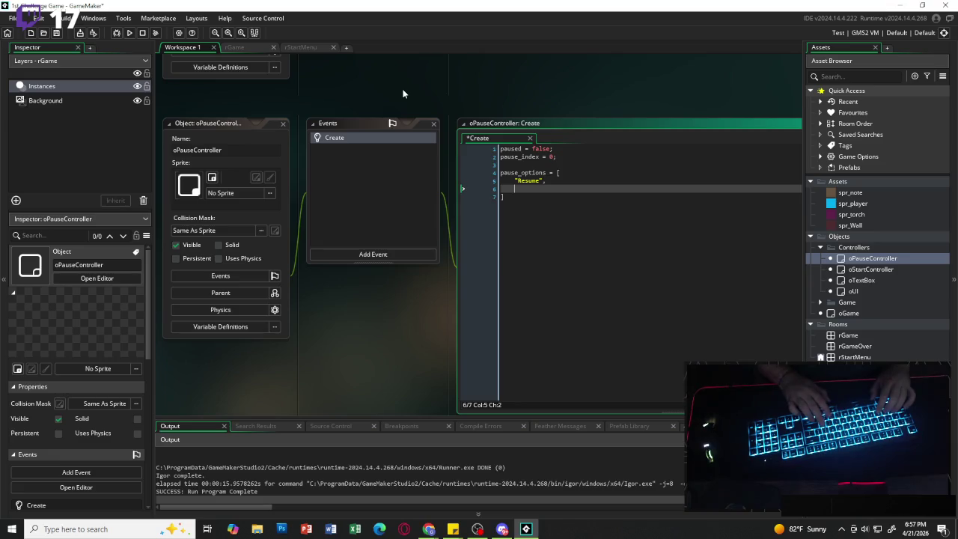
# Add "Restart" and "Return to Title" entries and close the array with a semicolon.
pyautogui.write('"restarts')
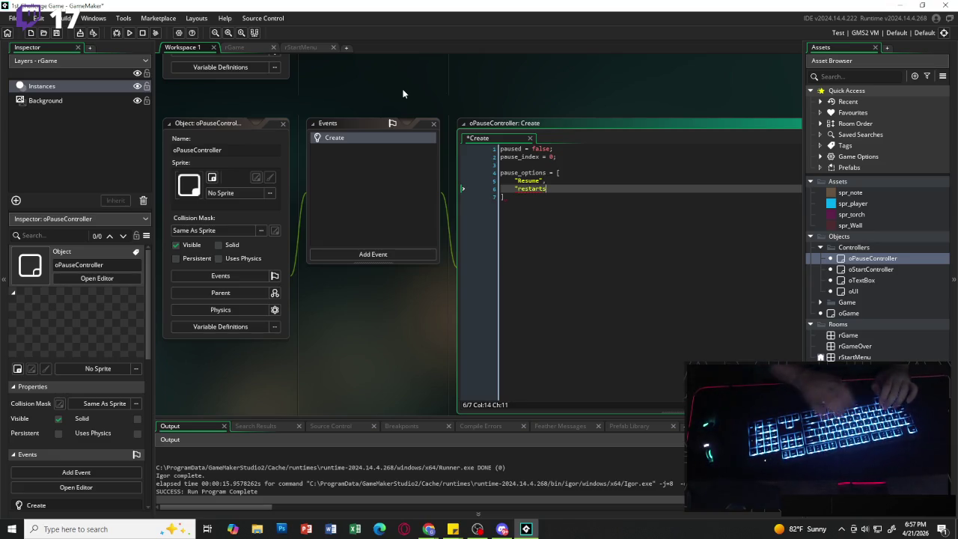
pyautogui.press('BackSpace')
pyautogui.press('BackSpace')
pyautogui.press('BackSpace')
pyautogui.write('"Res')
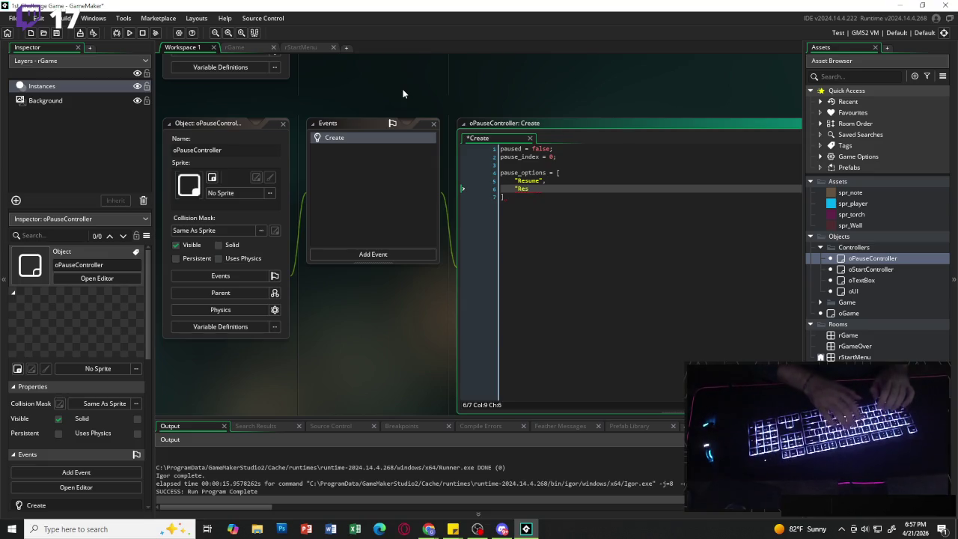
pyautogui.write('tart",')
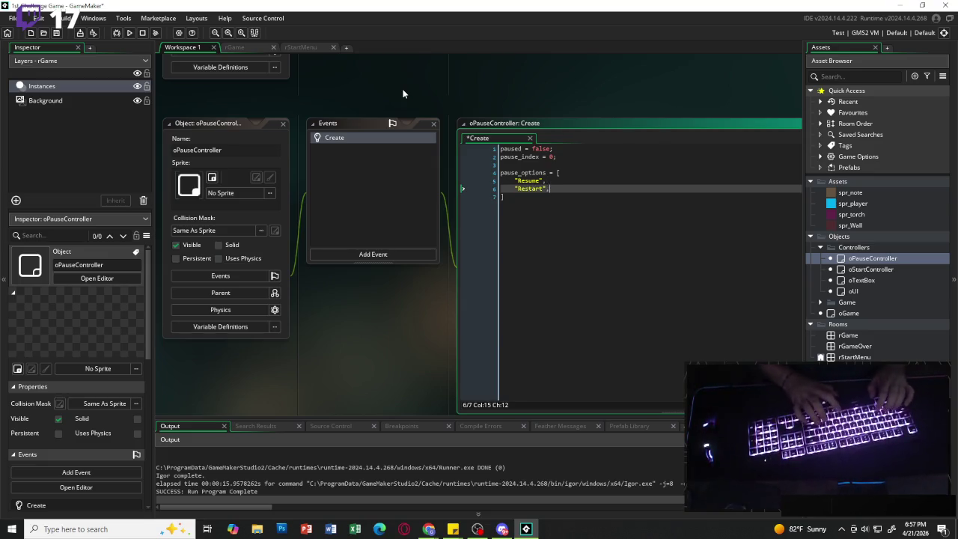
pyautogui.press('Return')
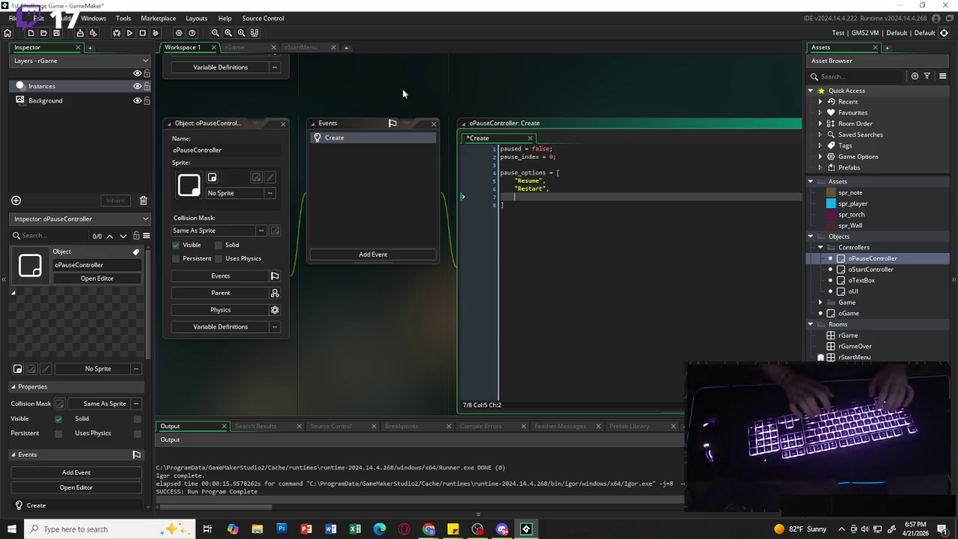
pyautogui.write('R')
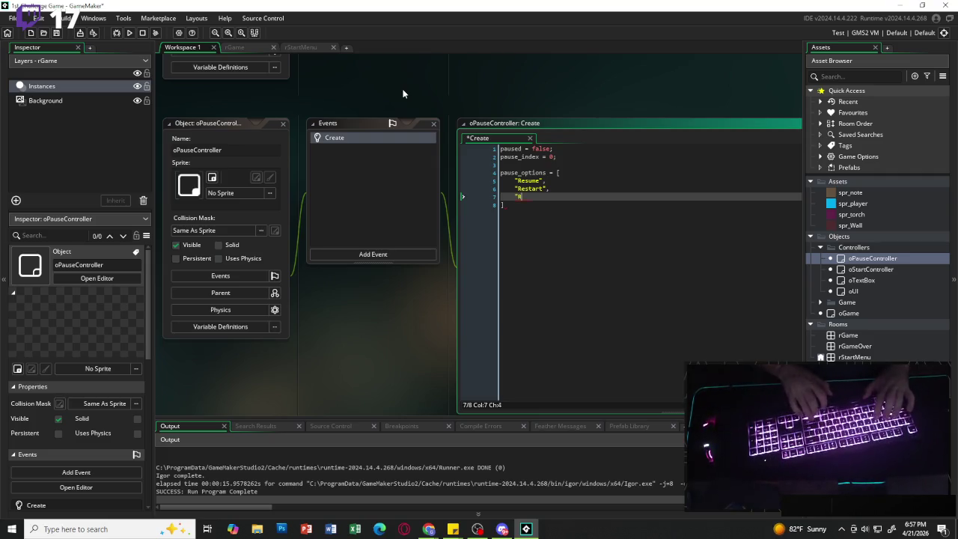
pyautogui.write('eturn to Title')
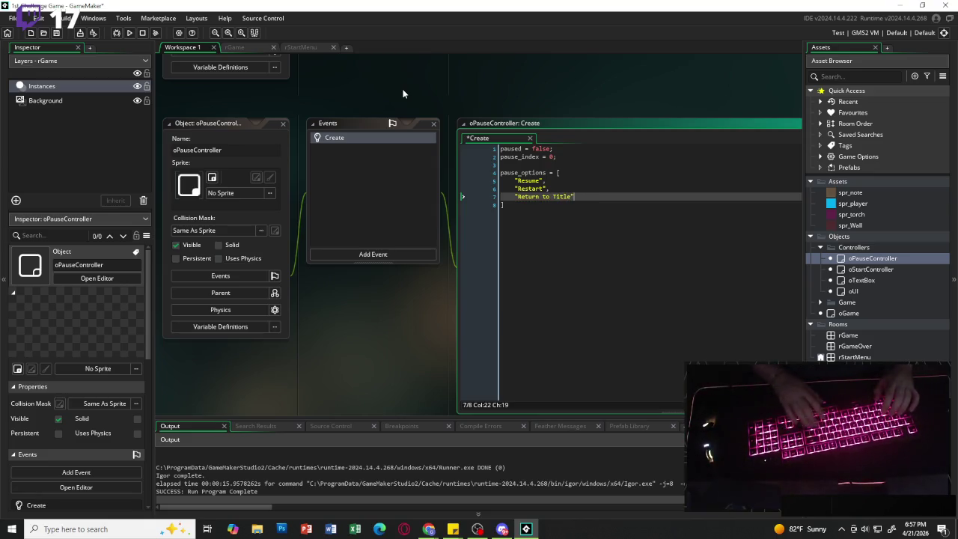
pyautogui.press('Down')
pyautogui.write(';')
pyautogui.press('Return')
pyautogui.press('Return')
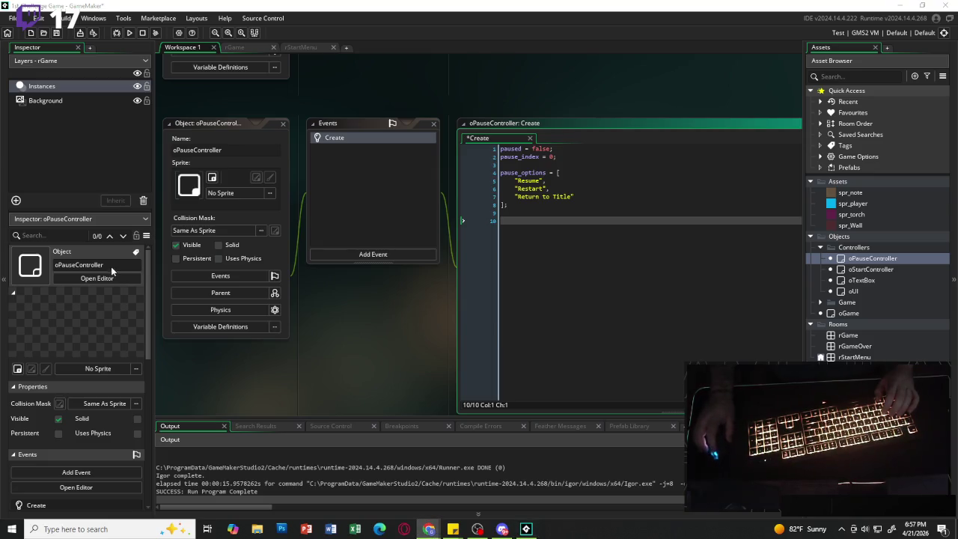
# Add a Step event to oPauseController and paste in the pause-menu script.
pyautogui.click(384, 254)
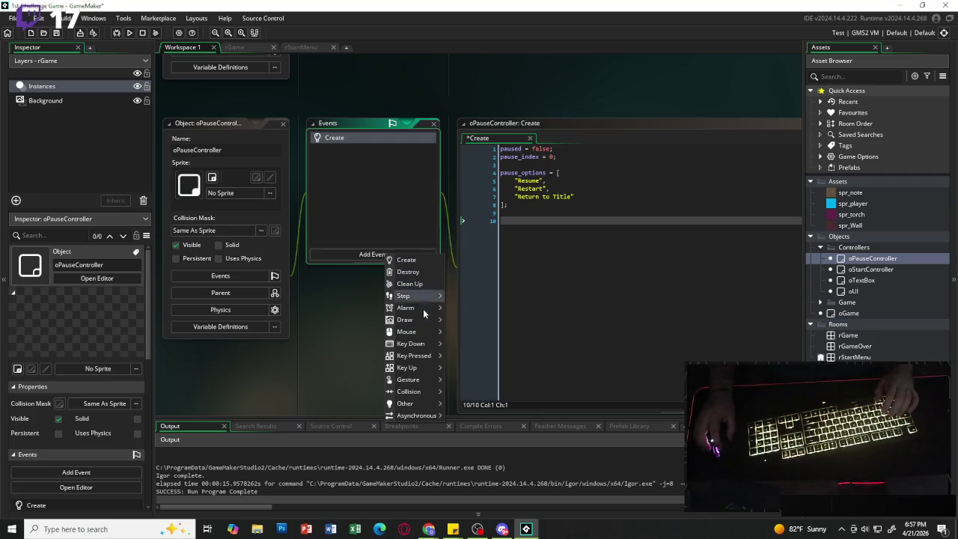
pyautogui.moveTo(422, 320)
pyautogui.moveTo(426, 297)
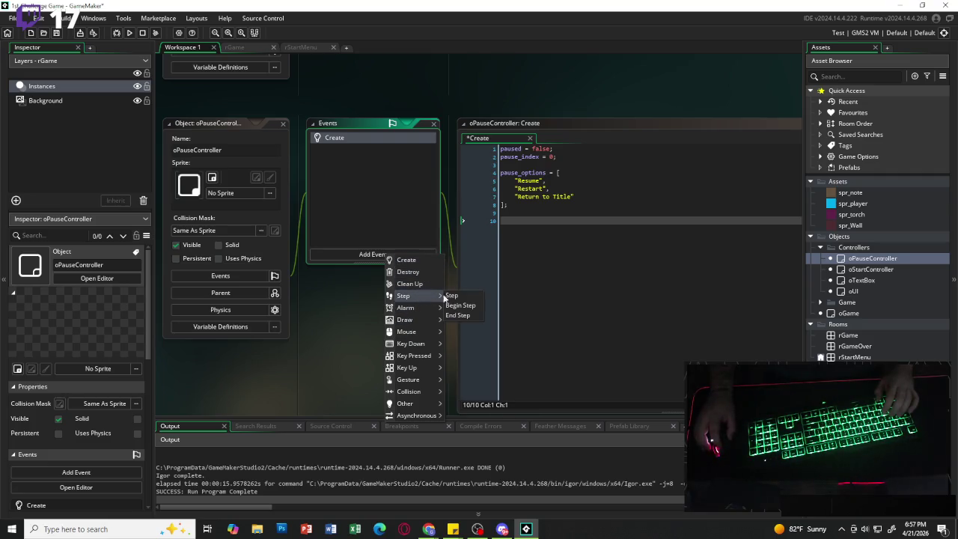
pyautogui.click(453, 296)
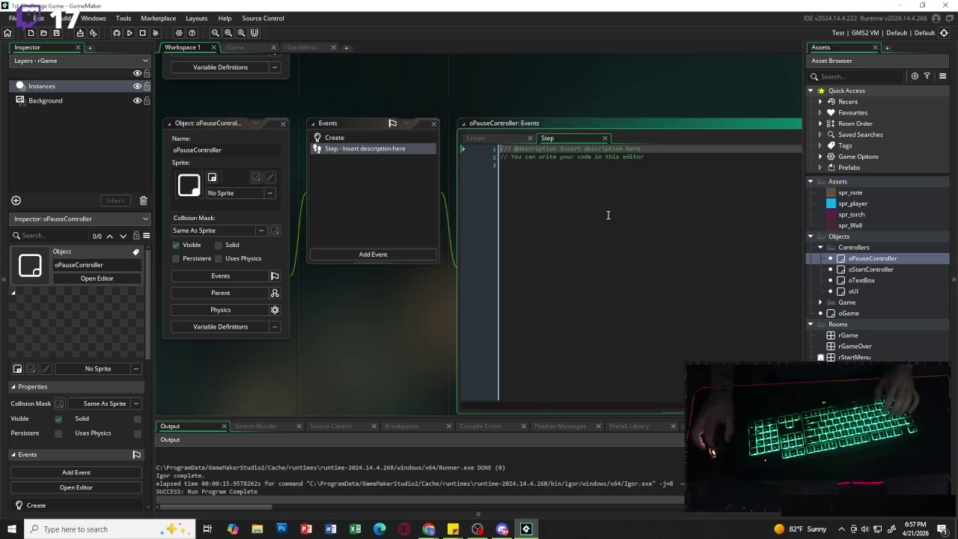
pyautogui.write('// toggle pause if (keyboard_check_pressed(vk_escape)) {     paused = !paused; }  // if not paused, stop here if (!paused) exit;  // menu navigation if (keyboard_check_pressed(vk_up)) {     pause_index -= 1; }  if (keyboard_check_pressed(vk_down)) {     pause_index += 1; }  var option_count = array_length(pause_options);  if (pause_index < 0) pause_index = option_count - 1; if (pause_index >= option_count) pause_index = 0;  // select option if (keyboard_check_pressed(vk_enter)) {     switch (pause_index) {         case 0:             paused = false;             break;          case 1:             room_restart();             break;          case 2:             room_goto(rStart);             break;     } }')
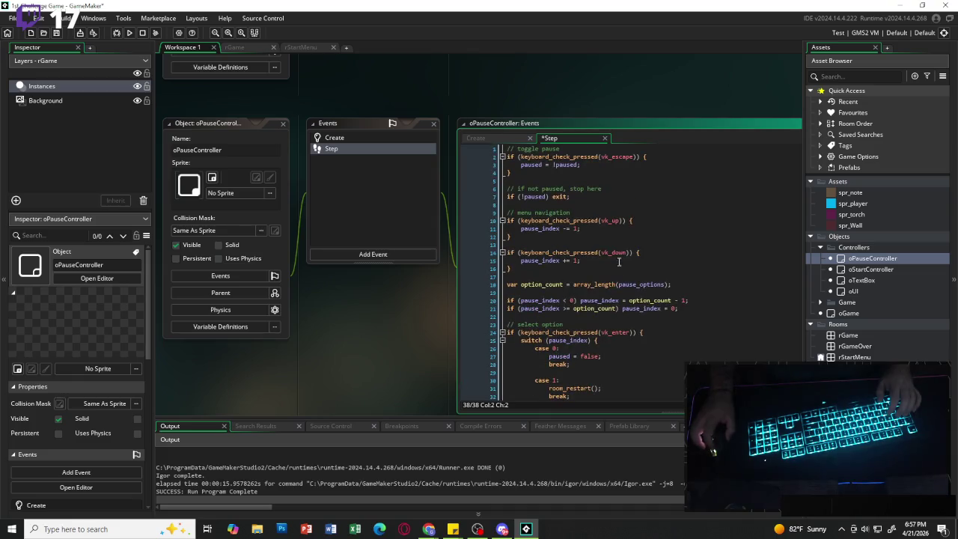
# Replace the vk_up and vk_down key checks with ord("W") and ord("S").
pyautogui.click(619, 220)
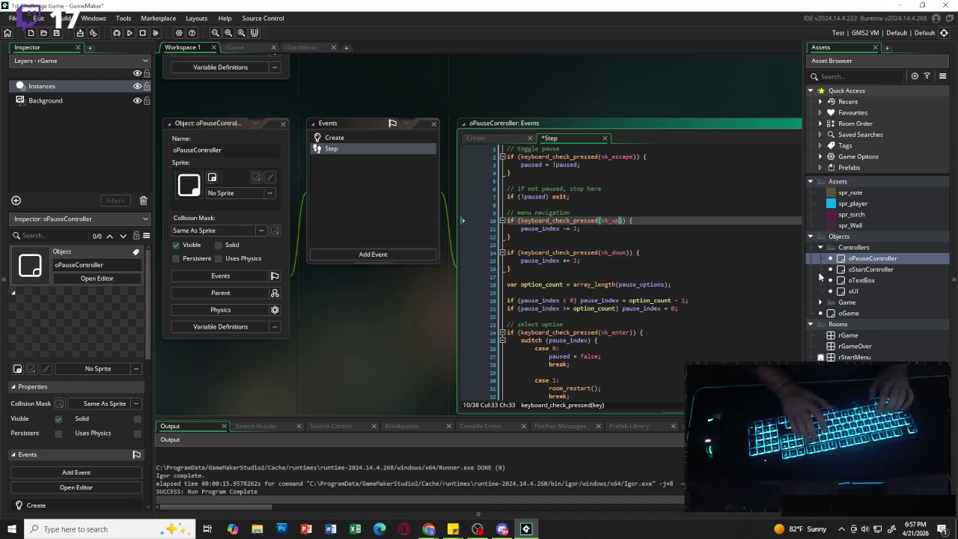
pyautogui.press('BackSpace')
pyautogui.press('BackSpace')
pyautogui.press('BackSpace')
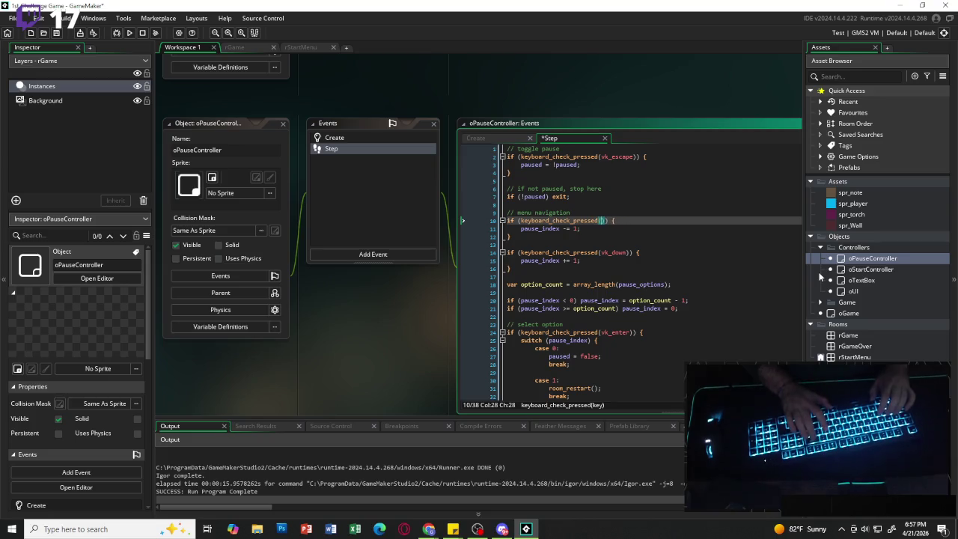
pyautogui.write('ed(ord(')
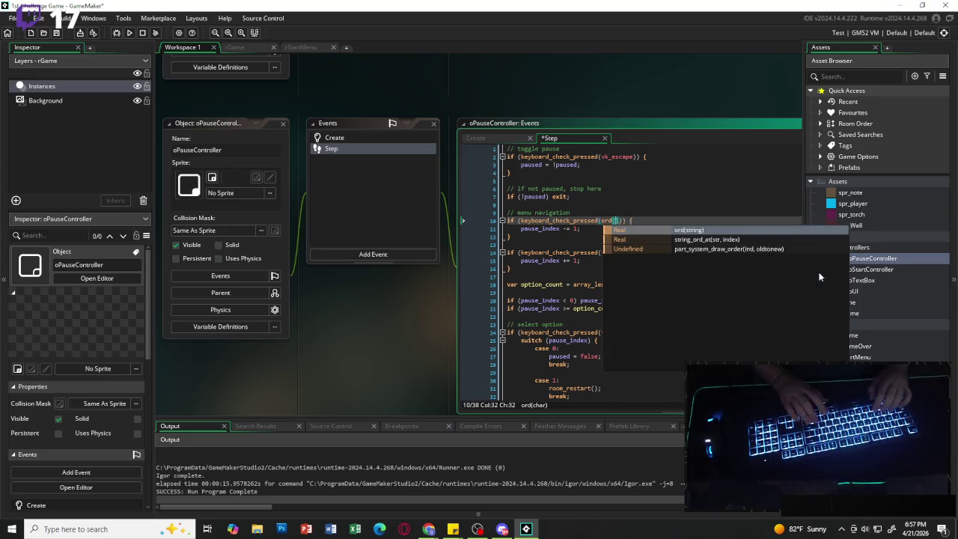
pyautogui.write('"W"')
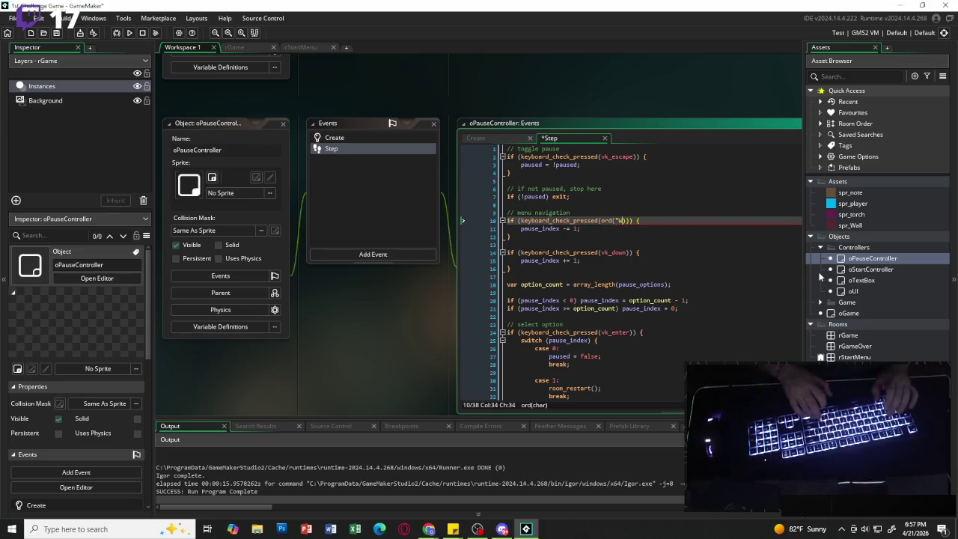
pyautogui.press('Down')
pyautogui.press('Down')
pyautogui.press('Down')
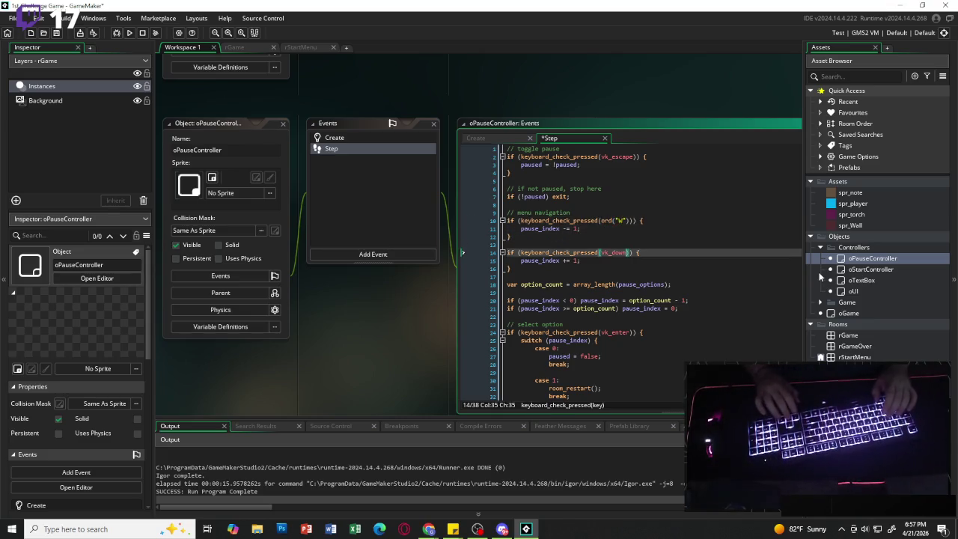
pyautogui.press('BackSpace')
pyautogui.press('BackSpace')
pyautogui.press('BackSpace')
pyautogui.press('BackSpace')
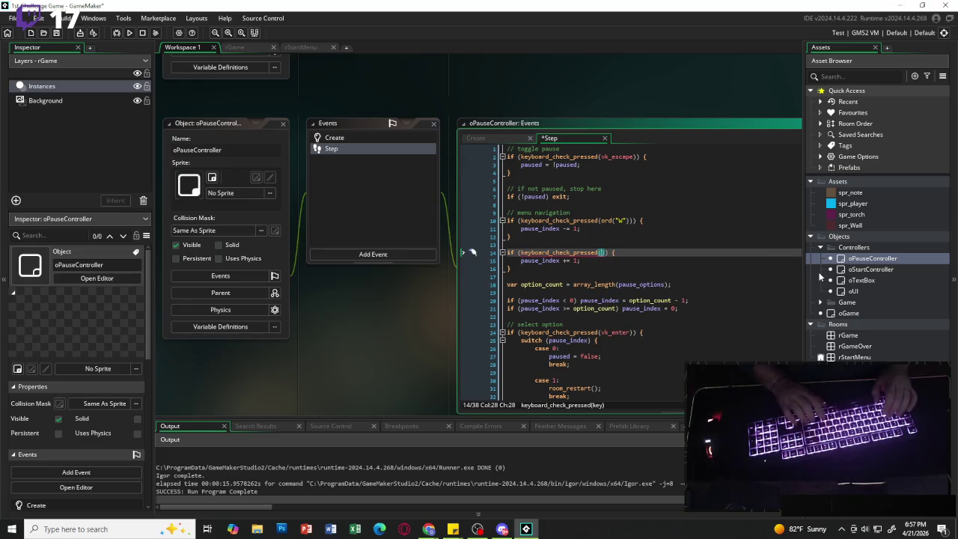
pyautogui.write('"')
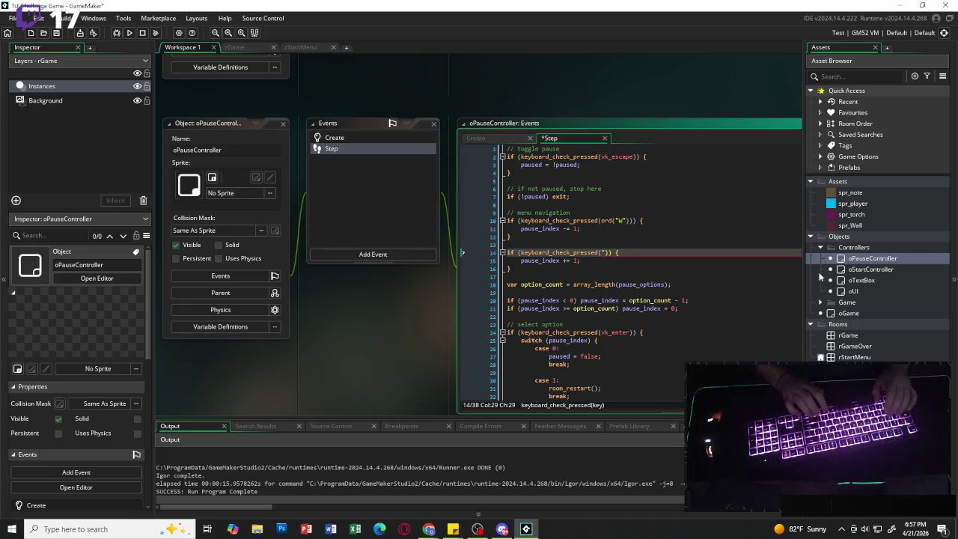
pyautogui.write('S')
pyautogui.press('Down')
pyautogui.press('Down')
pyautogui.press('Down')
pyautogui.press('Down')
pyautogui.press('Down')
pyautogui.press('Down')
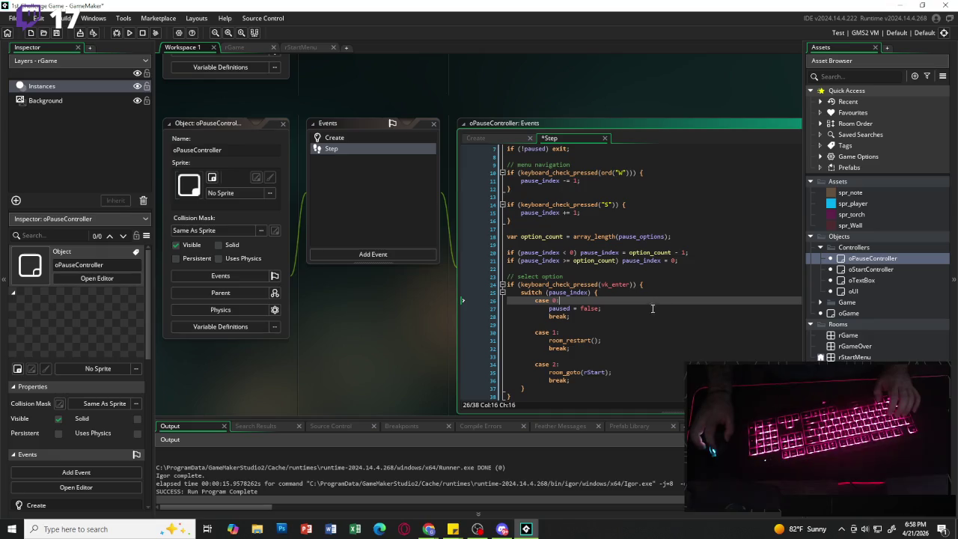
# Change the room_goto target from rStart to rStartMenu.
pyautogui.click(642, 340)
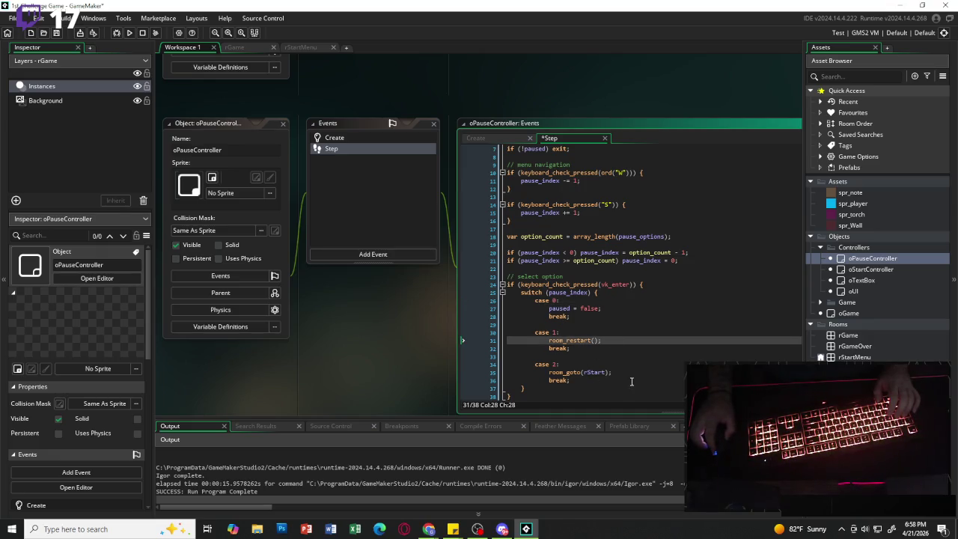
pyautogui.click(607, 373)
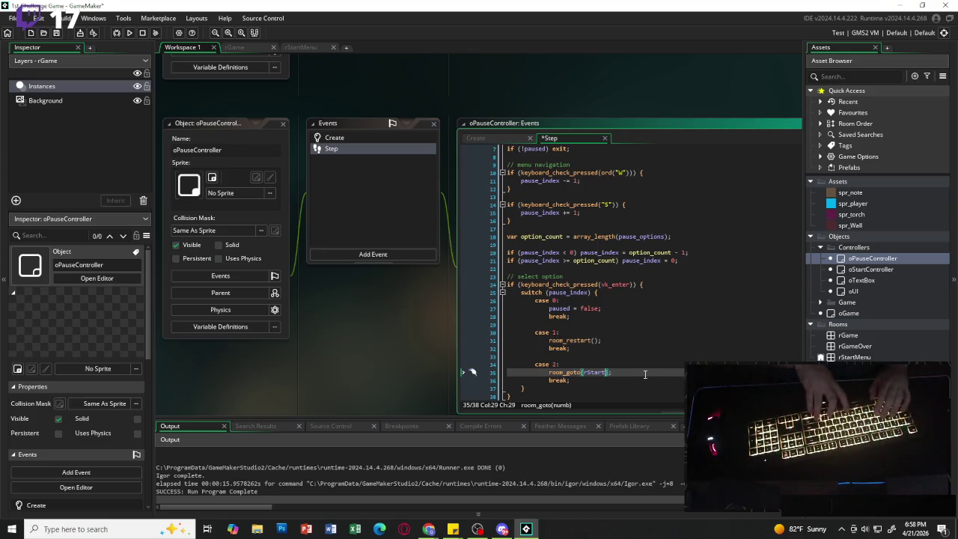
pyautogui.write('Menu')
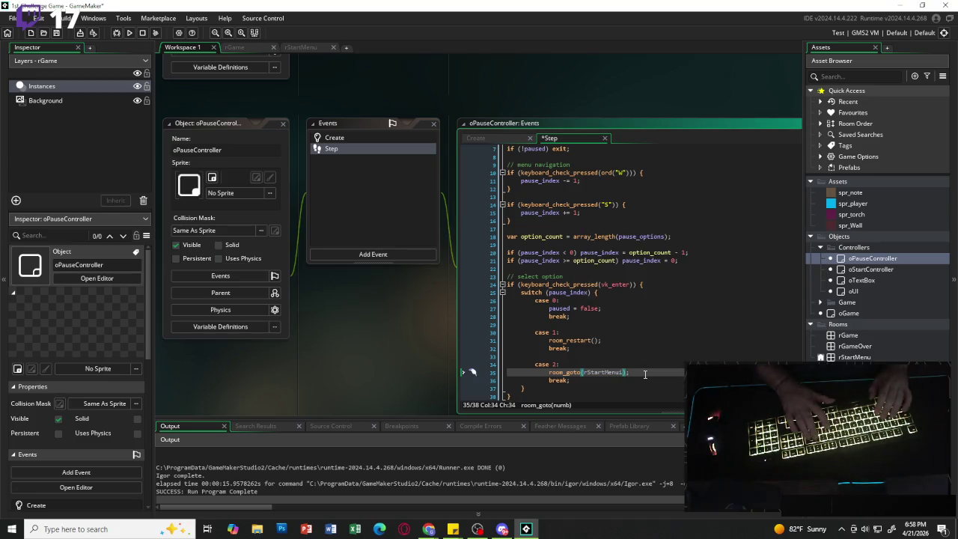
pyautogui.click(649, 355)
pyautogui.click(662, 326)
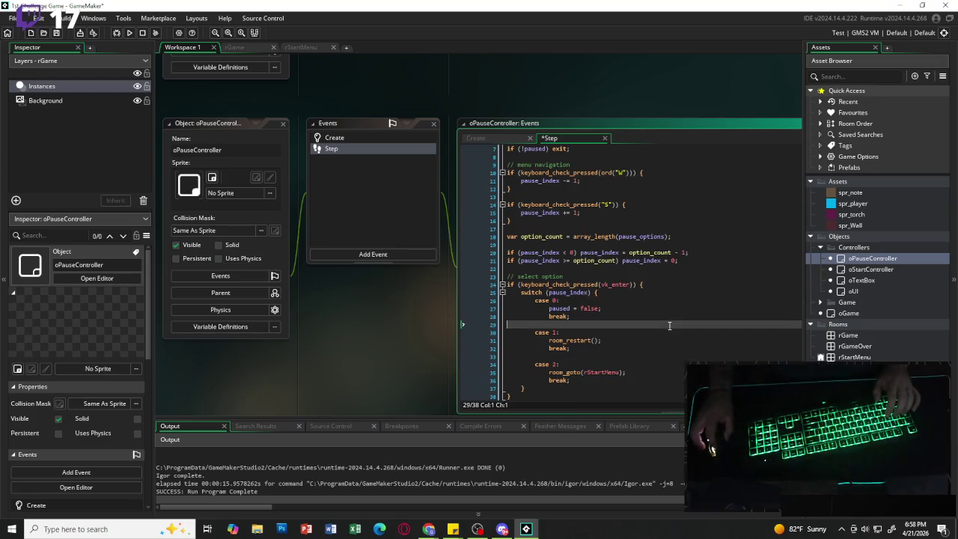
pyautogui.click(678, 277)
pyautogui.scroll(2, 710, 273)
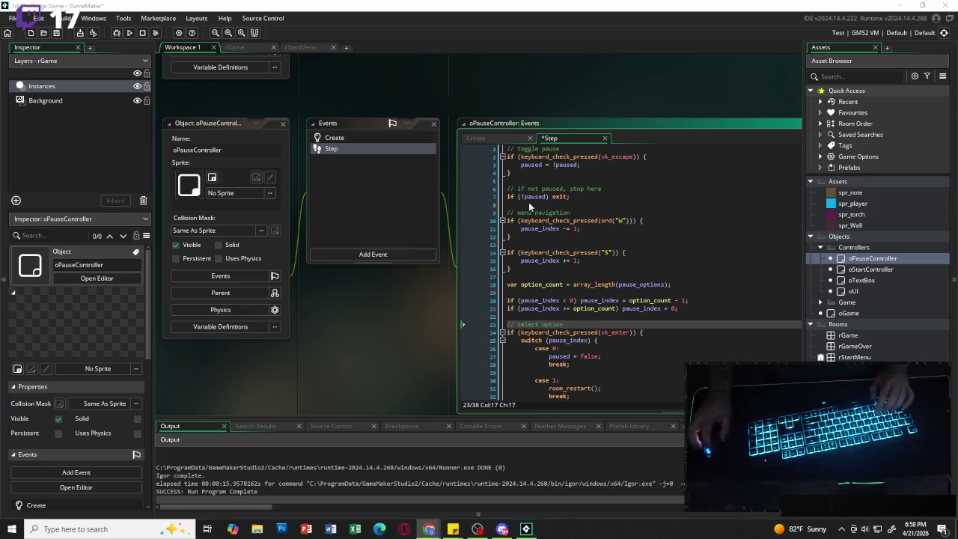
# Add a Draw GUI event to oPauseController from the Draw event category.
pyautogui.click(376, 252)
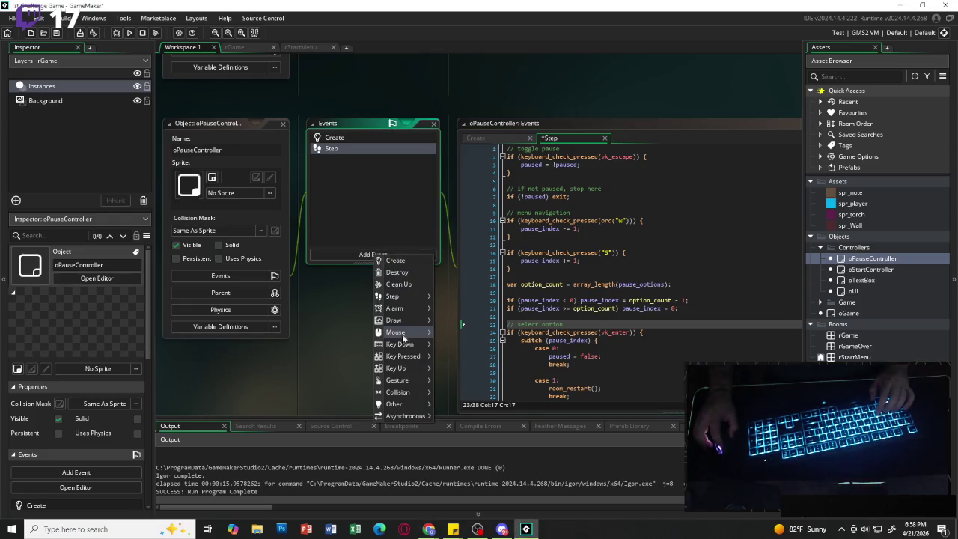
pyautogui.moveTo(402, 333)
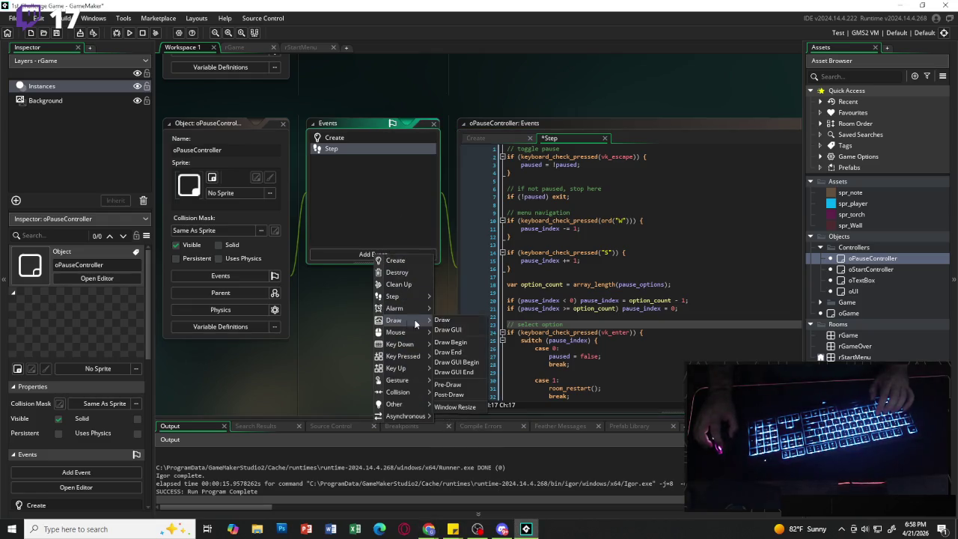
pyautogui.click(449, 330)
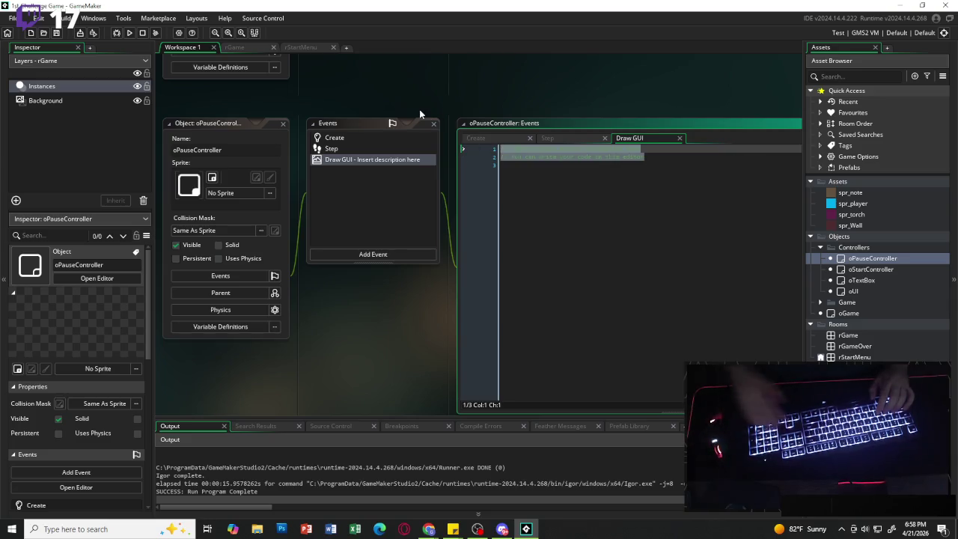